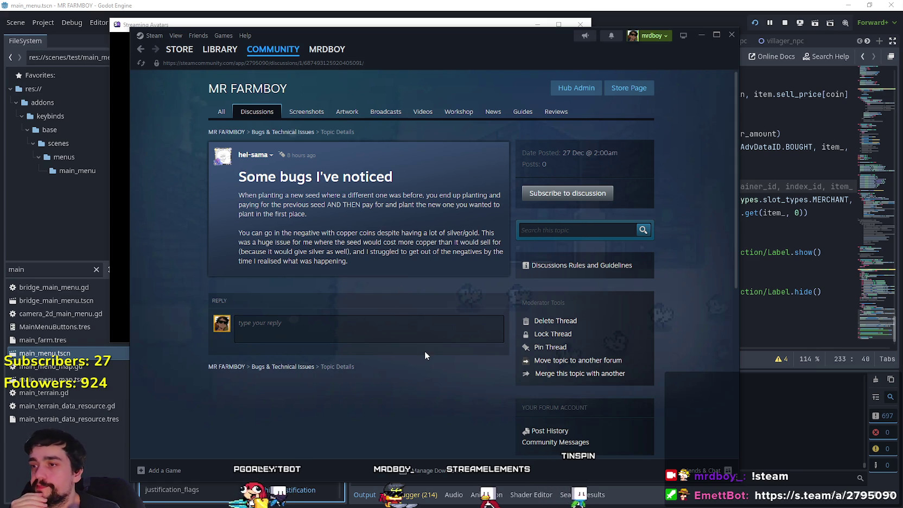
Step: Write the reply's first line: the Planting issue is still being tracked down, but is known
{"action": "left_click", "coordinate": [409, 328]}
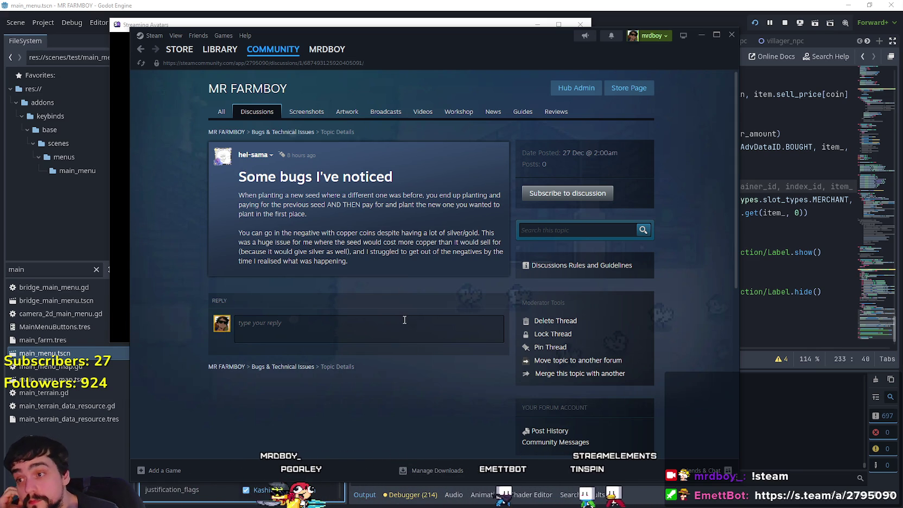
{"action": "mouse_move", "coordinate": [259, 156]}
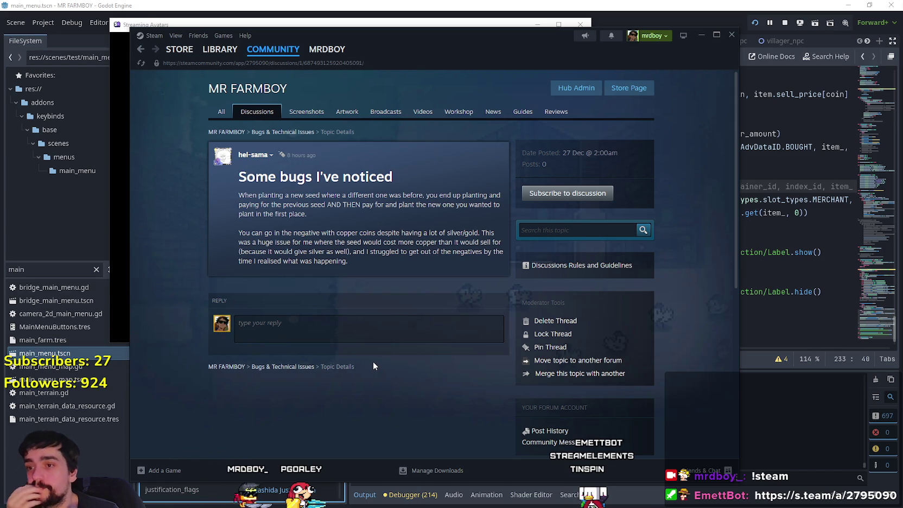
{"action": "left_click", "coordinate": [397, 331]}
{"action": "type", "text": "The "}
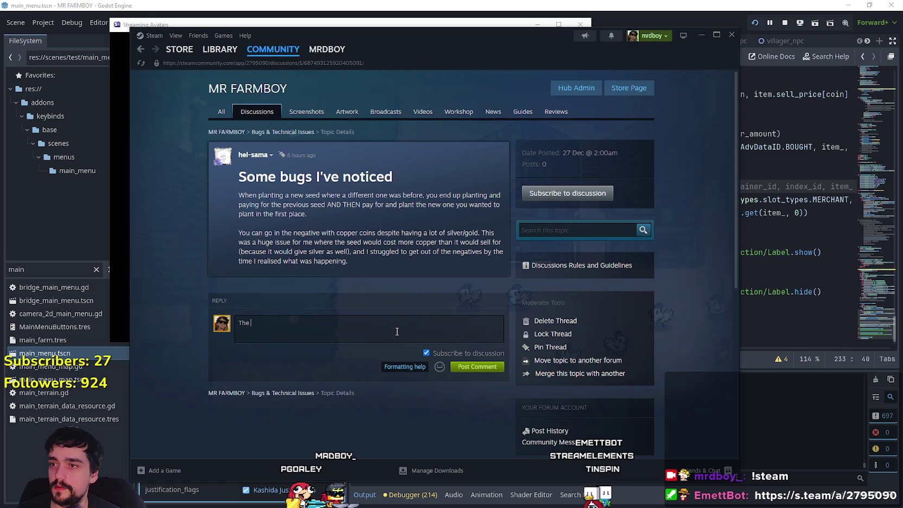
{"action": "type", "text": "Plantyin"}
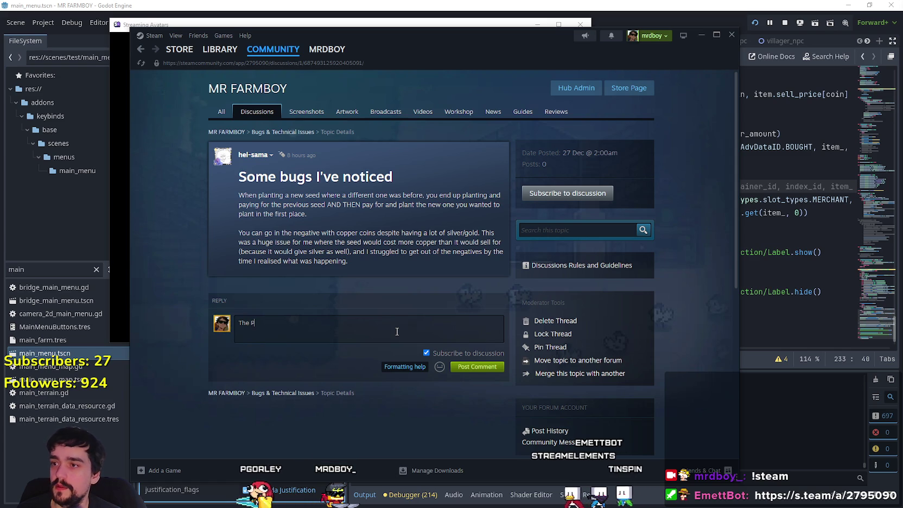
{"action": "key", "text": "BackSpace"}
{"action": "key", "text": "BackSpace"}
{"action": "key", "text": "BackSpace"}
{"action": "type", "text": "ing"}
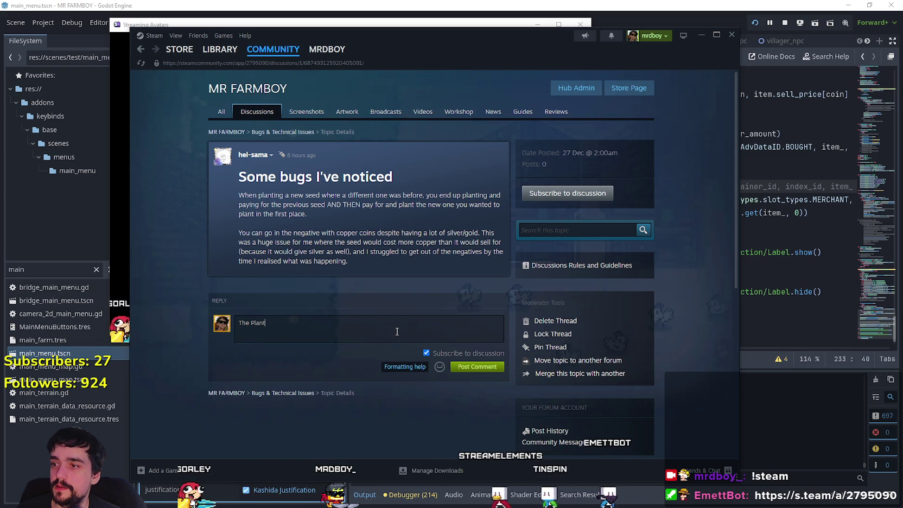
{"action": "type", "text": " issue I am still tr"}
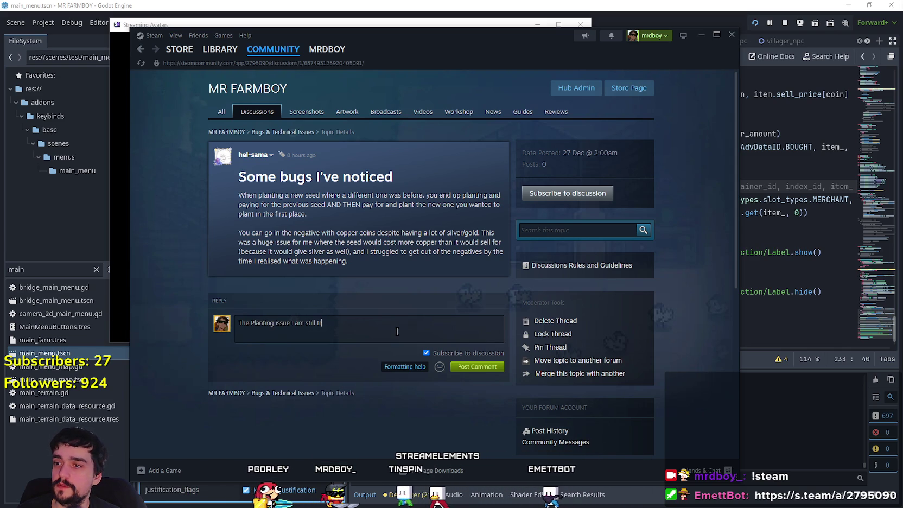
{"action": "key", "text": "BackSpace"}
{"action": "key", "text": "BackSpace"}
{"action": "key", "text": "BackSpace"}
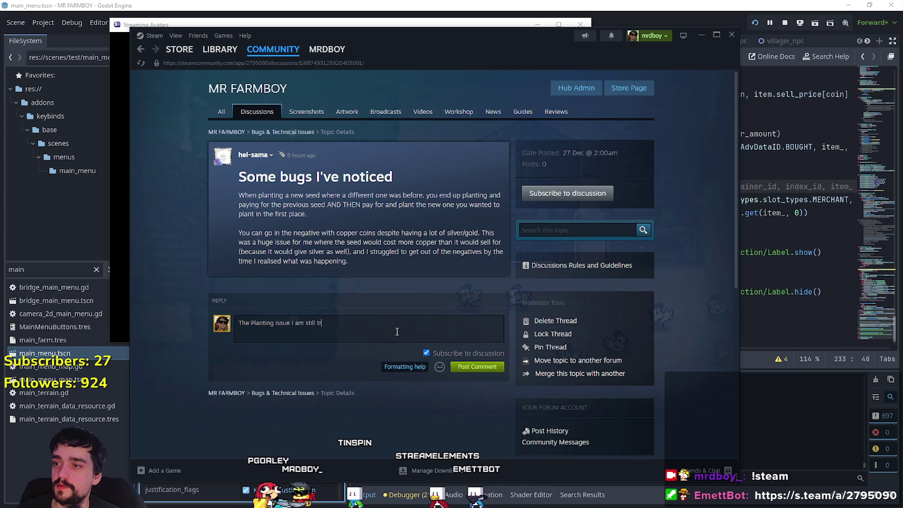
{"action": "type", "text": "trackin"}
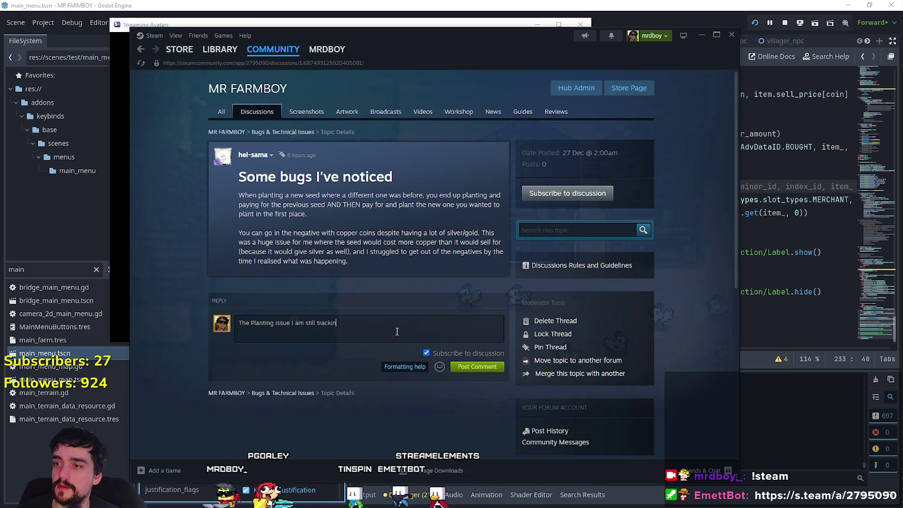
{"action": "type", "text": "g down on what"}
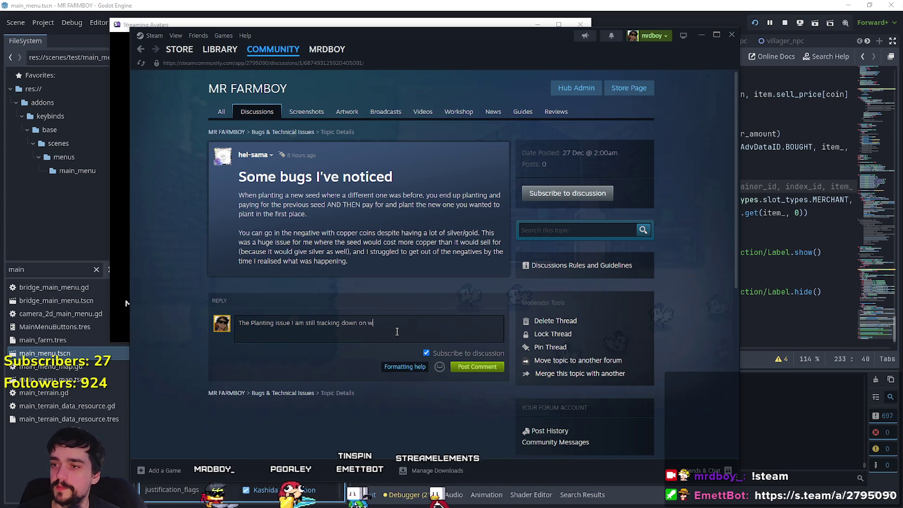
{"action": "type", "text": "'s causing it"}
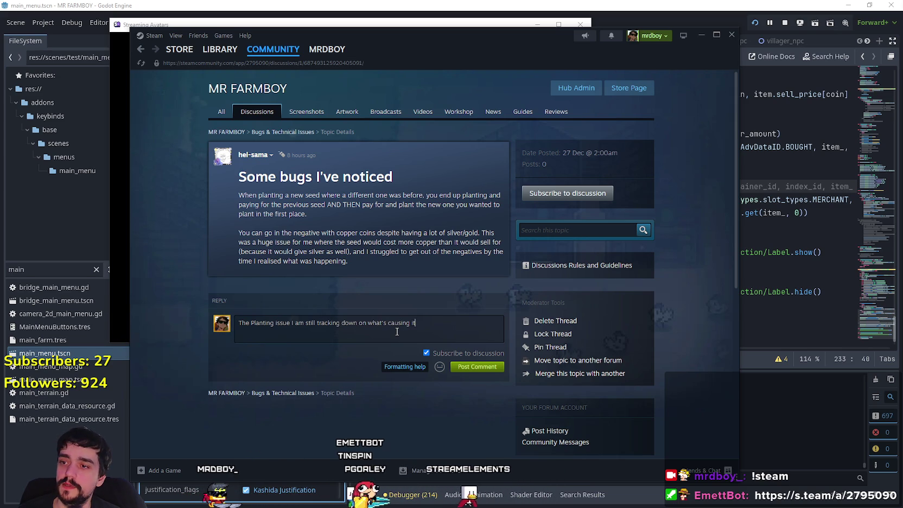
{"action": "type", "text": ", but I am "}
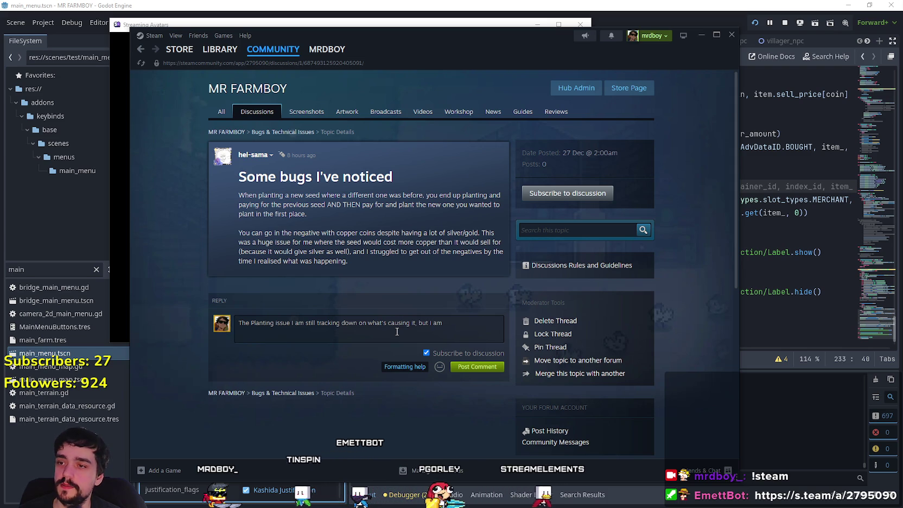
{"action": "type", "text": "aware of it"}
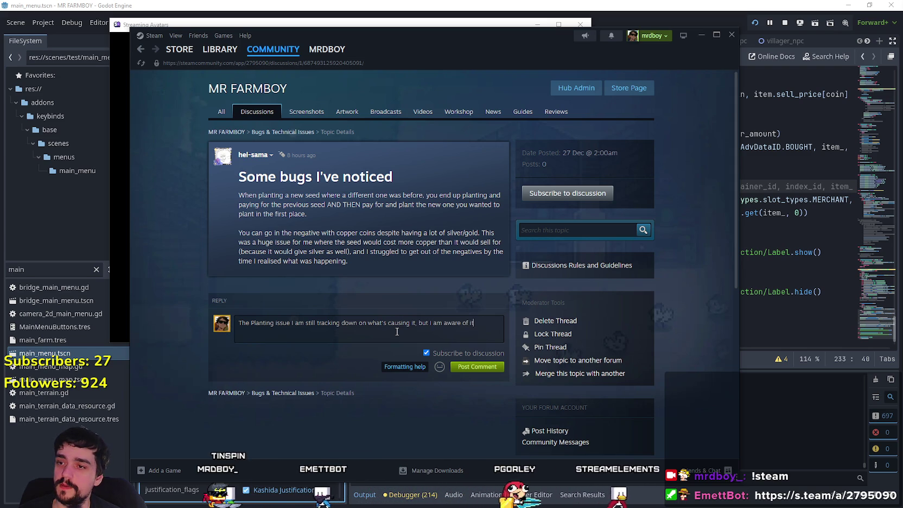
{"action": "type", "text": "!"}
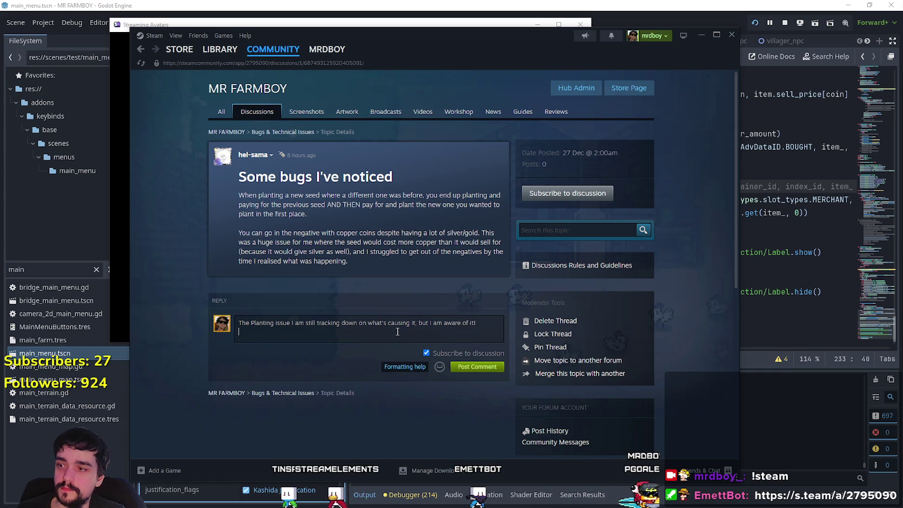
{"action": "key", "text": "Return"}
{"action": "type", "text": "The"}
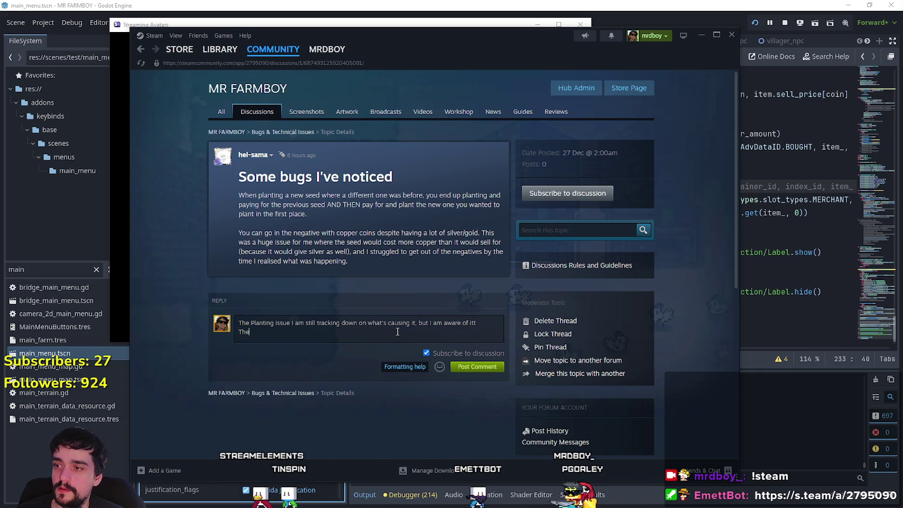
{"action": "type", "text": " Negative coins"}
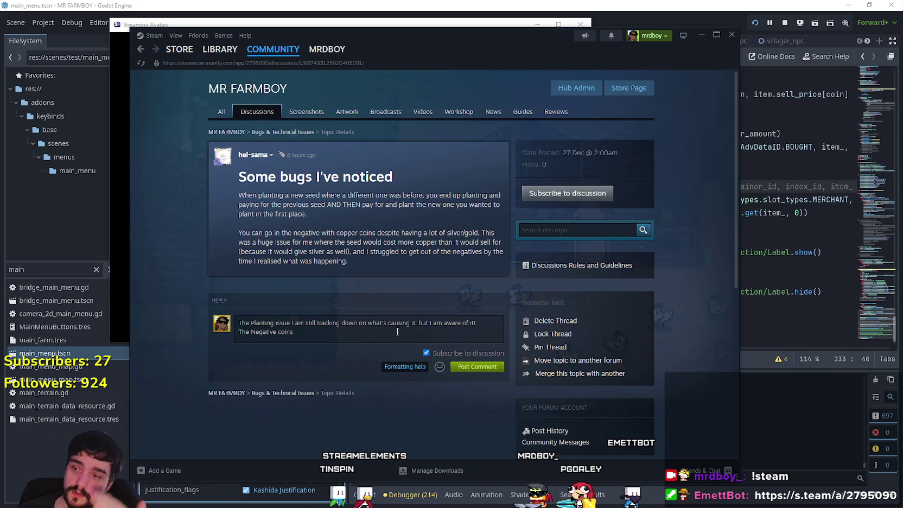
Step: Add a second line saying negative coins won't be as big an issue once players understand it
{"action": "type", "text": ", is"}
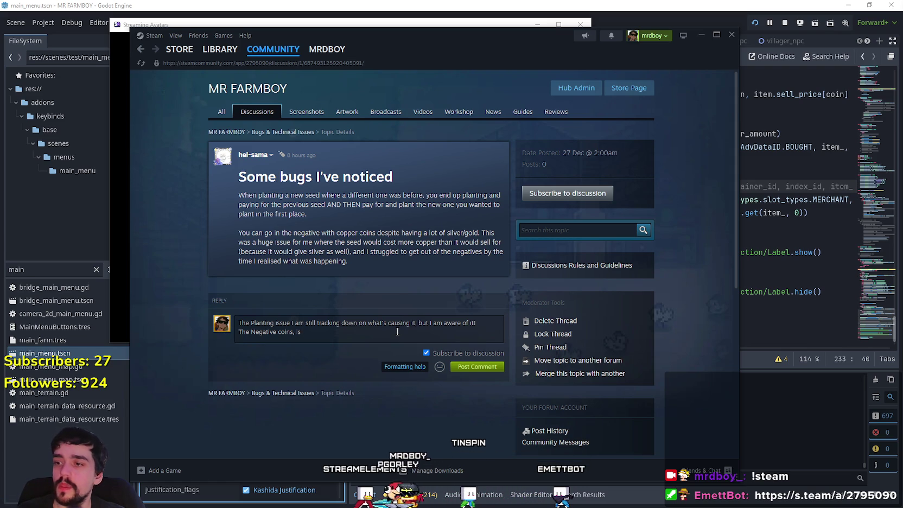
{"action": "type", "text": "I"}
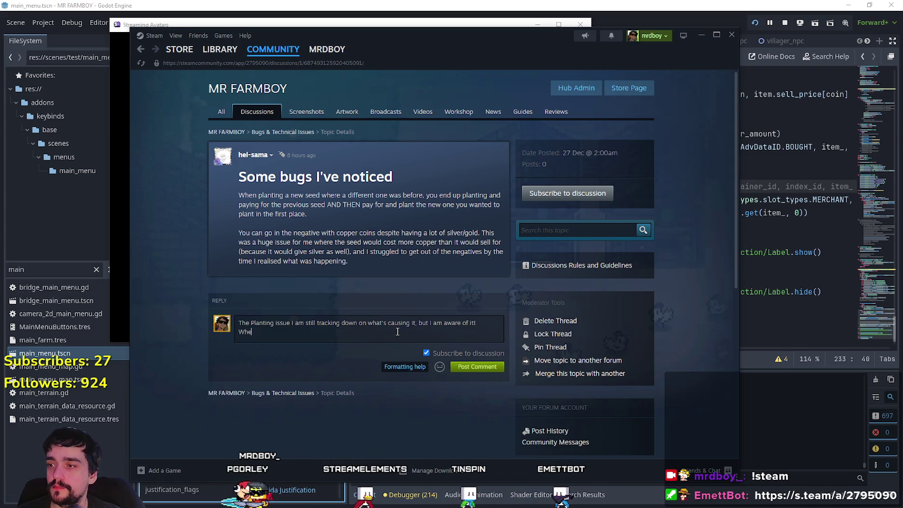
{"action": "type", "text": " negative coins"}
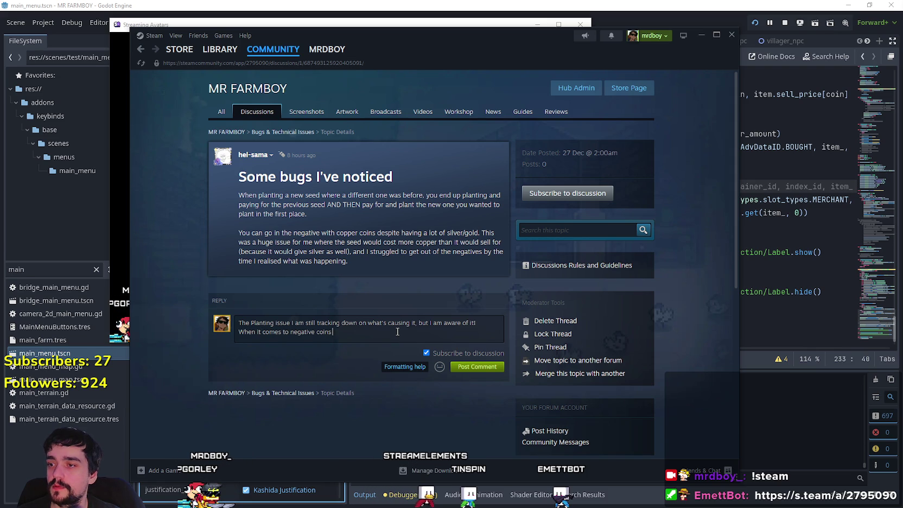
{"action": "type", "text": "ink once you u"}
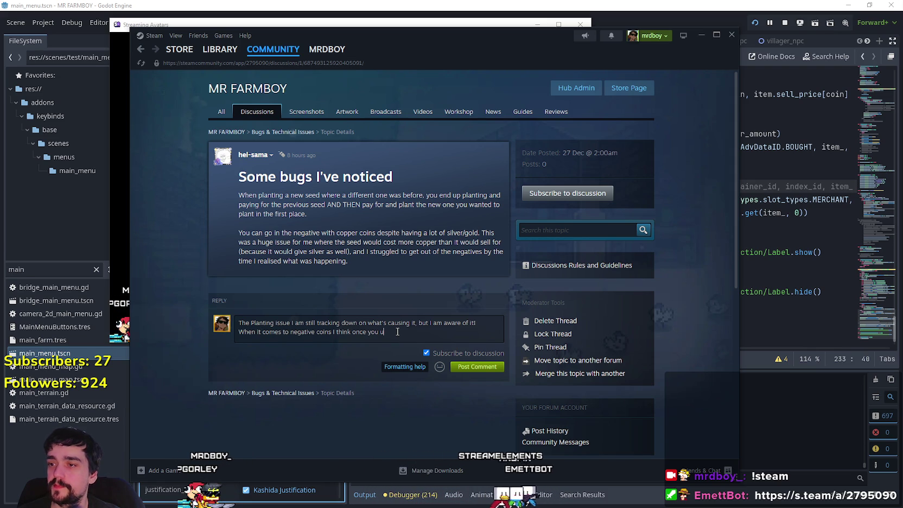
{"action": "key", "text": "BackSpace"}
{"action": "type", "text": "know about"}
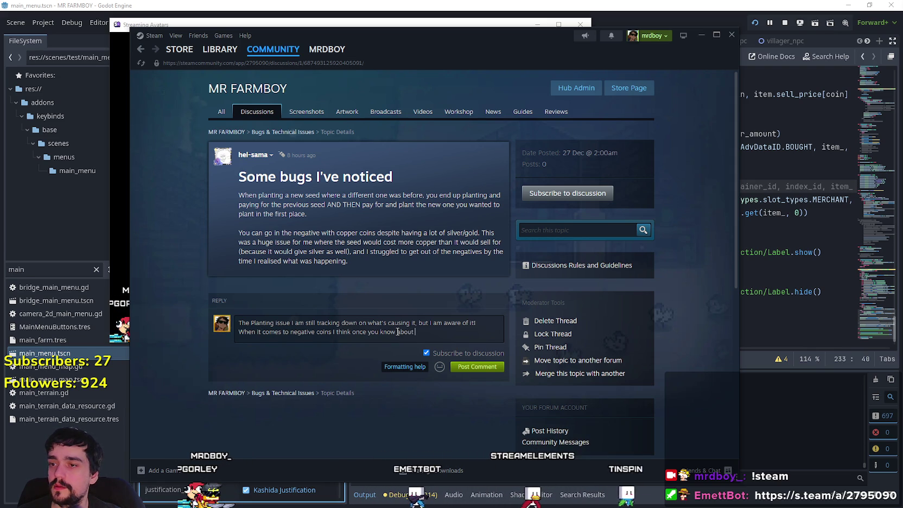
{"action": "type", "text": "it and u"}
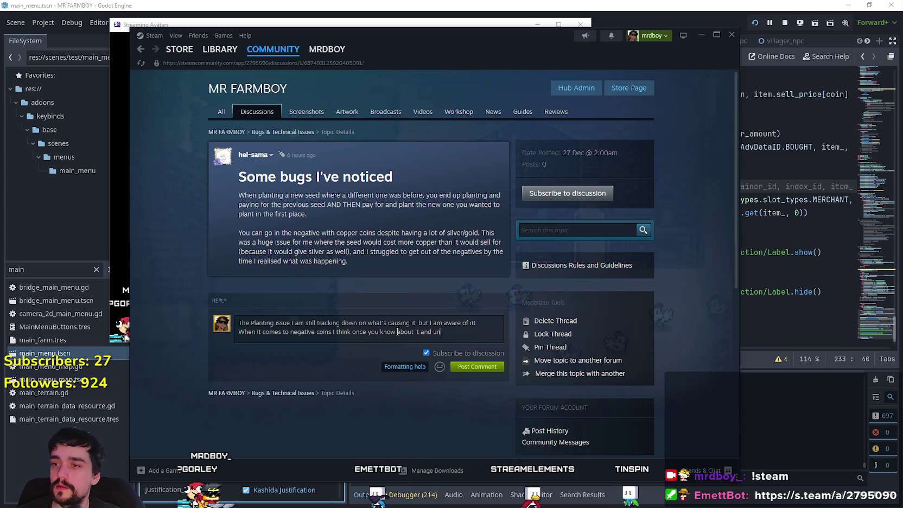
{"action": "key", "text": "BackSpace"}
{"action": "type", "text": "slowly u"}
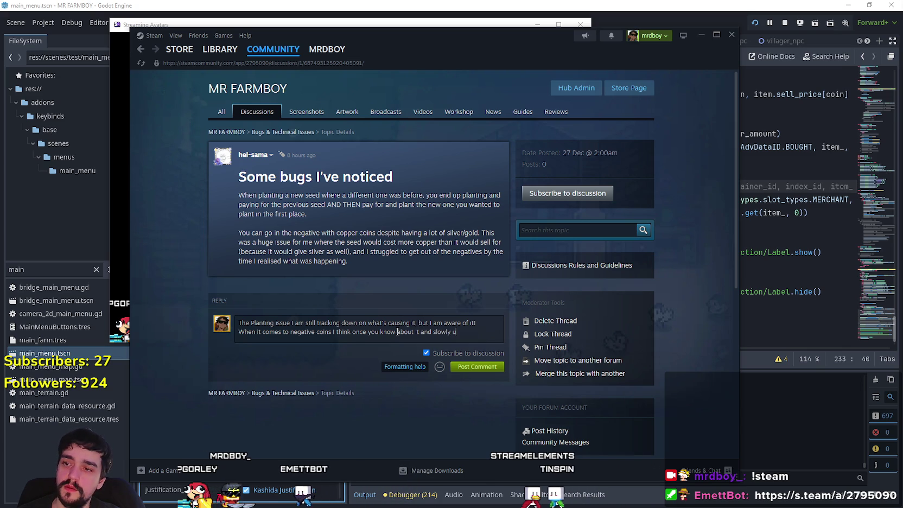
{"action": "type", "text": "nderstand"}
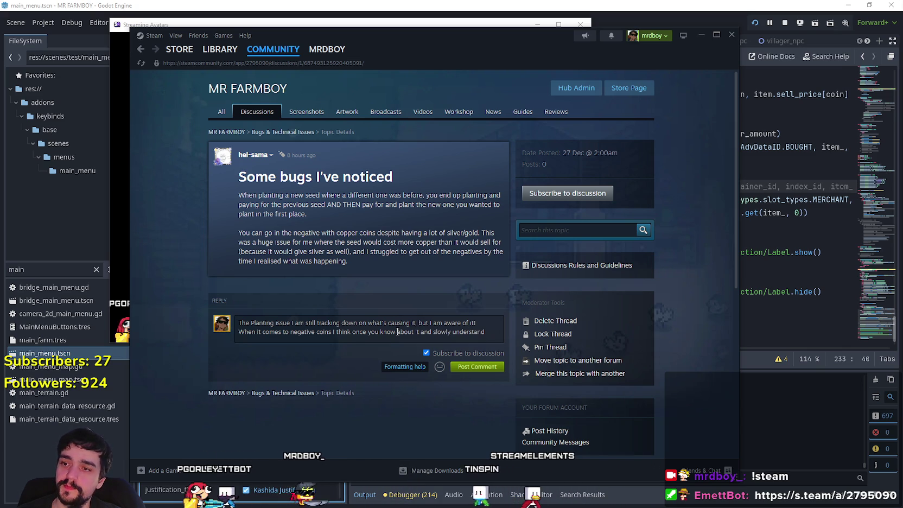
{"action": "type", "text": " that you shou"}
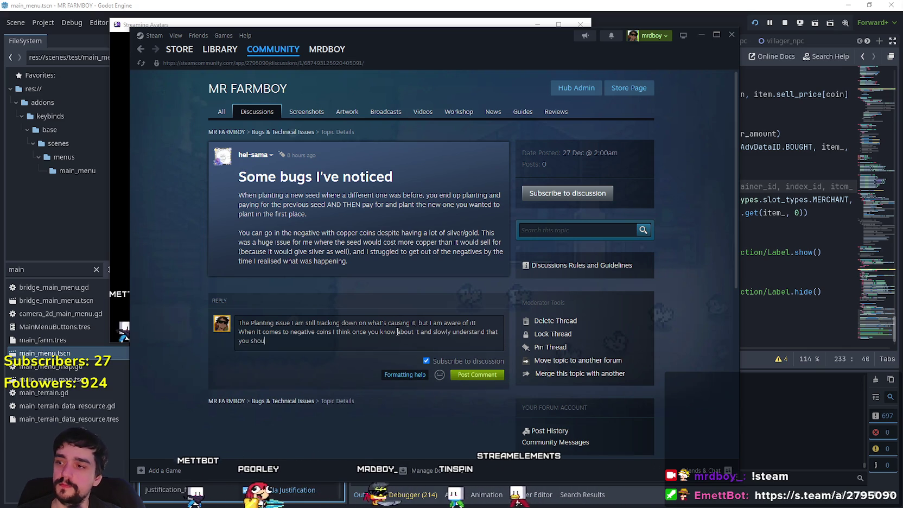
{"action": "type", "text": "ld avoid going"}
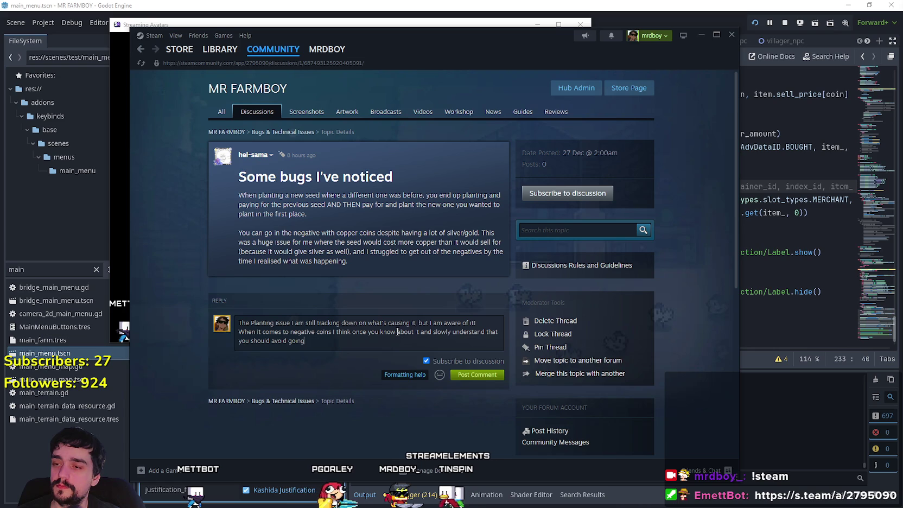
{"action": "key", "text": "ctrl+BackSpace"}
{"action": "key", "text": "ctrl+BackSpace"}
{"action": "key", "text": "ctrl+BackSpace"}
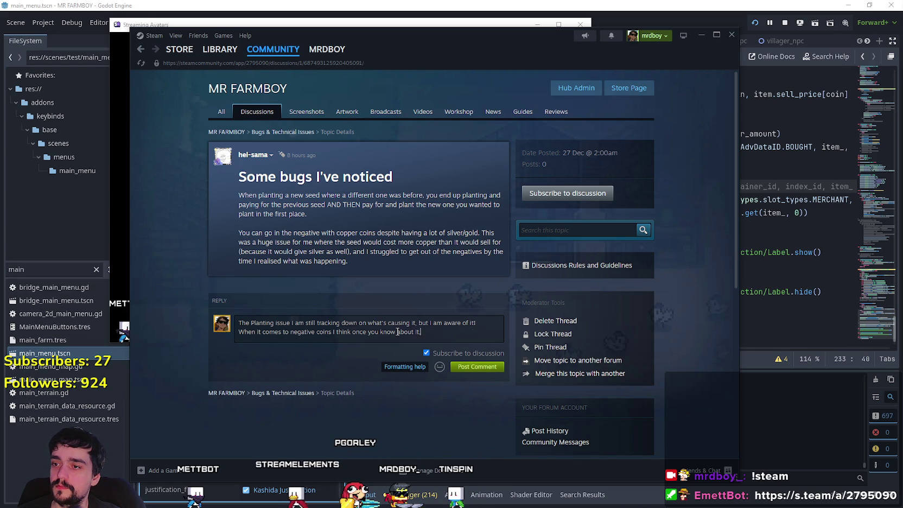
{"action": "type", "text": ", won't be as big of an issue."}
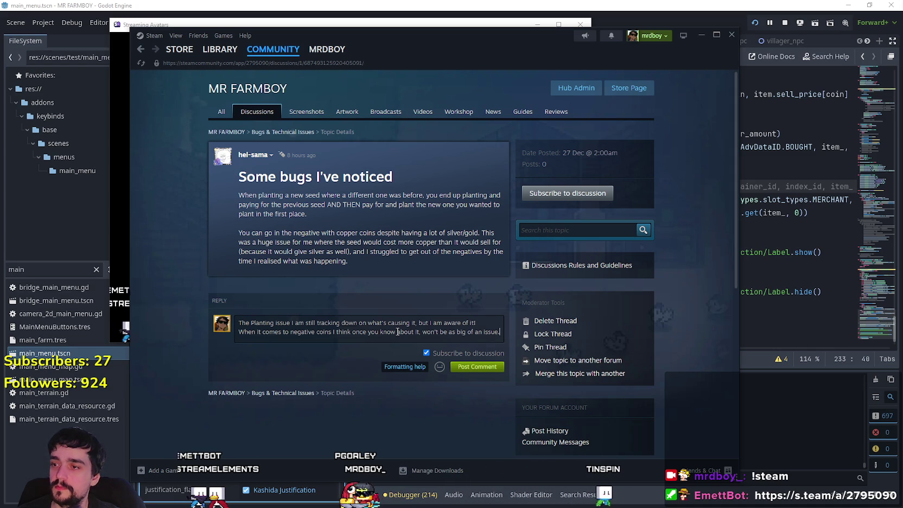
{"action": "key", "text": "BackSpace"}
{"action": "key", "text": "BackSpace"}
{"action": "key", "text": "BackSpace"}
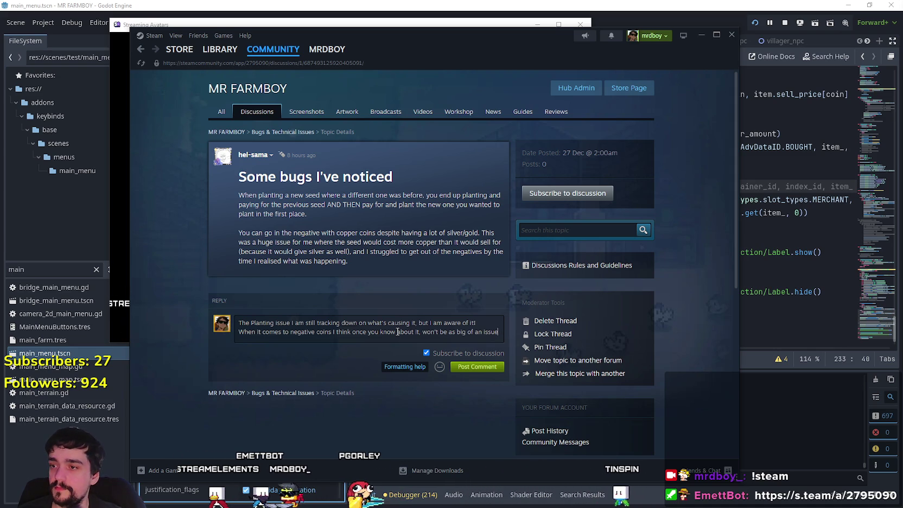
Step: Explain that negative coins came from making each coin its own and rarely affect new players, then post
{"action": "key", "text": "BackSpace"}
{"action": "key", "text": "BackSpace"}
{"action": "key", "text": "BackSpace"}
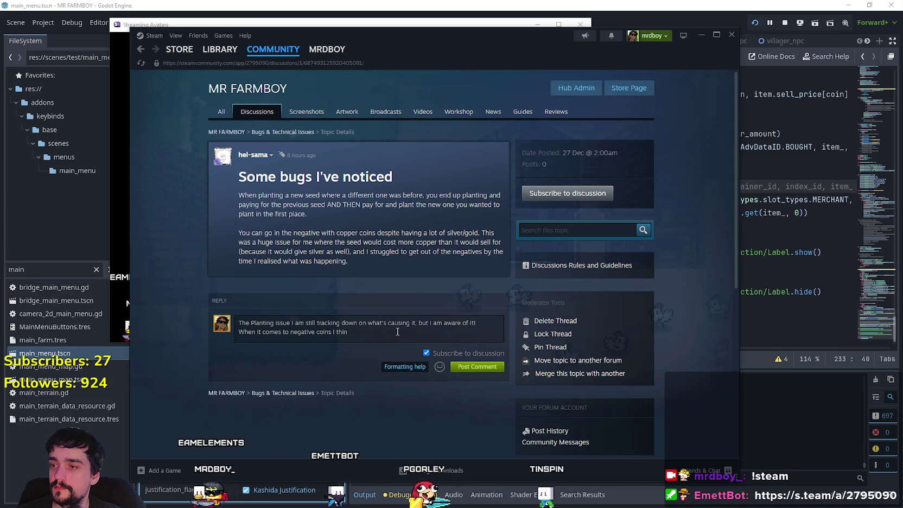
{"action": "type", "text": "k"}
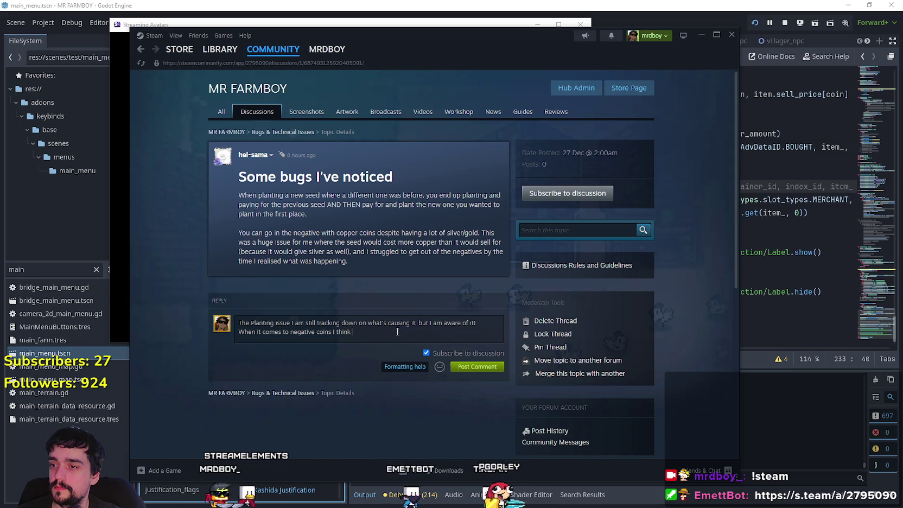
{"action": "type", "text": " it feels bad because you're not aware of it, as well"}
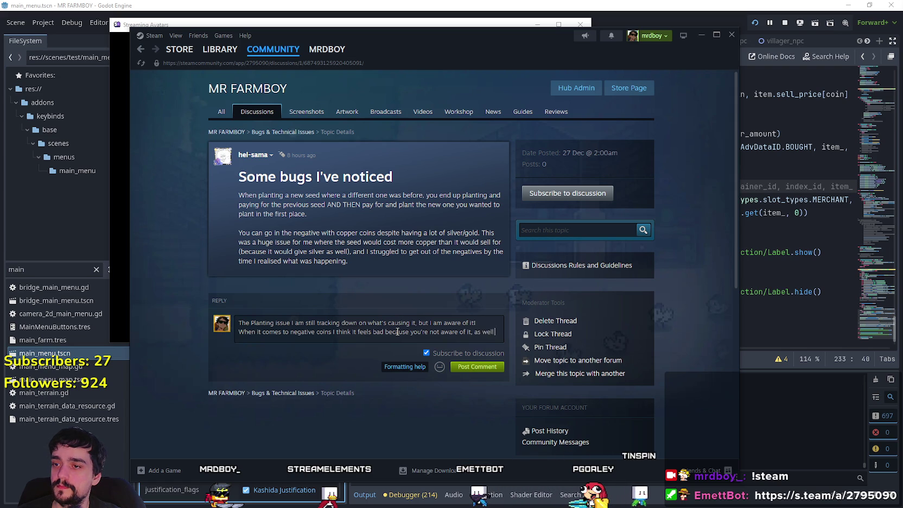
{"action": "type", "text": "because we switched to where e"}
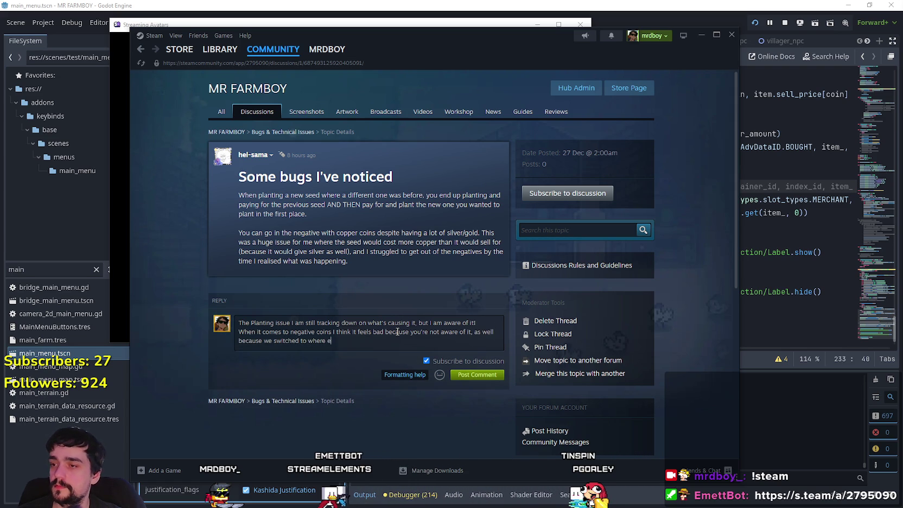
{"action": "type", "text": "ach coin is its own coin"}
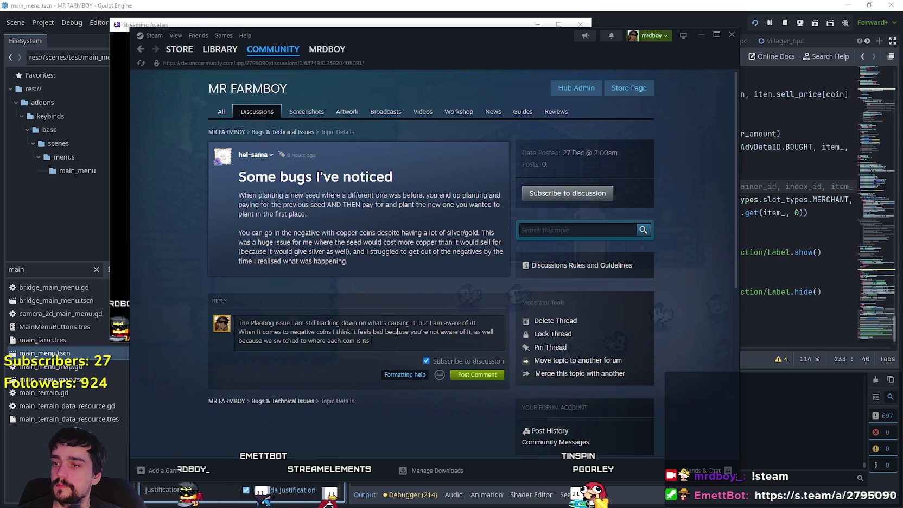
{"action": "type", "text": "."}
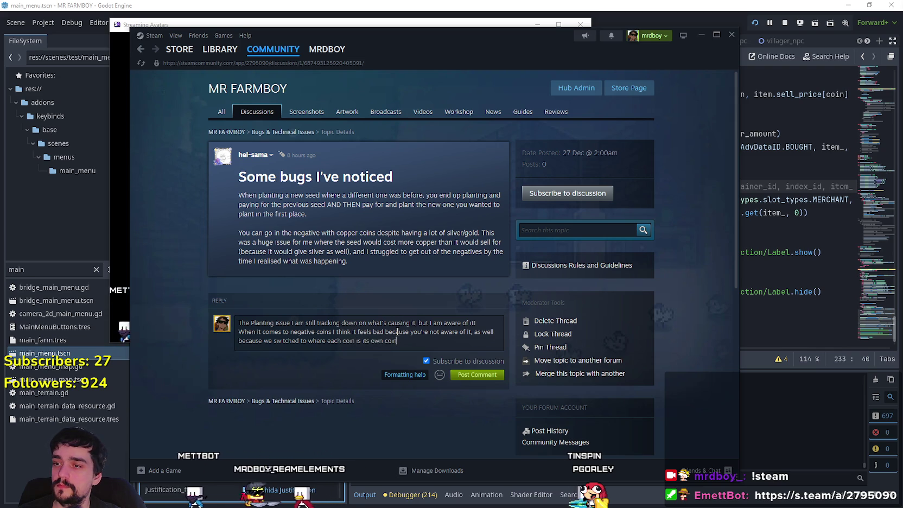
{"action": "type", "text": " I'm still not "}
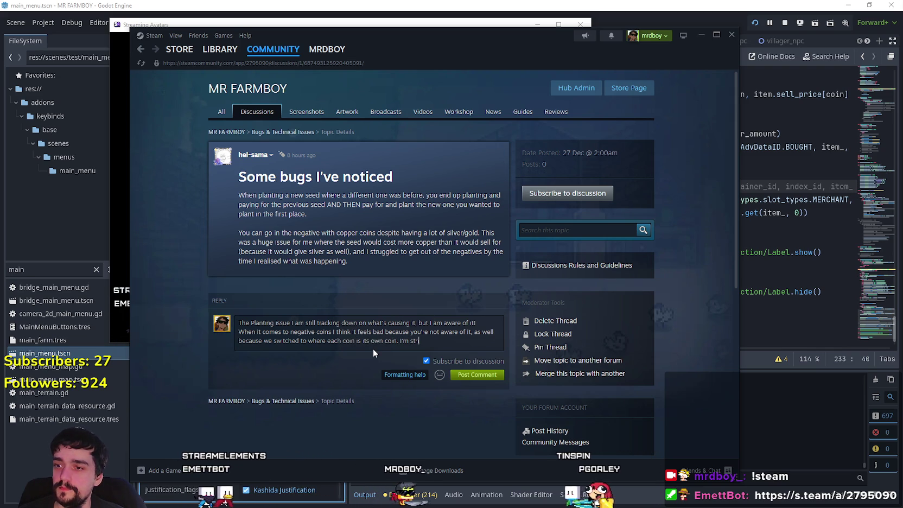
{"action": "type", "text": "sure ho"}
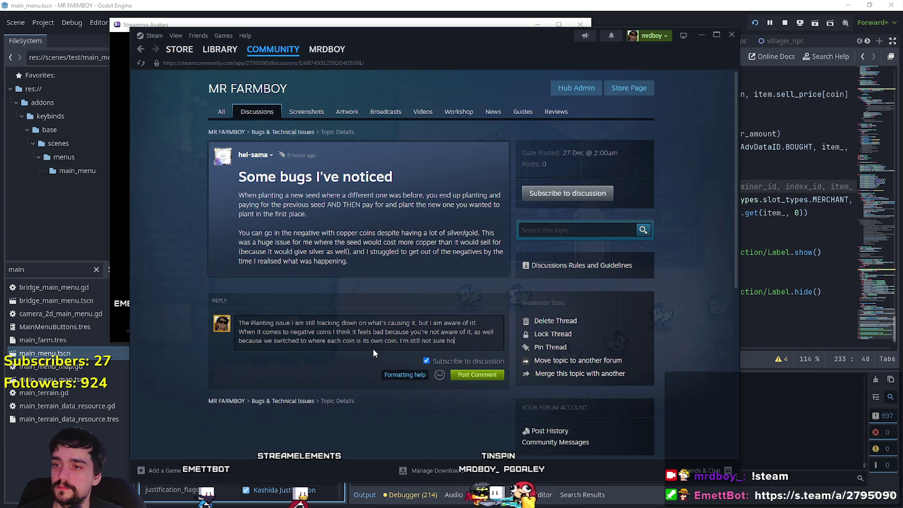
{"action": "type", "text": "w to addres"}
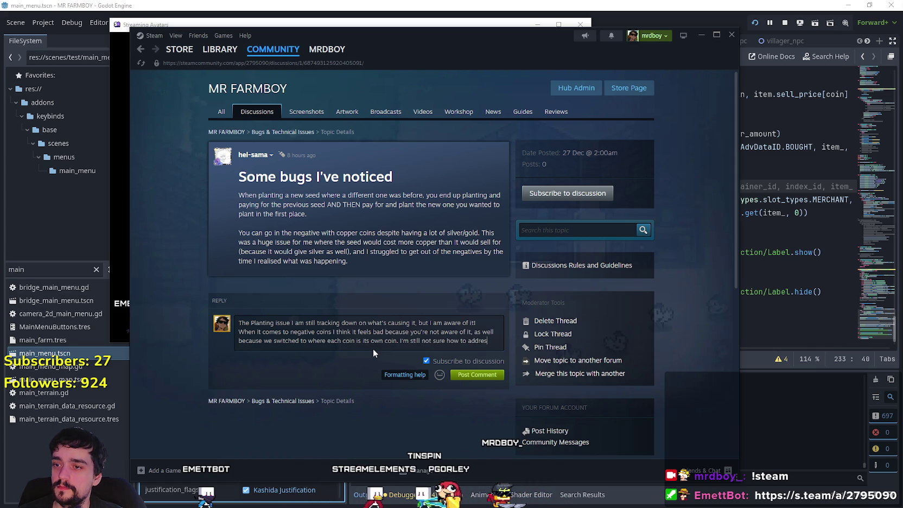
{"action": "type", "text": "s this for old"}
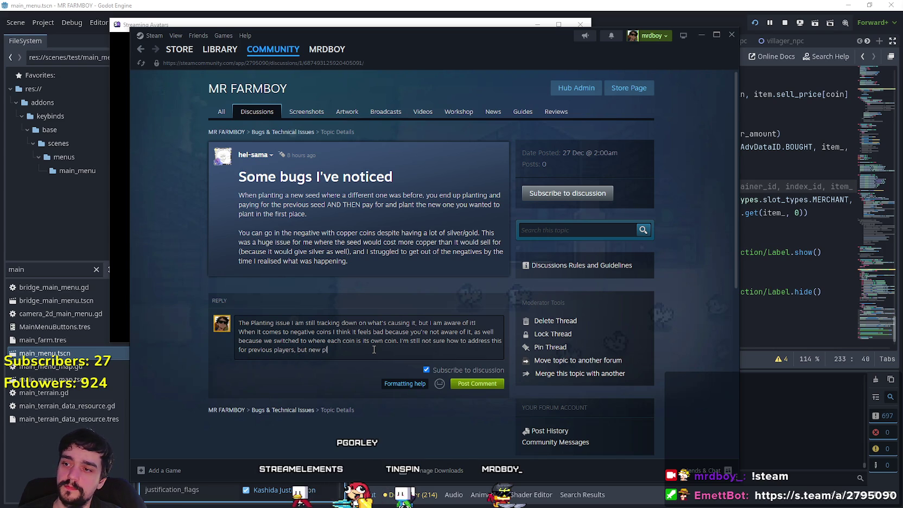
{"action": "type", "text": "s don't seem to run into t"}
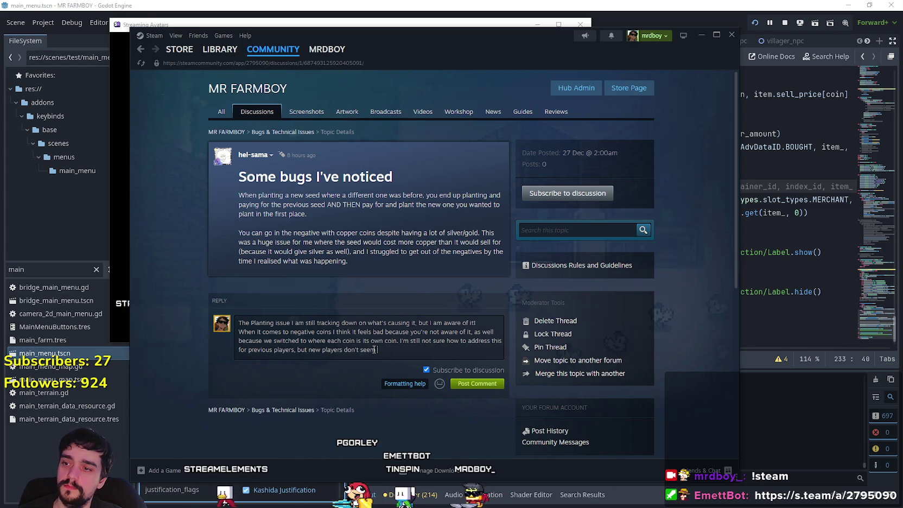
{"action": "type", "text": "his i"}
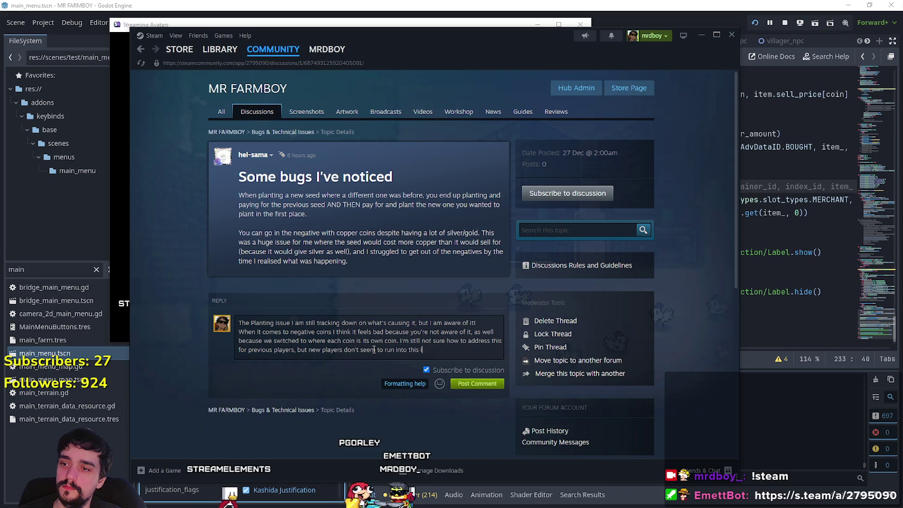
{"action": "type", "text": "ssue as often"}
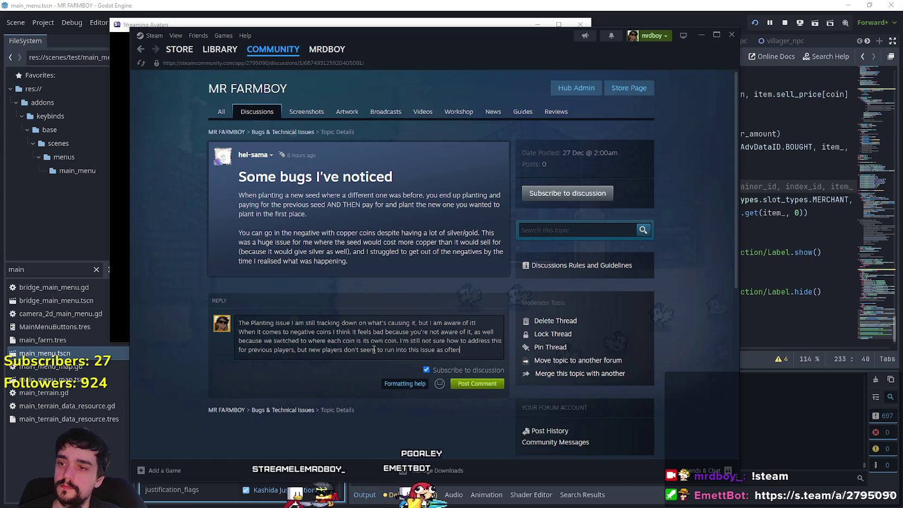
{"action": "type", "text": "."}
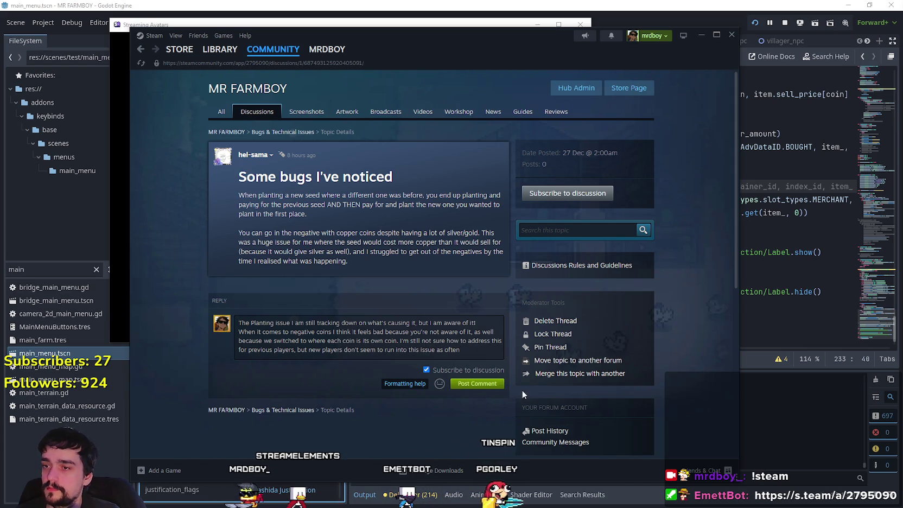
{"action": "left_click", "coordinate": [458, 385]}
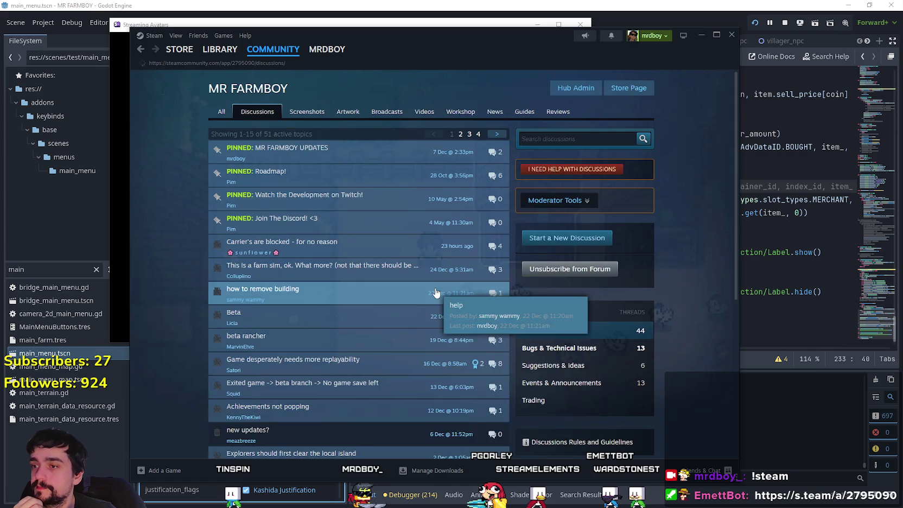
Step: Open the 'Too easy to delete buildings (Update 4)' topic from Bugs & Technical Issues and read its post
{"action": "left_click", "coordinate": [589, 353]}
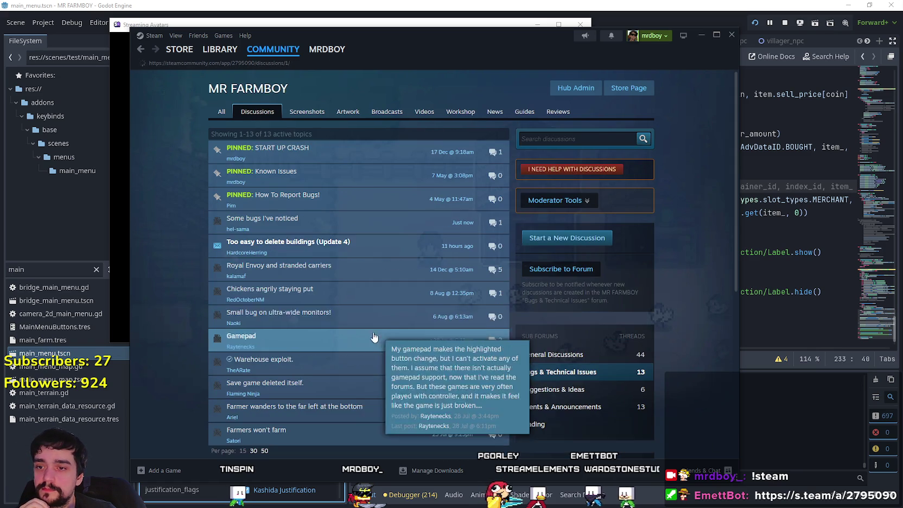
{"action": "left_click", "coordinate": [352, 239]}
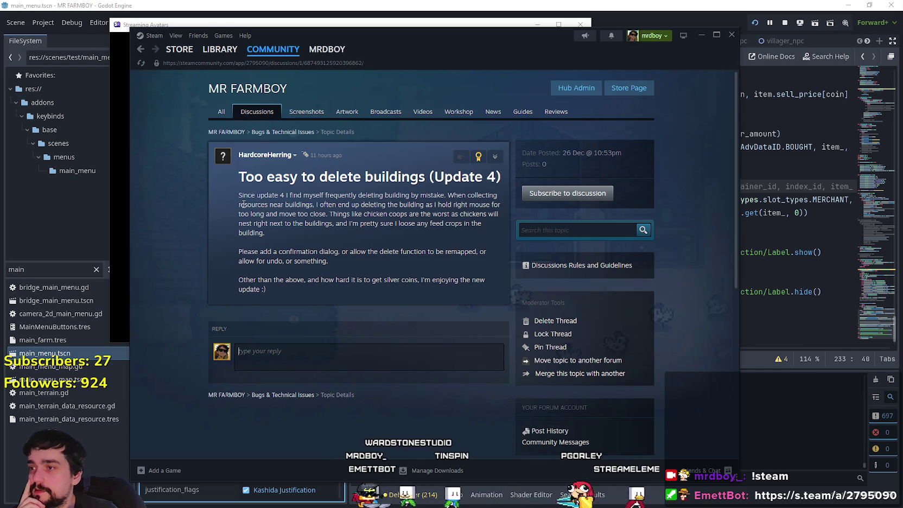
{"action": "left_click_drag", "start_coordinate": [302, 195], "coordinate": [380, 194]}
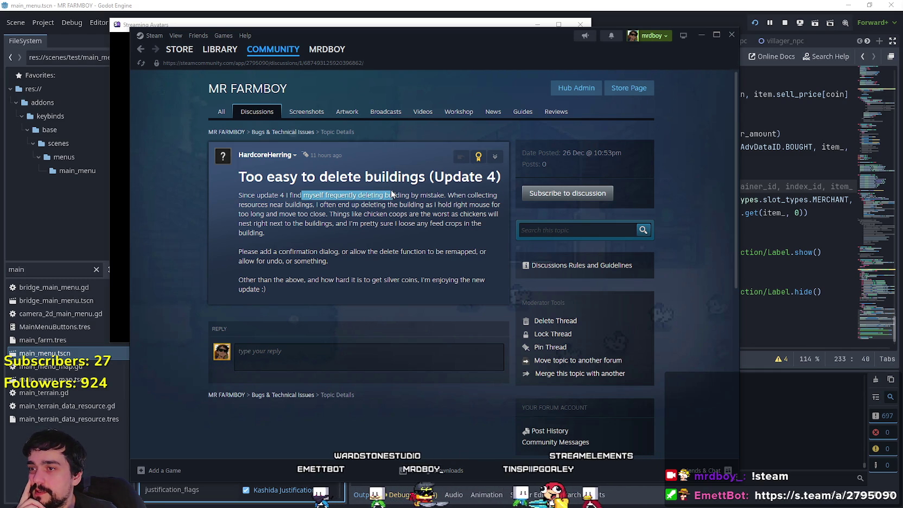
{"action": "left_click", "coordinate": [472, 237]}
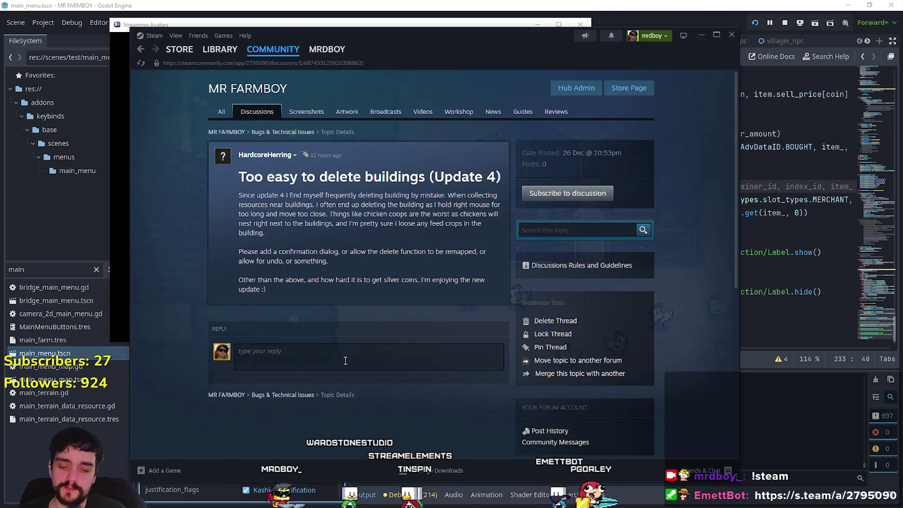
Step: Begin the reply, settling on calling it specifically a coop/barn issue
{"action": "type", "text": "The"}
{"action": "key", "text": "BackSpace"}
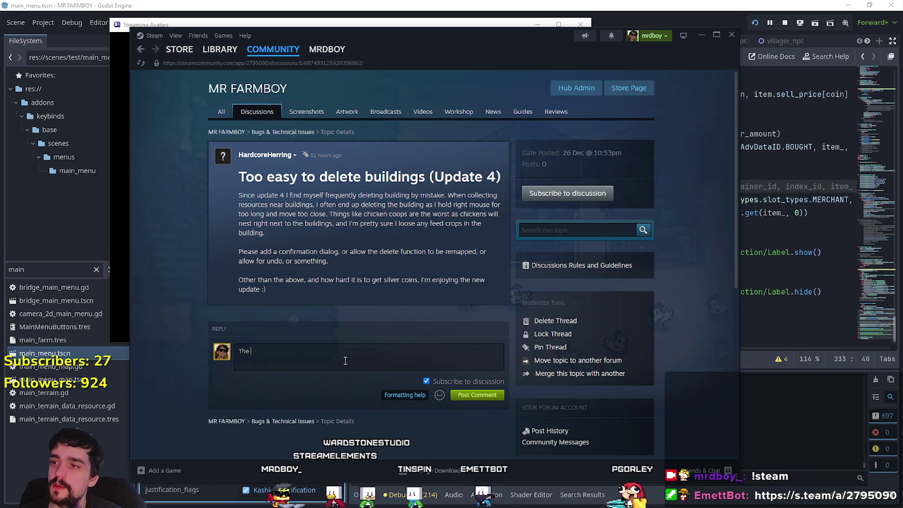
{"action": "key", "text": "BackSpace"}
{"action": "key", "text": "BackSpace"}
{"action": "type", "text": "Th"}
{"action": "key", "text": "BackSpace"}
{"action": "key", "text": "BackSpace"}
{"action": "type", "text": "The iss"}
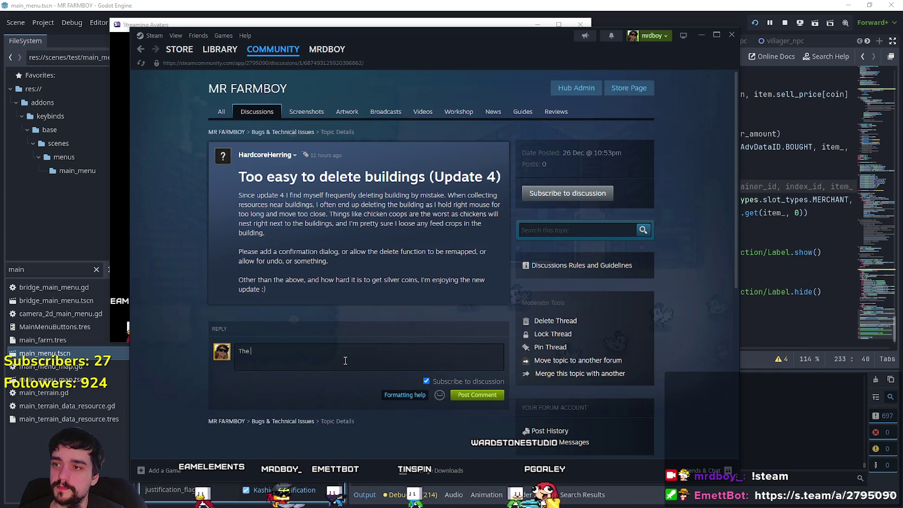
{"action": "type", "text": "ue of"}
{"action": "key", "text": "BackSpace"}
{"action": "key", "text": "BackSpace"}
{"action": "key", "text": "BackSpace"}
{"action": "type", "text": "I think"}
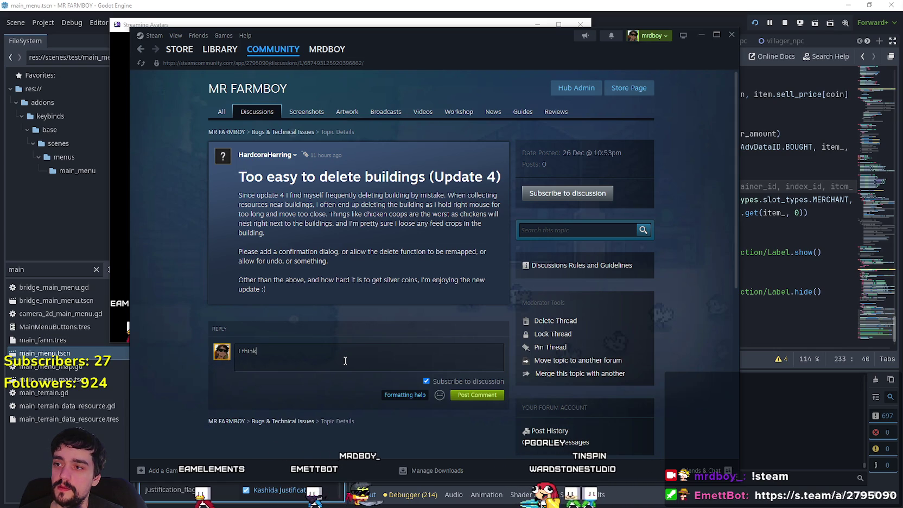
{"action": "type", "text": " specifically its a coop/barn issue due to where the"}
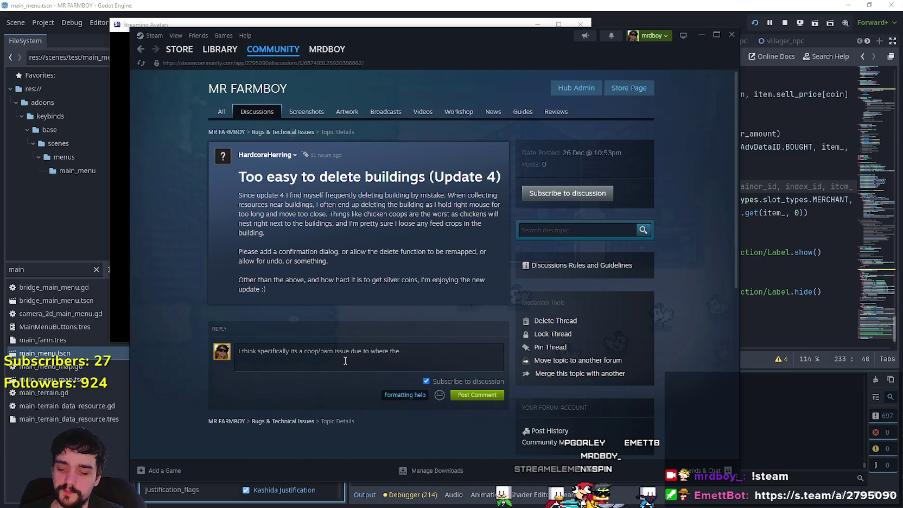
Step: Add that no proper solution exists yet and nests ideally shouldn't be placed next to buildings
{"action": "type", "text": " nests are p"}
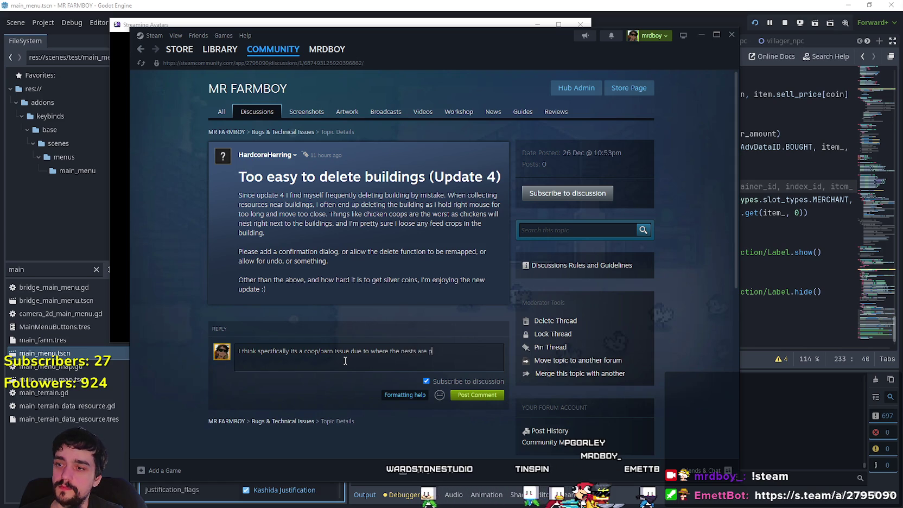
{"action": "type", "text": "lay for sure."}
{"action": "type", "text": " I still have"}
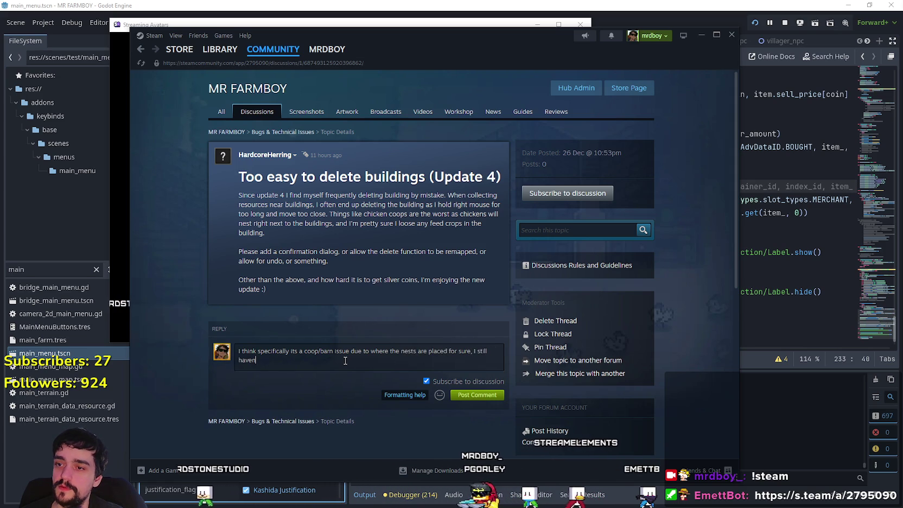
{"action": "type", "text": "n"}
{"action": "type", "text": "t found a proper solution for this, ideall"}
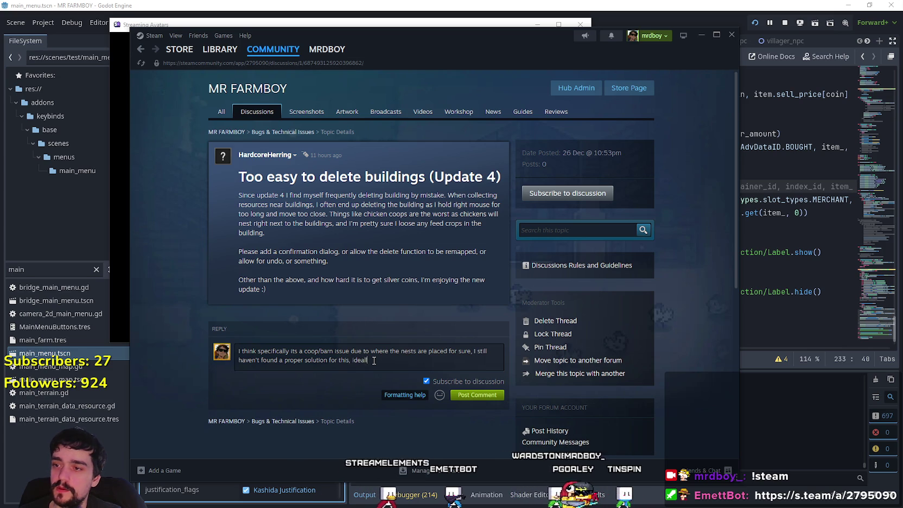
{"action": "type", "text": "the nests are not"}
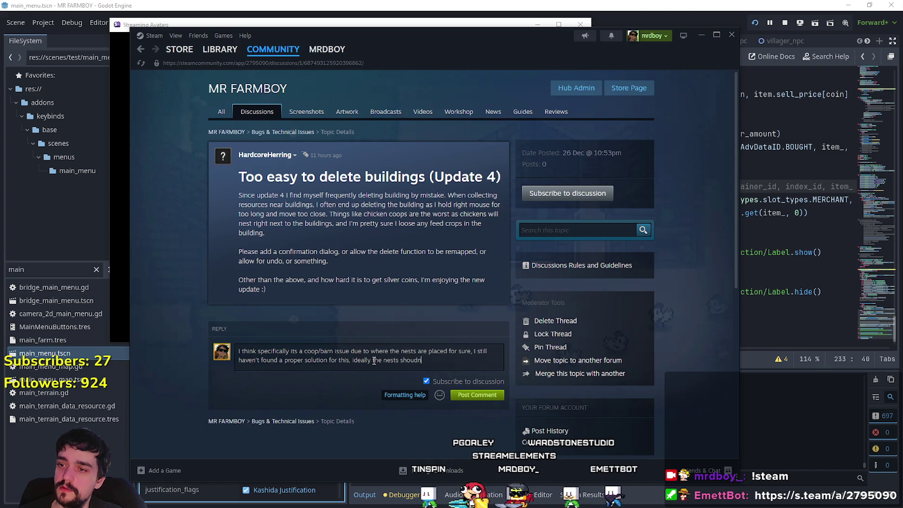
{"action": "type", "text": "placed"}
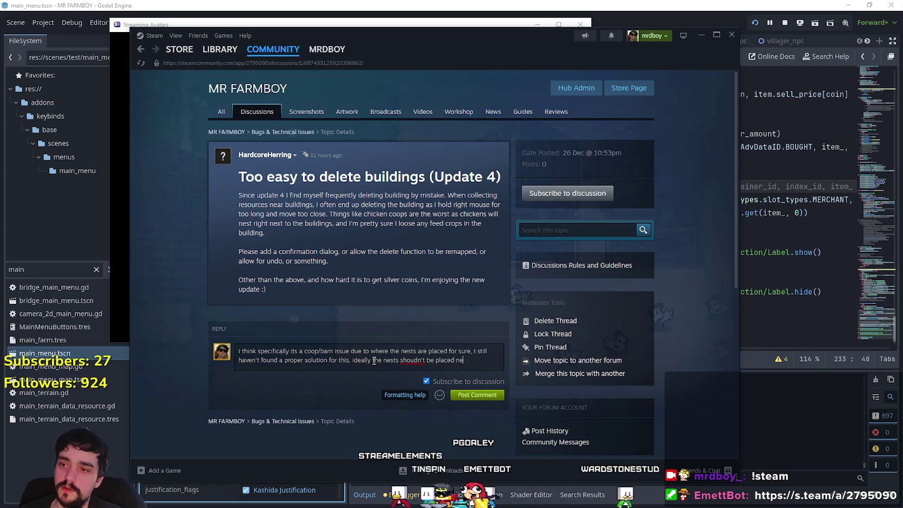
{"action": "type", "text": " ne"}
{"action": "key", "text": "BackSpace"}
{"action": "key", "text": "BackSpace"}
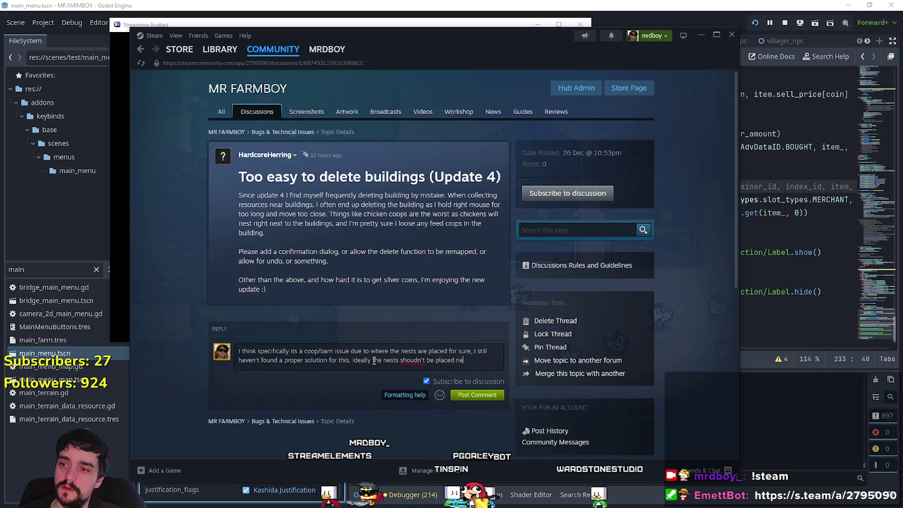
{"action": "type", "text": "n"}
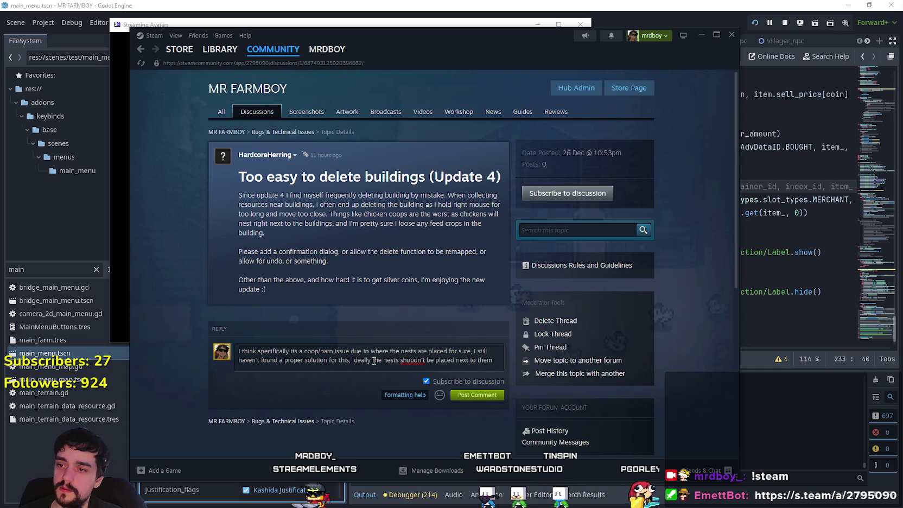
{"action": "type", "text": "uildings"}
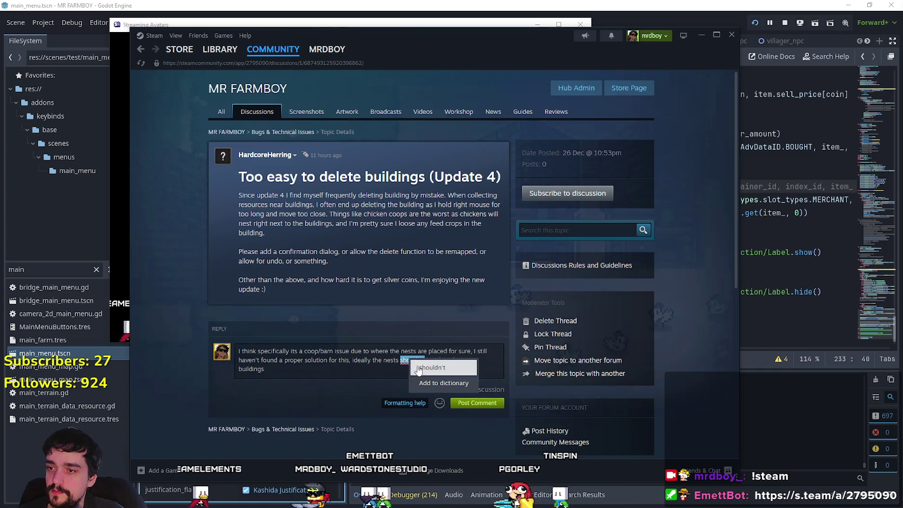
{"action": "right_click", "coordinate": [407, 361]}
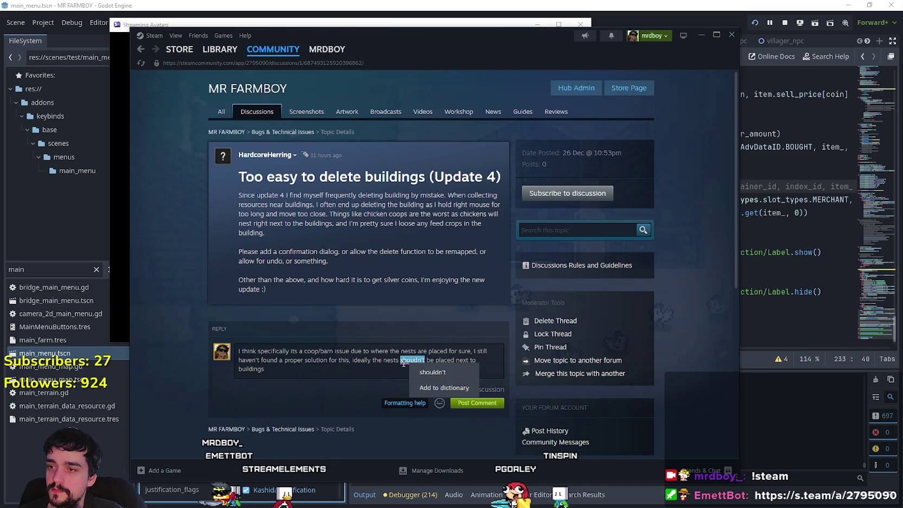
Step: End the sentence, ask on a new line whether it also happens with crops, and post the comment
{"action": "left_click", "coordinate": [403, 363]}
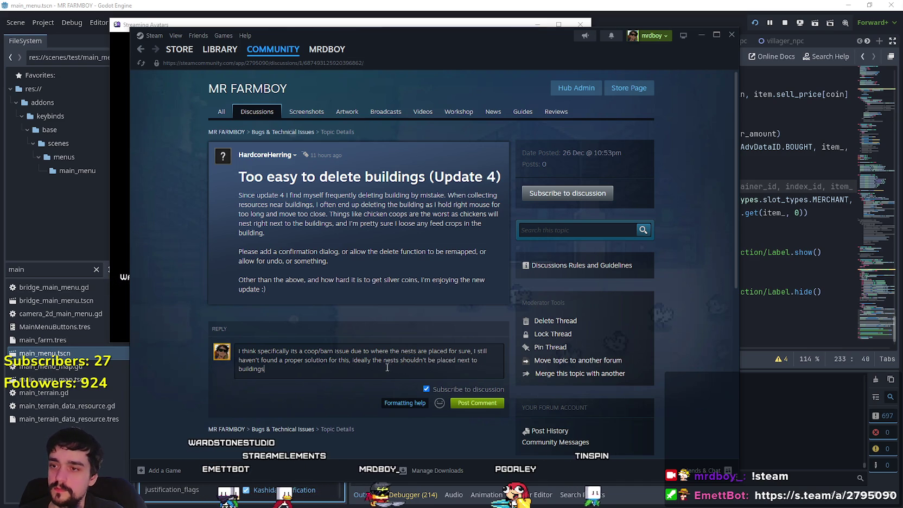
{"action": "type", "text": "."}
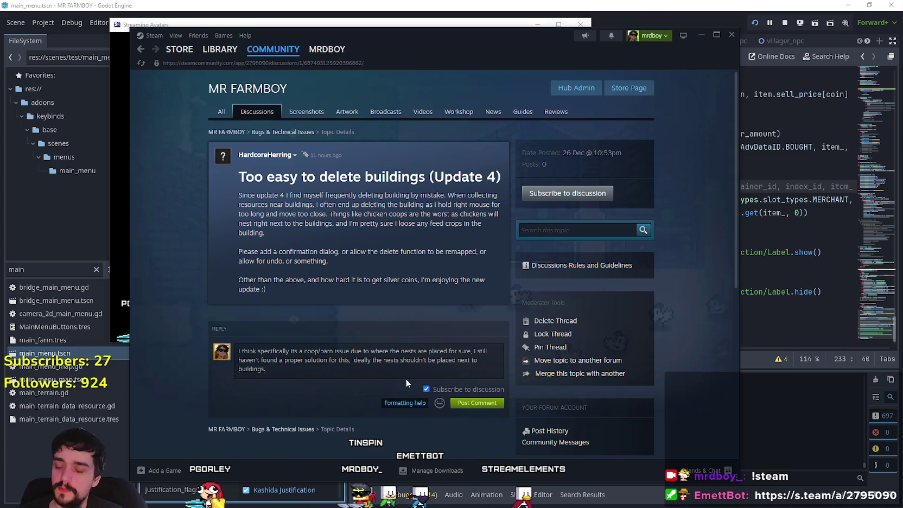
{"action": "key", "text": "Return"}
{"action": "key", "text": "Return"}
{"action": "type", "text": "I"}
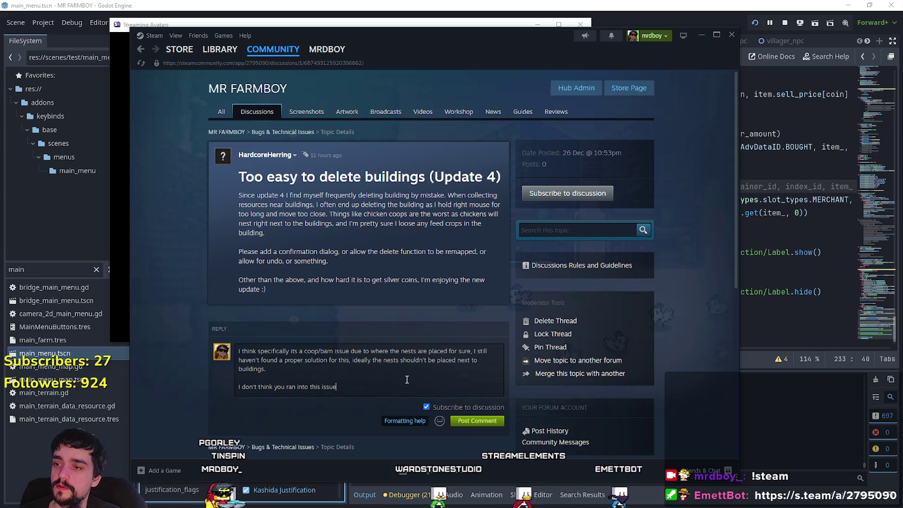
{"action": "type", "text": "?"}
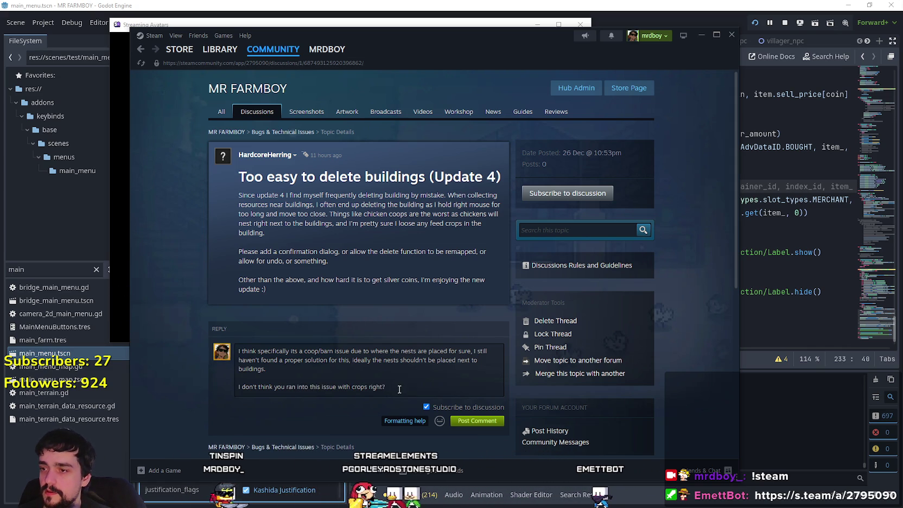
{"action": "left_click", "coordinate": [491, 422]}
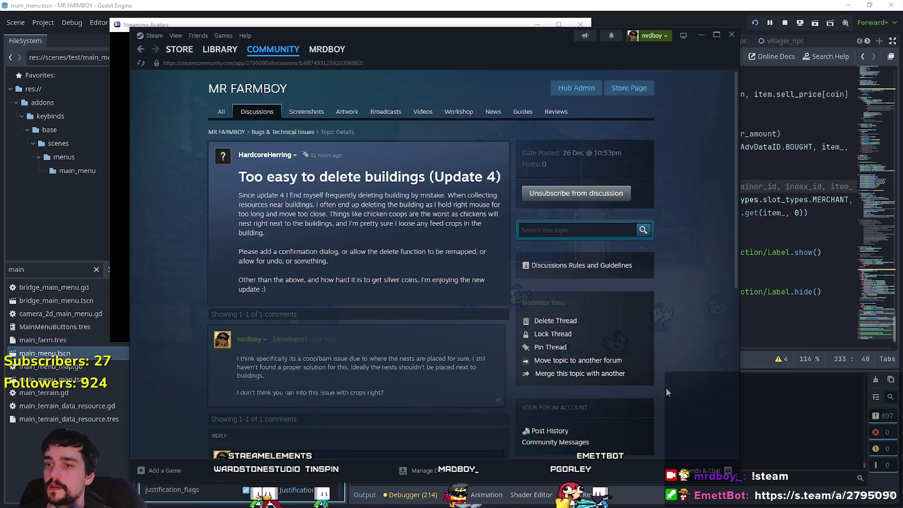
Step: Go back to the Bugs & Technical Issues list and open the 'Some bugs I've noticed' thread
{"action": "key", "text": "alt+Left"}
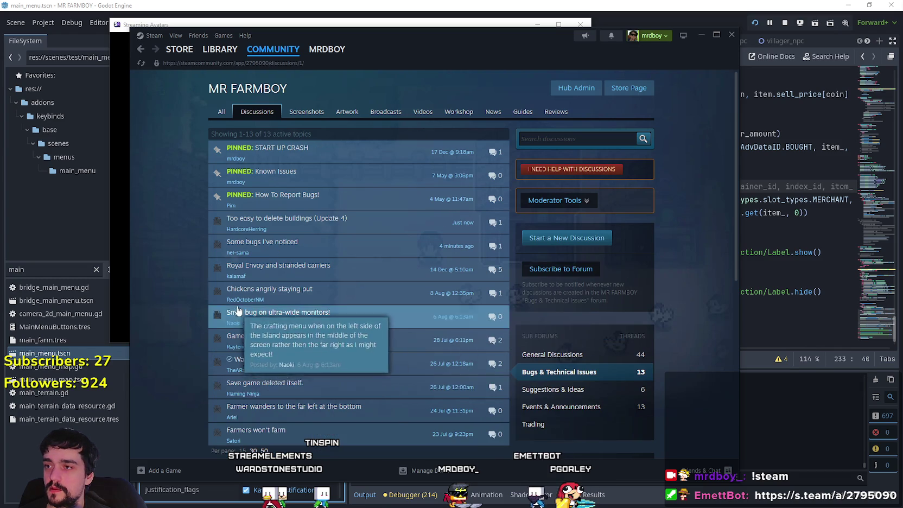
{"action": "left_click", "coordinate": [342, 248]}
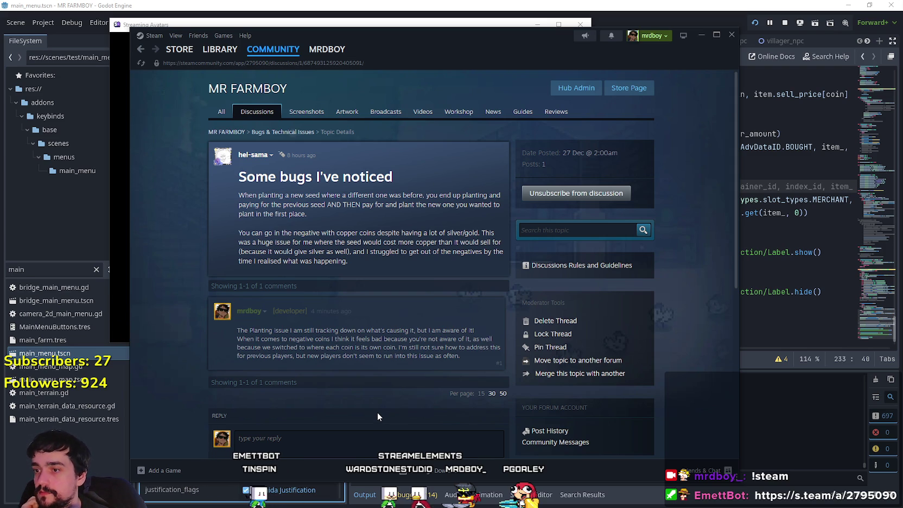
{"action": "left_click", "coordinate": [120, 172]}
Step: Move the avatars window aside, place the caret at line 231 in Godot, then resume the running game
{"action": "left_click_drag", "start_coordinate": [518, 25], "coordinate": [688, 34]}
{"action": "key", "text": "alt+Tab"}
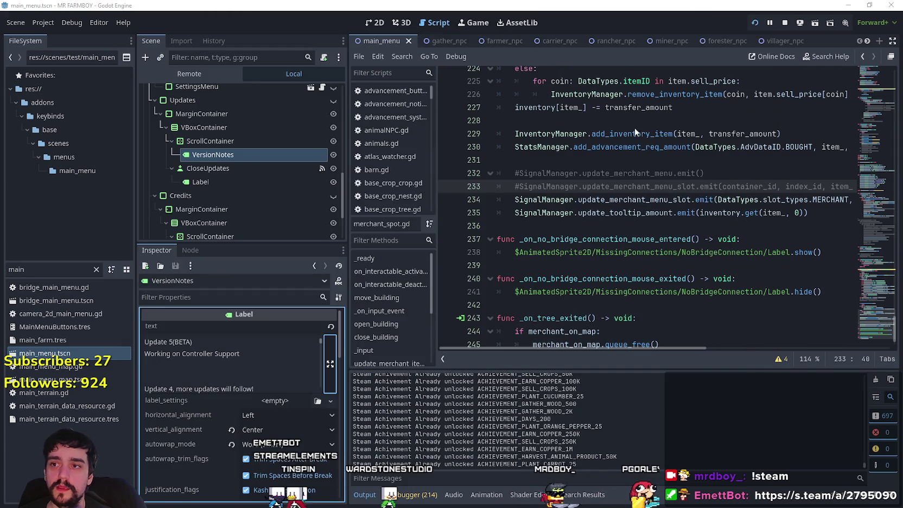
{"action": "left_click", "coordinate": [600, 238]}
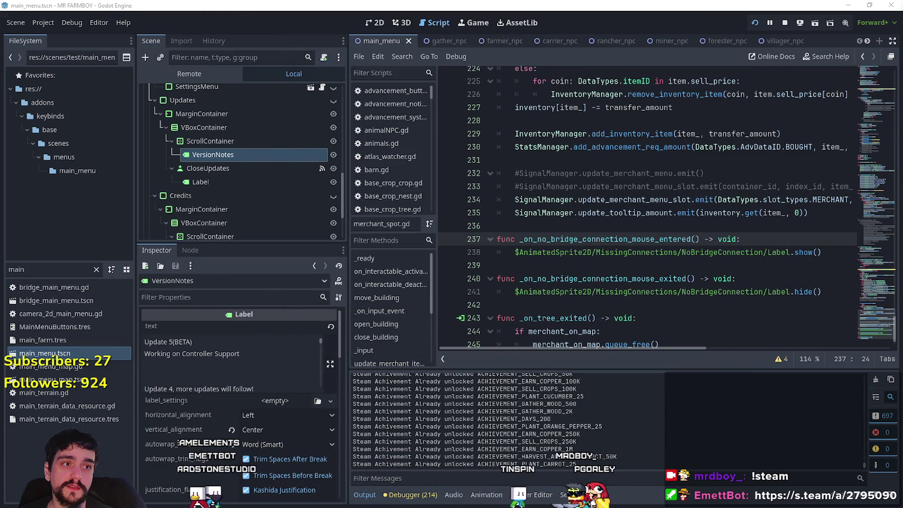
{"action": "left_click", "coordinate": [653, 175]}
{"action": "key", "text": "Up"}
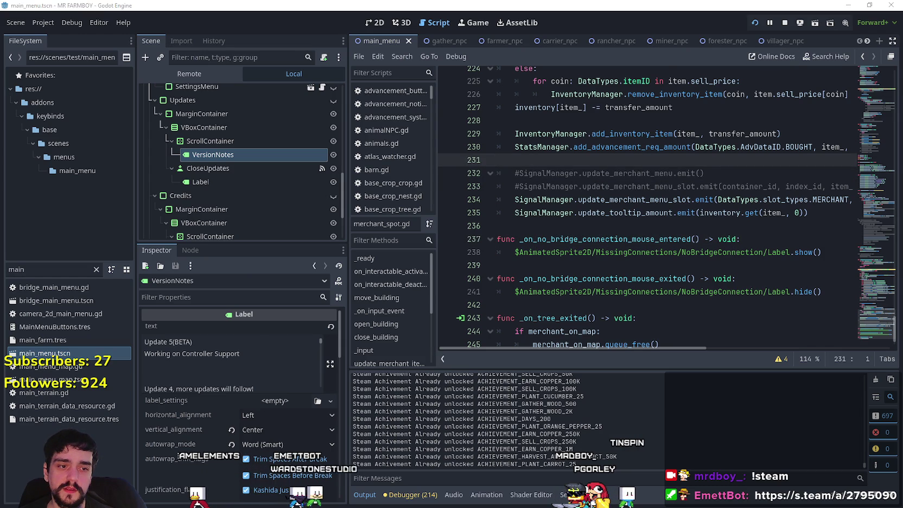
{"action": "key", "text": "alt+Tab"}
{"action": "left_click", "coordinate": [335, 129]}
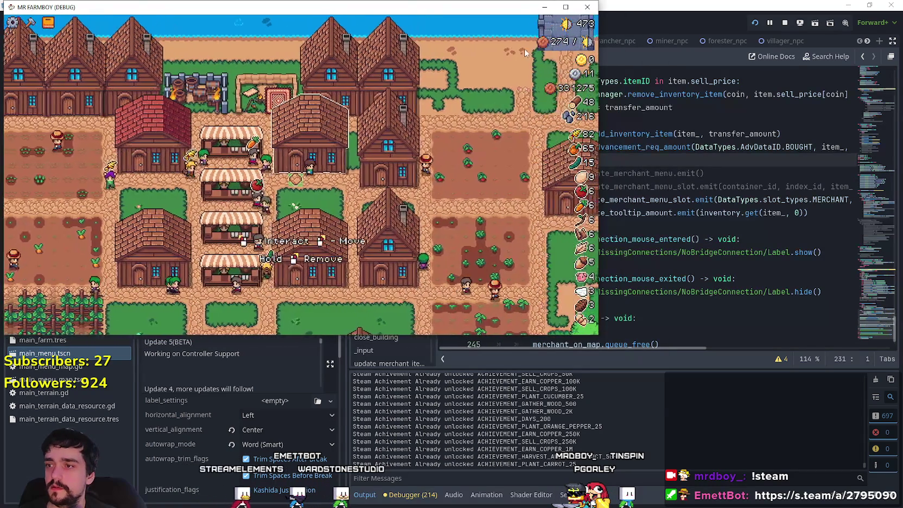
Step: Maximize and zoom into the game, then walk the player past the house to the barn and crop field
{"action": "key", "text": "super+Up"}
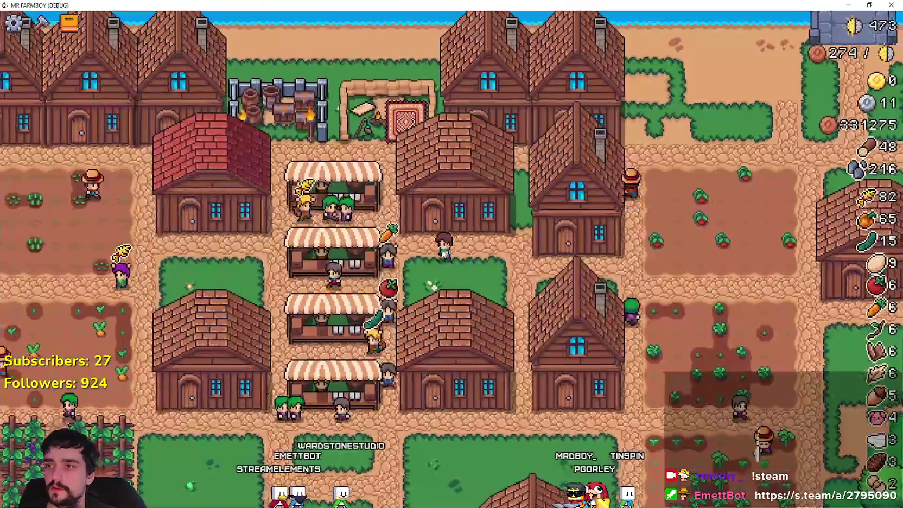
{"action": "scroll", "coordinate": [480, 245], "scroll_direction": "up", "scroll_amount": 5}
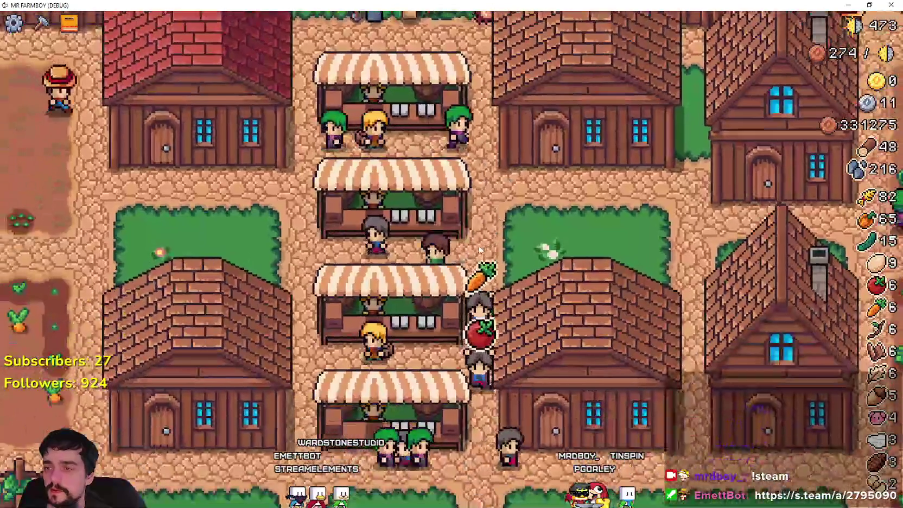
{"action": "key", "text": "s"}
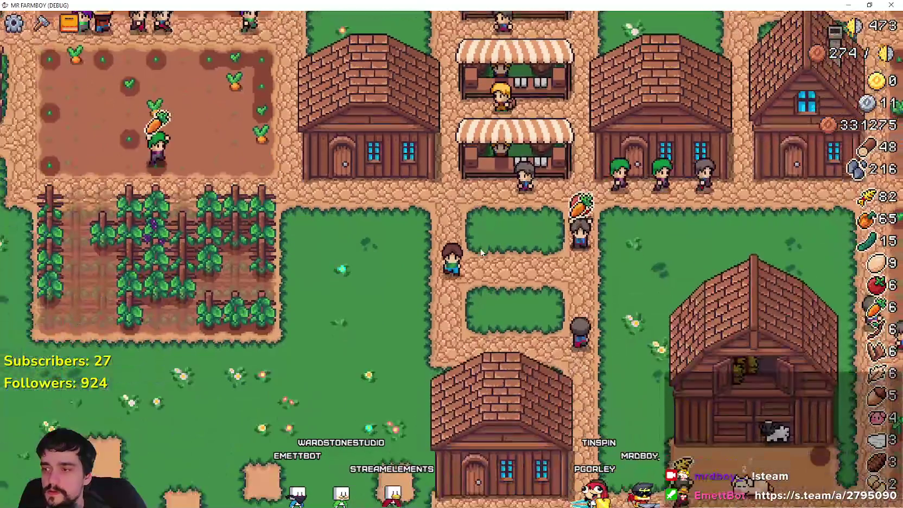
{"action": "key", "text": "s"}
{"action": "key", "text": "d"}
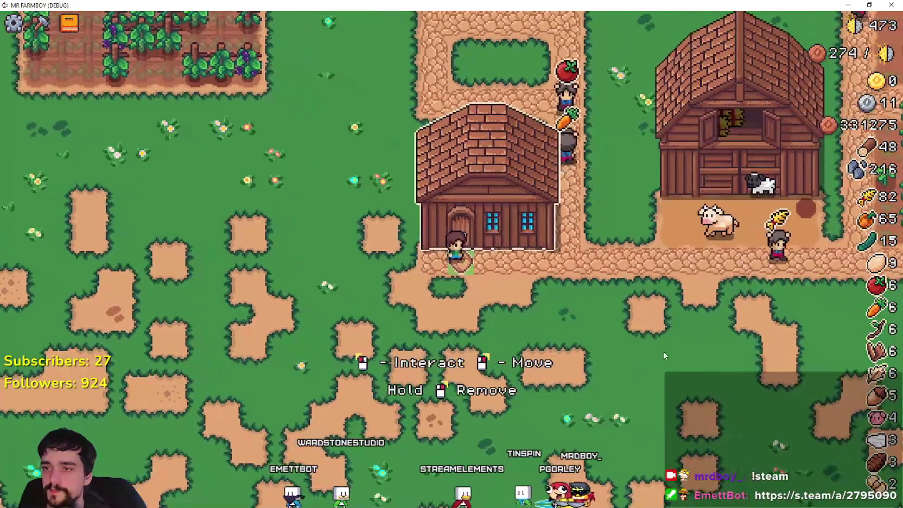
{"action": "key", "text": "d"}
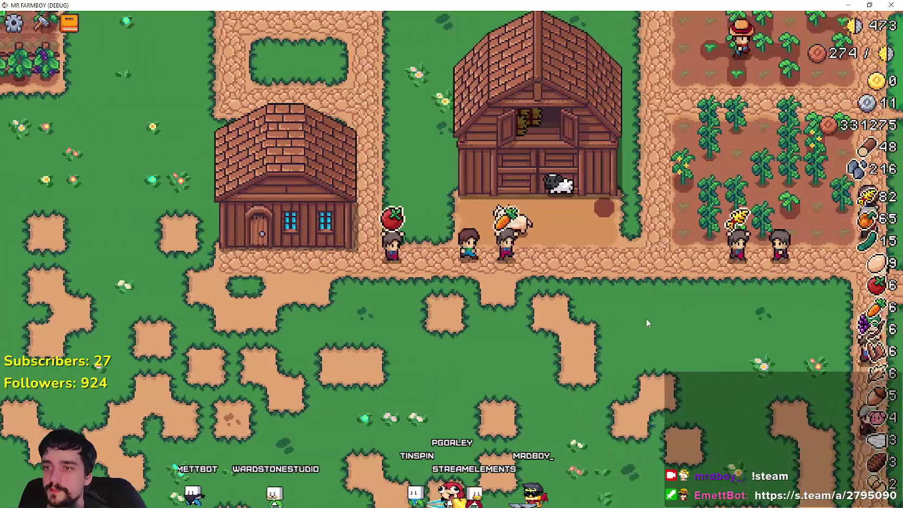
{"action": "key", "text": "d"}
{"action": "key", "text": "w"}
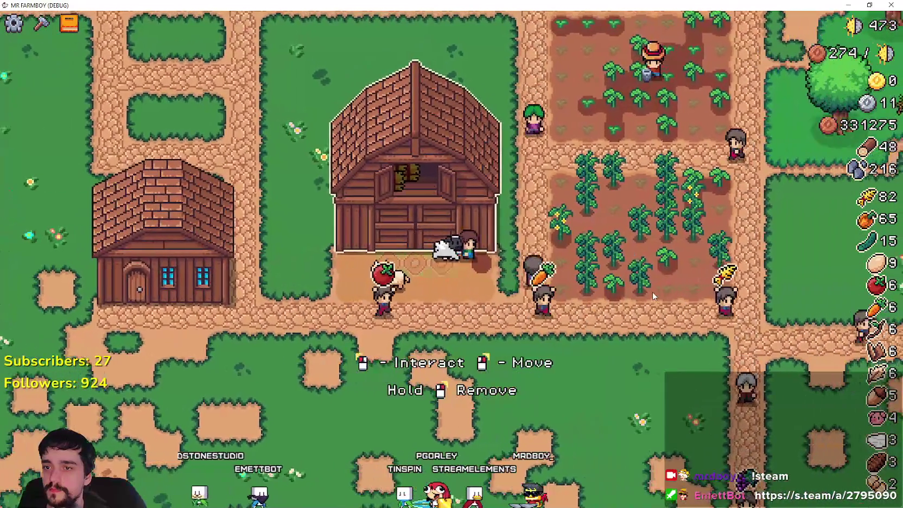
{"action": "key", "text": "d"}
Step: Harvest several ripe cucumbers while moving through the crop field, then head back toward the barn
{"action": "left_click", "coordinate": [652, 292]}
{"action": "key", "text": "d"}
{"action": "left_click", "coordinate": [599, 259]}
{"action": "key", "text": "d"}
{"action": "key", "text": "w"}
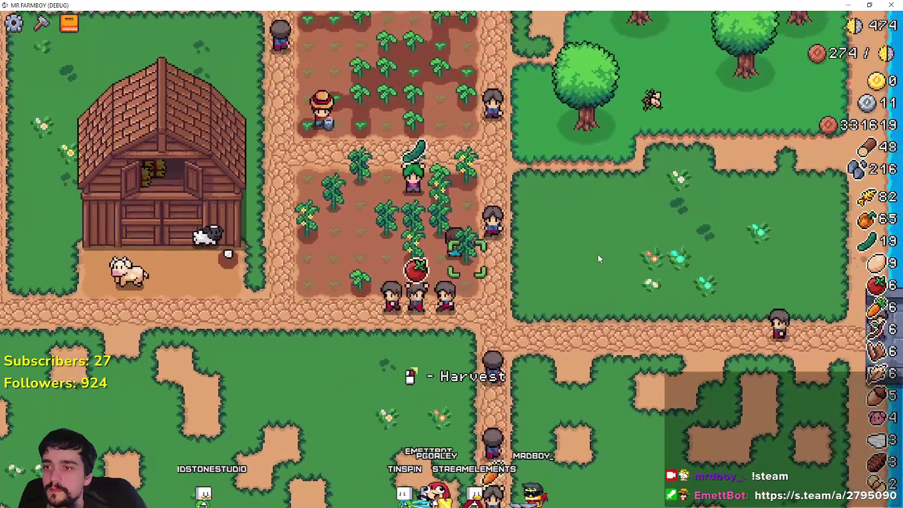
{"action": "left_click", "coordinate": [598, 258]}
{"action": "left_click", "coordinate": [599, 259]}
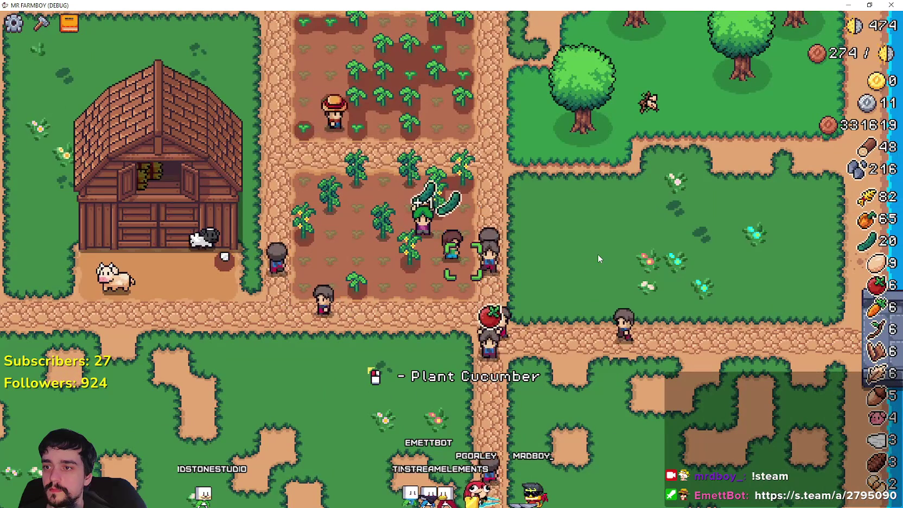
{"action": "key", "text": "a"}
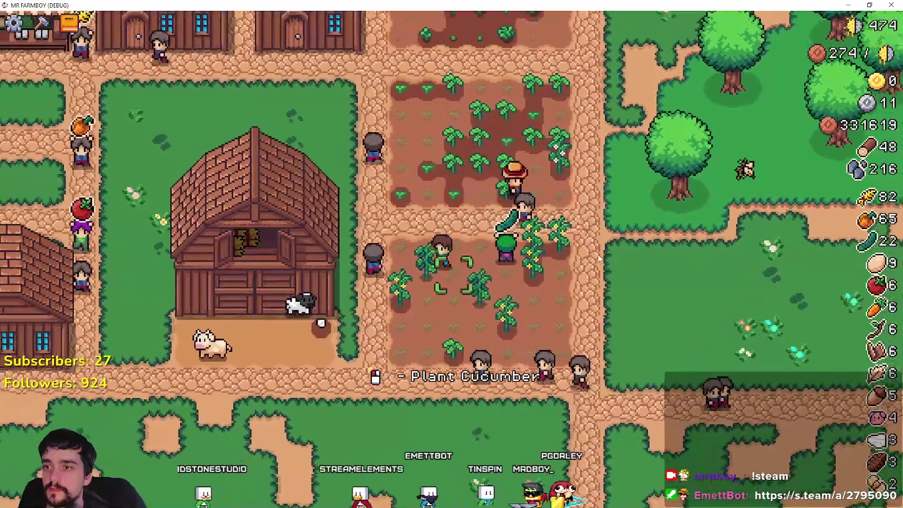
{"action": "left_click", "coordinate": [598, 259]}
{"action": "left_click", "coordinate": [598, 258]}
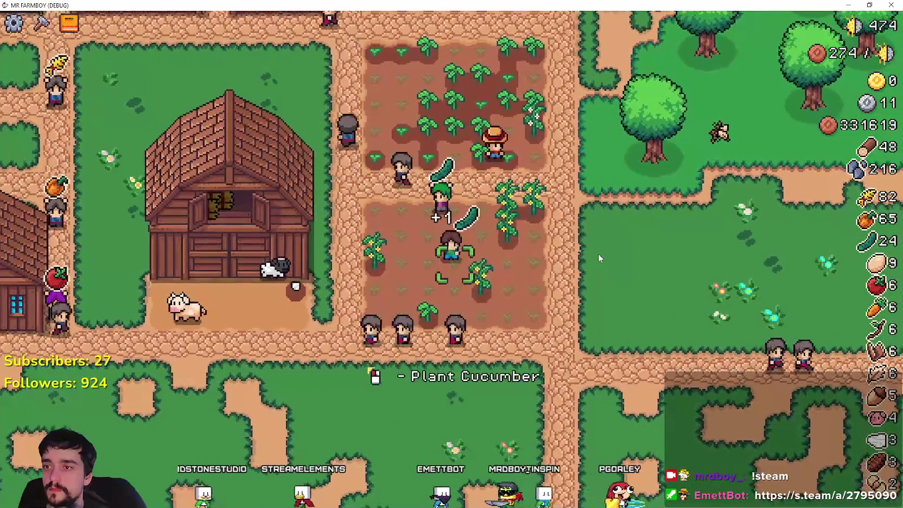
{"action": "key", "text": "s"}
{"action": "key", "text": "a"}
{"action": "key", "text": "a"}
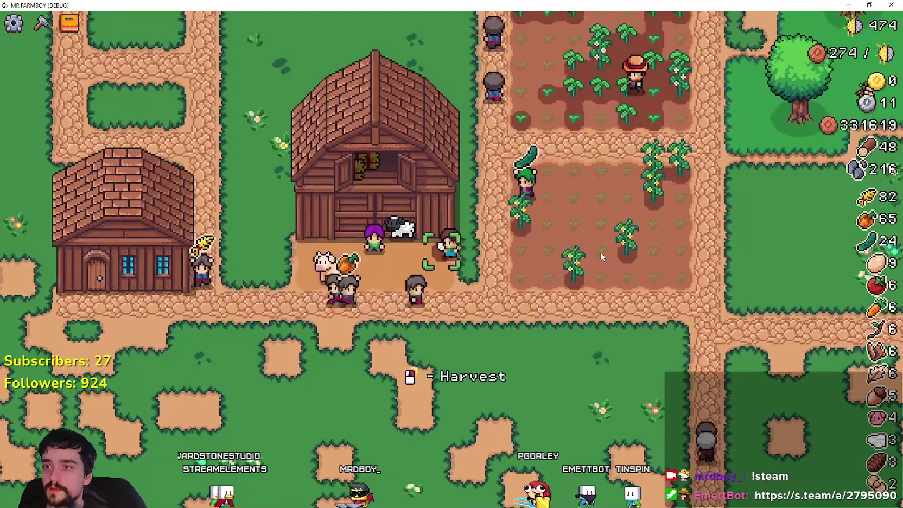
Step: Collect wool from the sheep, then bring the Discord screenshot viewer up full screen
{"action": "scroll", "coordinate": [599, 252], "scroll_direction": "up", "scroll_amount": 3}
{"action": "left_click", "coordinate": [601, 252]}
{"action": "key", "text": "a"}
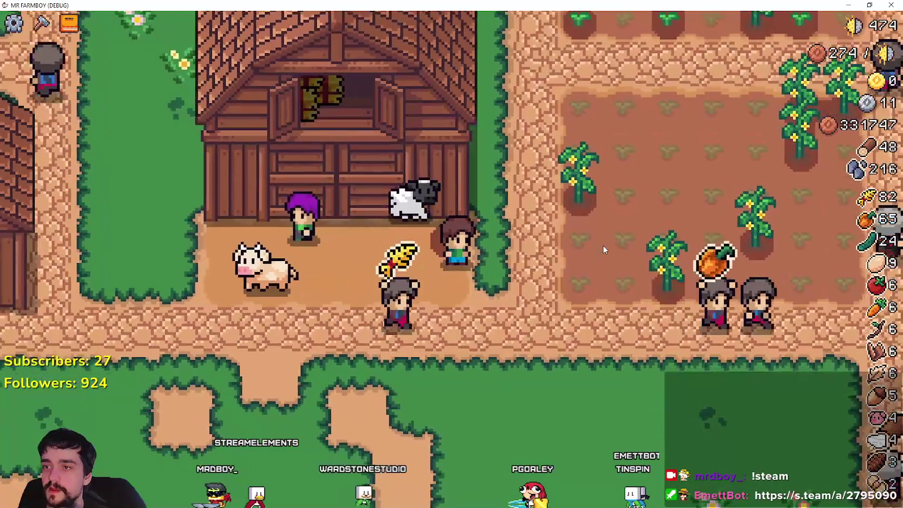
{"action": "scroll", "coordinate": [603, 245], "scroll_direction": "down", "scroll_amount": 3}
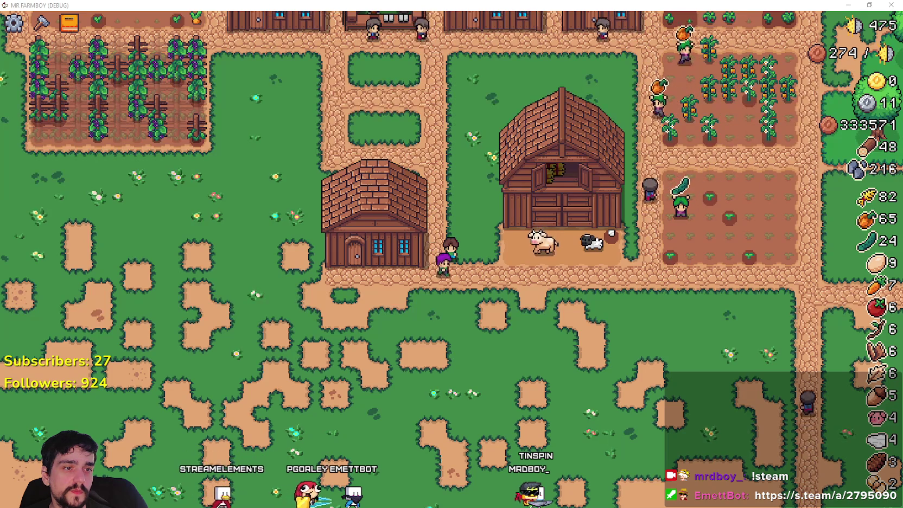
{"action": "mouse_move", "coordinate": [0, 35]}
{"action": "left_mouse_down"}
{"action": "mouse_move", "coordinate": [511, 34]}
{"action": "mouse_move", "coordinate": [457, 52]}
{"action": "mouse_move", "coordinate": [317, 30]}
{"action": "left_mouse_up"}
{"action": "key", "text": "super+Up"}
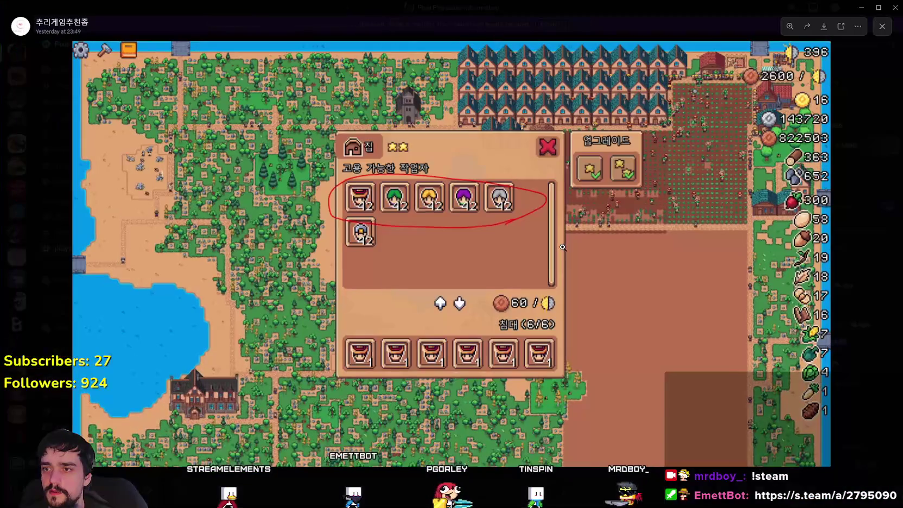
Step: Zoom into the house upgrade panel on the player's screenshot
{"action": "scroll", "coordinate": [598, 197], "scroll_direction": "up", "scroll_amount": 5}
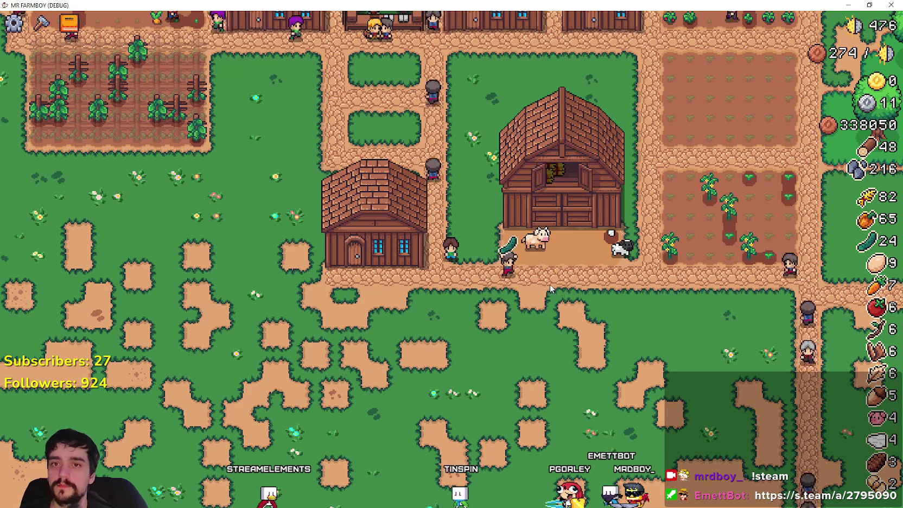
Step: Pan the farm view right and down in the running game, then go back to the Godot editor
{"action": "key", "text": "d"}
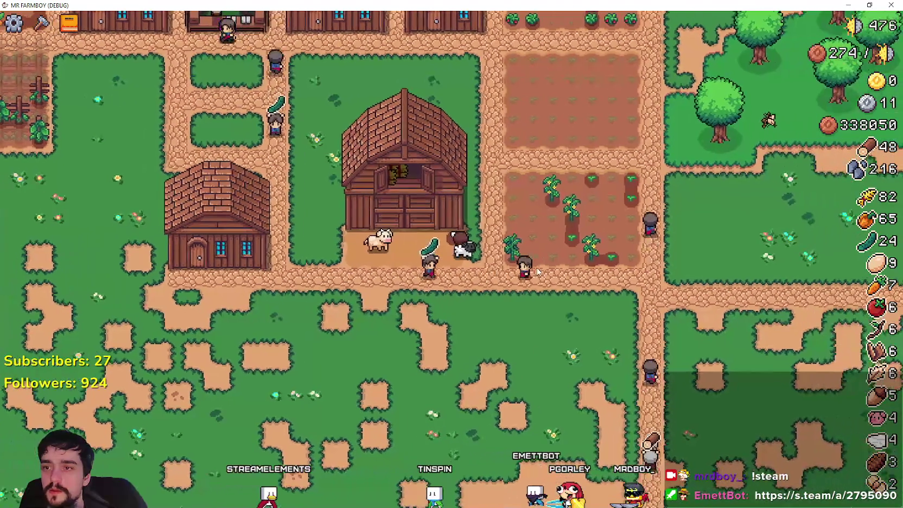
{"action": "key", "text": "s"}
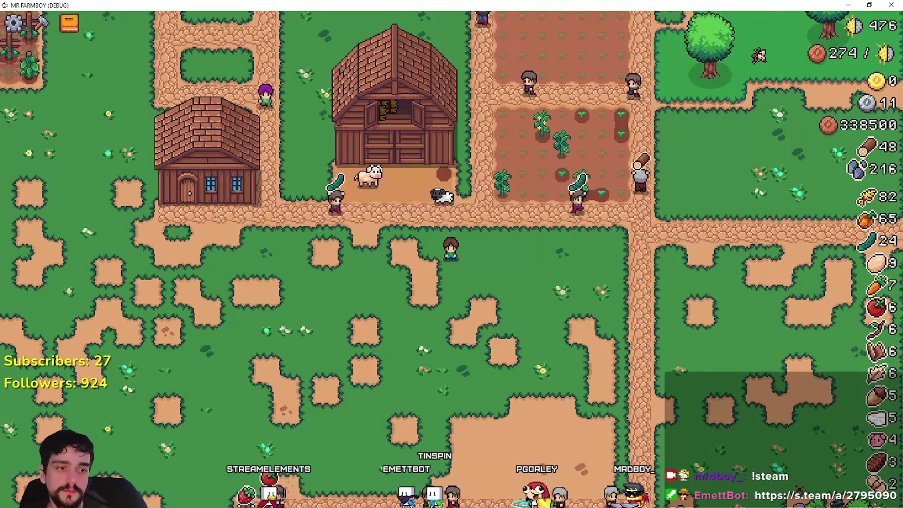
{"action": "key", "text": "alt+Tab"}
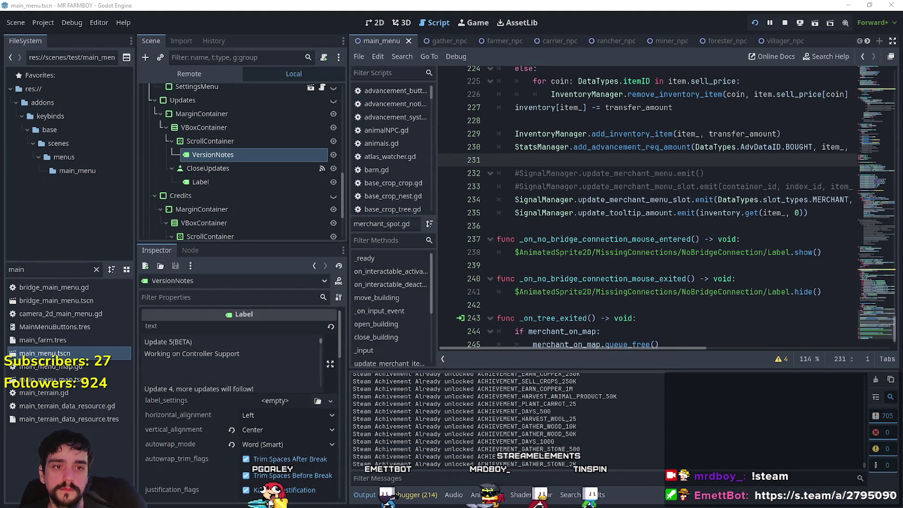
Step: Put the caret on empty line 236, then bring up the Steam 'Some bugs I've noticed' thread
{"action": "left_click", "coordinate": [559, 227]}
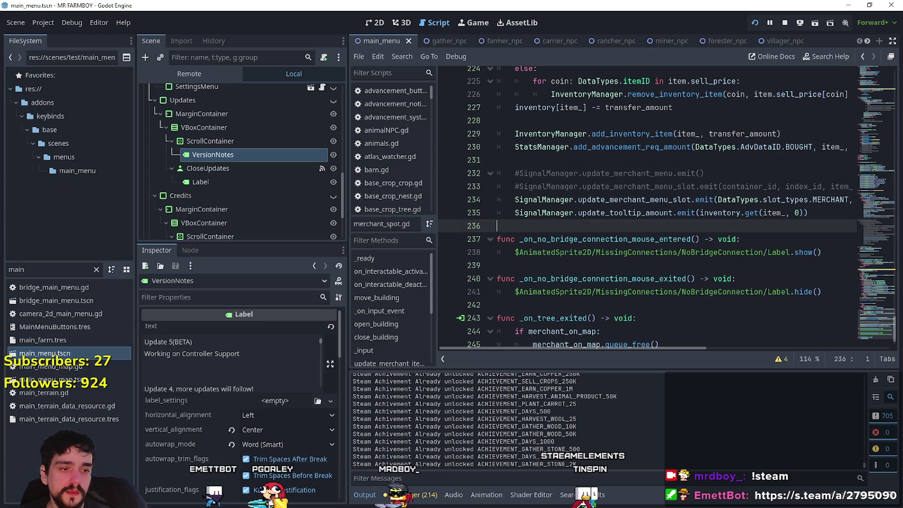
{"action": "key", "text": "alt+Tab"}
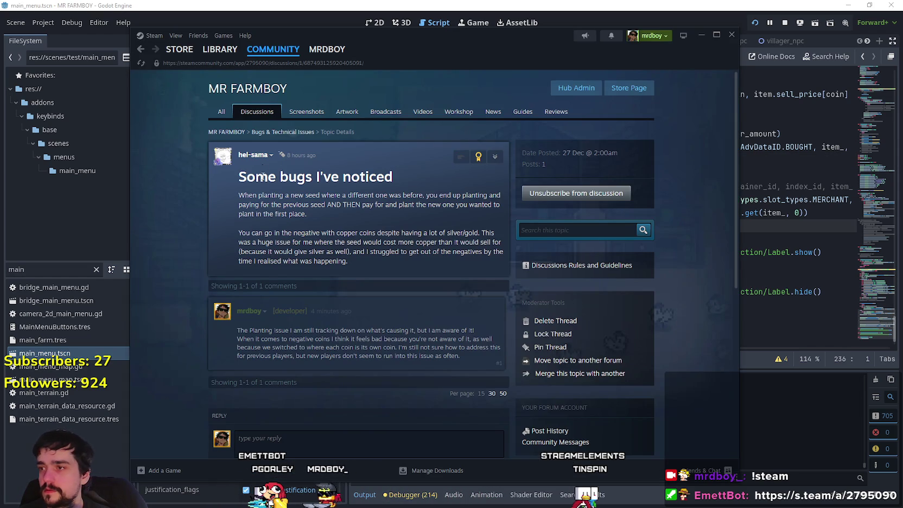
Step: Go back to Steam's Bugs & Technical Issues thread list, skim it, then return to Godot
{"action": "right_click", "coordinate": [181, 261]}
{"action": "left_click", "coordinate": [204, 318]}
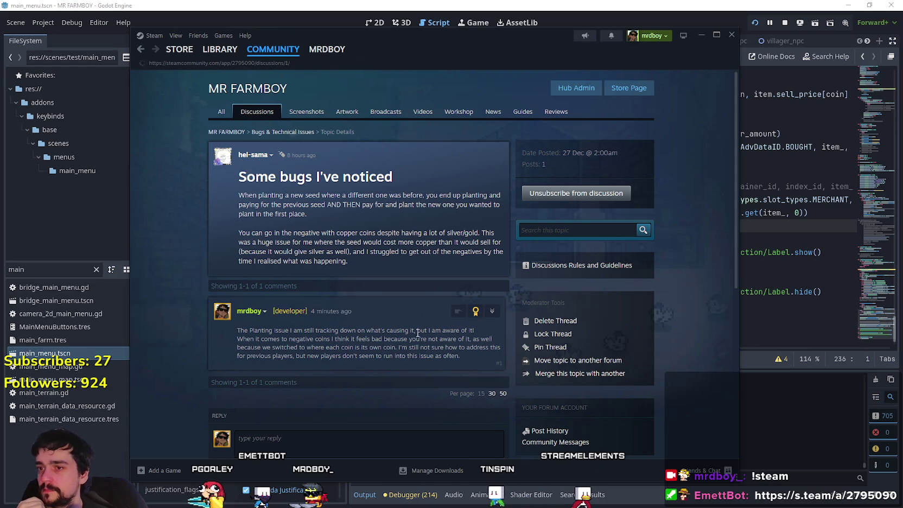
{"action": "scroll", "coordinate": [596, 374], "scroll_direction": "down", "scroll_amount": 2}
{"action": "scroll", "coordinate": [622, 333], "scroll_direction": "up", "scroll_amount": 5}
{"action": "key", "text": "alt+Tab"}
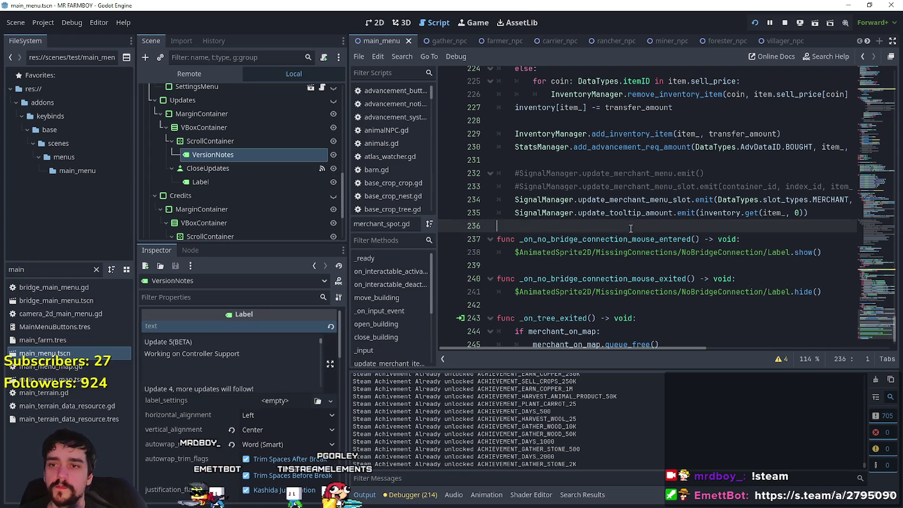
Step: Save the scene, filter FileSystem for 'chick', and open chicken.tscn with its animalNPC.gd script
{"action": "key", "text": "ctrl+s"}
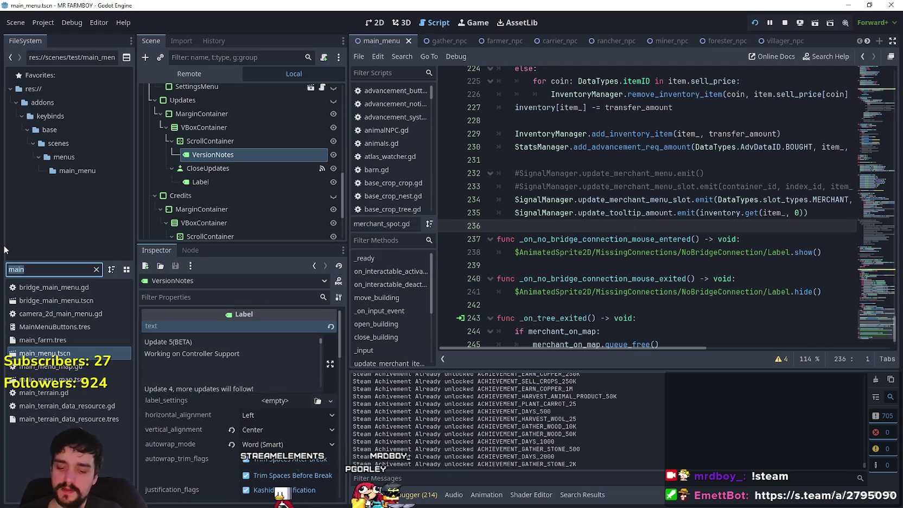
{"action": "type", "text": "chick"}
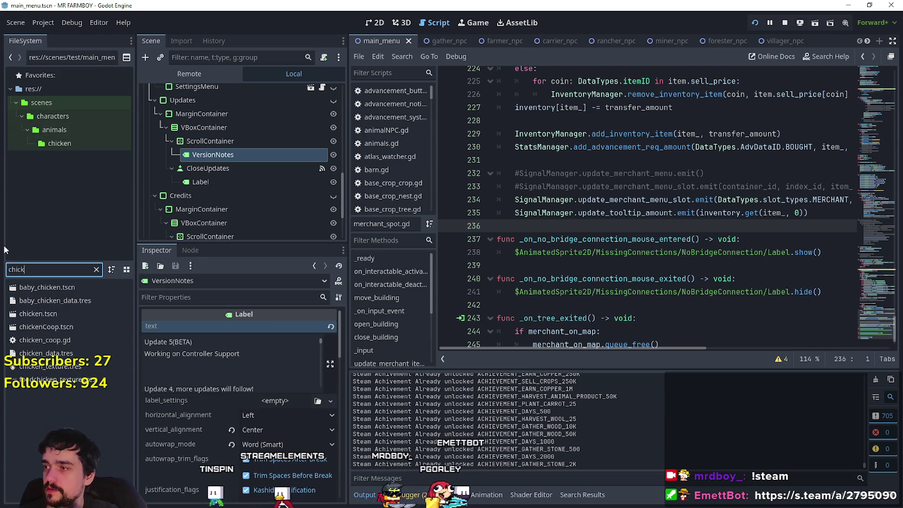
{"action": "double_click", "coordinate": [64, 314]}
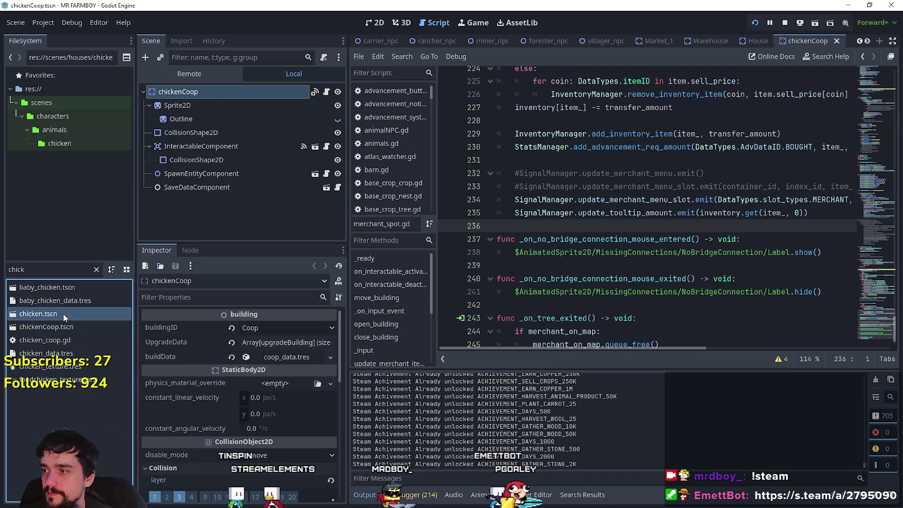
{"action": "left_click", "coordinate": [326, 91]}
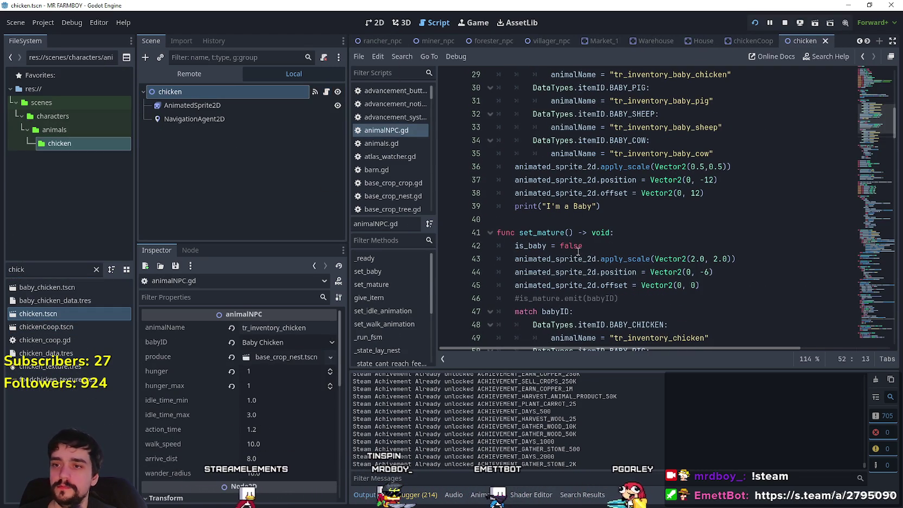
Step: Scroll animalNPC.gd down to _state_lay_nest and place the caret on line 127's get_tile check
{"action": "scroll", "coordinate": [580, 251], "scroll_direction": "down", "scroll_amount": 1}
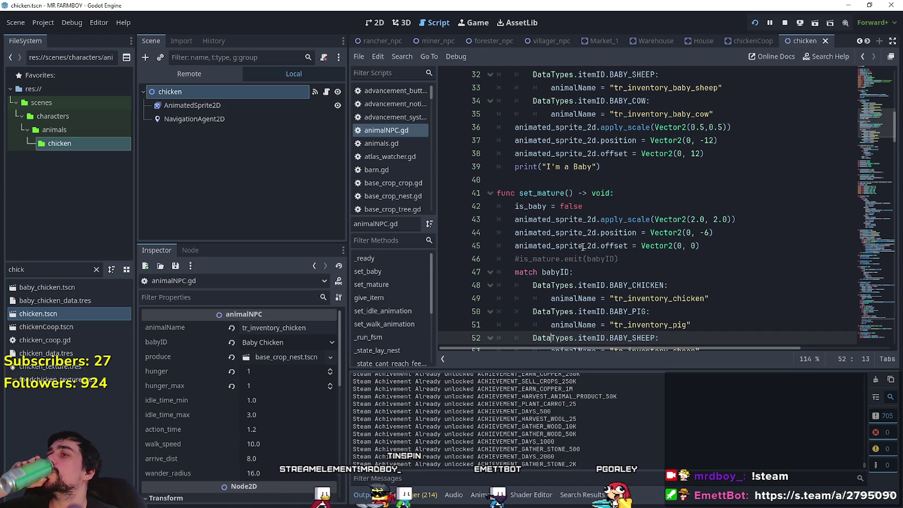
{"action": "scroll", "coordinate": [579, 249], "scroll_direction": "down", "scroll_amount": 9}
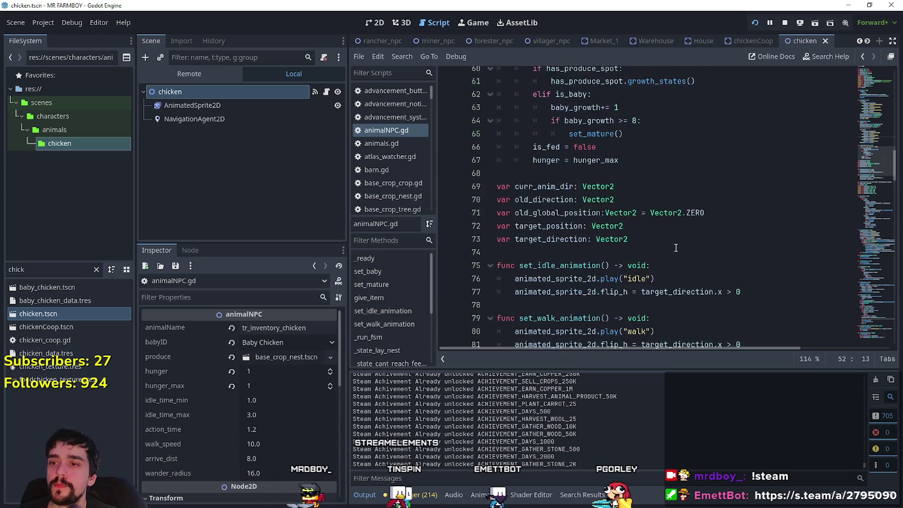
{"action": "scroll", "coordinate": [675, 248], "scroll_direction": "down", "scroll_amount": 10}
{"action": "left_click_drag", "start_coordinate": [873, 205], "coordinate": [876, 238]}
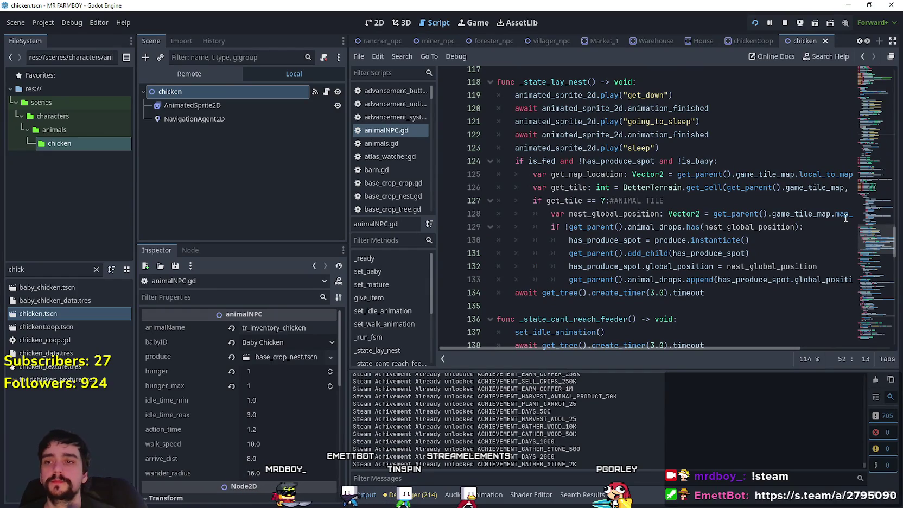
{"action": "left_click", "coordinate": [578, 199]}
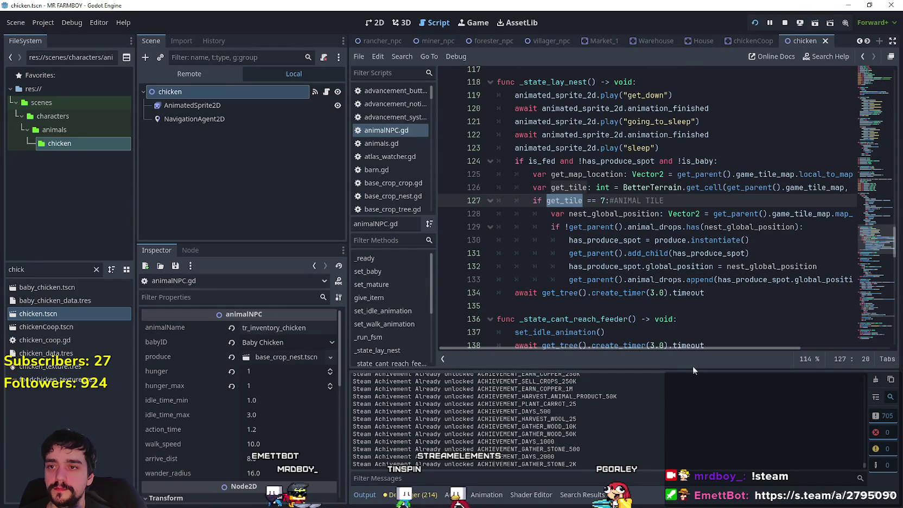
Step: Read the long lay-nest lines, select get_map_location on line 128, and widen the code editor
{"action": "mouse_move", "coordinate": [692, 350]}
{"action": "left_mouse_down"}
{"action": "mouse_move", "coordinate": [741, 348]}
{"action": "mouse_move", "coordinate": [716, 348]}
{"action": "mouse_move", "coordinate": [725, 344]}
{"action": "left_mouse_up"}
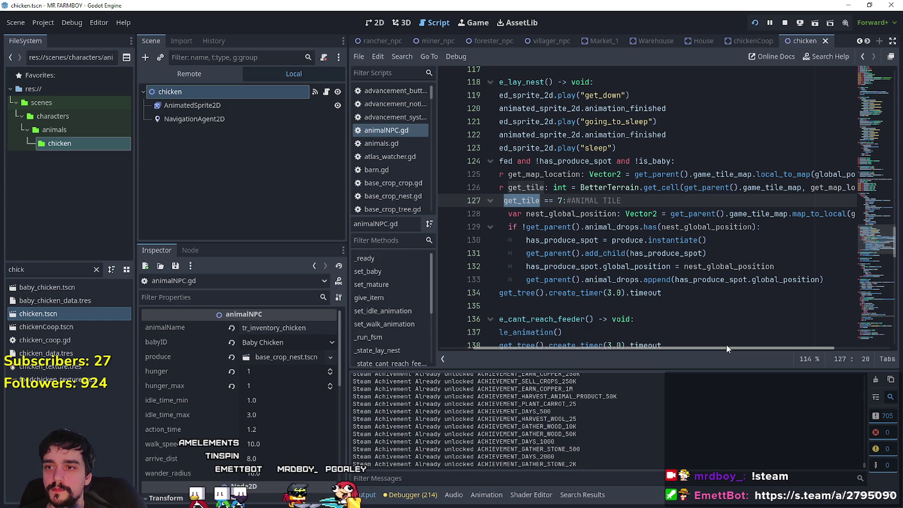
{"action": "scroll", "coordinate": [737, 337], "scroll_direction": "right", "scroll_amount": 5}
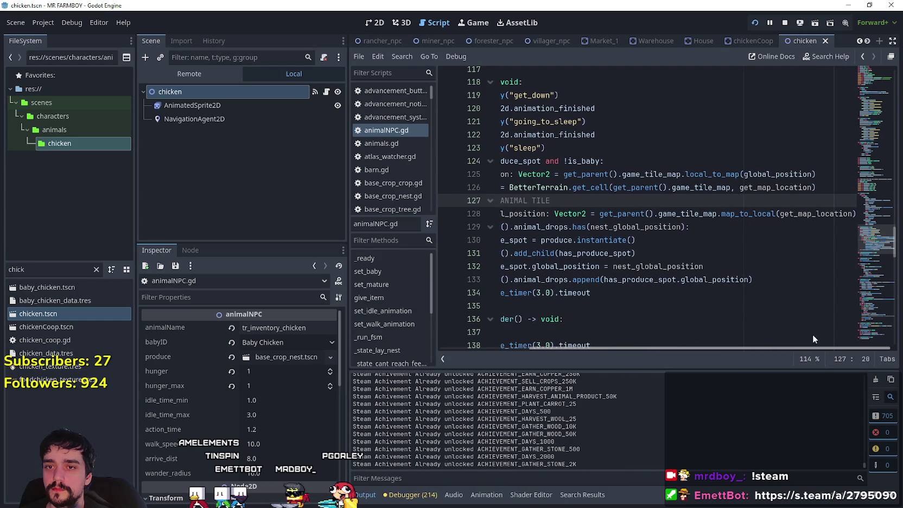
{"action": "scroll", "coordinate": [751, 332], "scroll_direction": "left", "scroll_amount": 5}
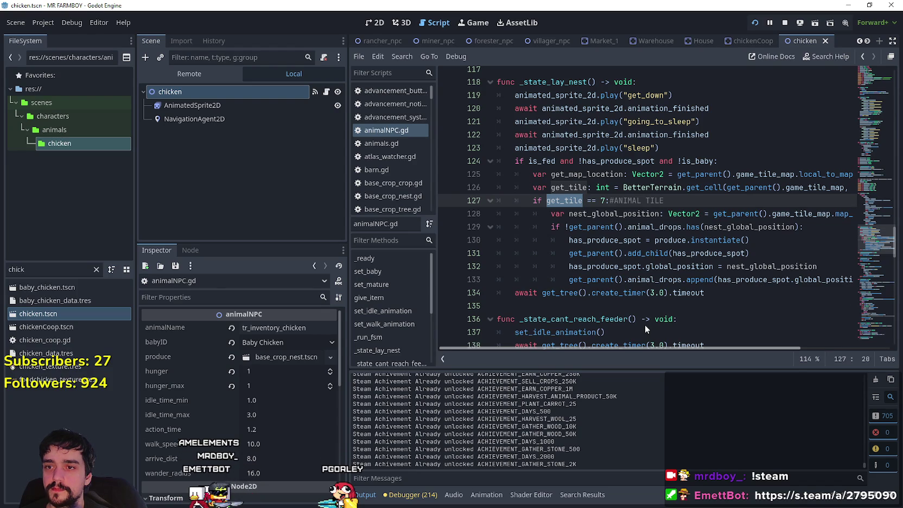
{"action": "scroll", "coordinate": [700, 341], "scroll_direction": "right", "scroll_amount": 3}
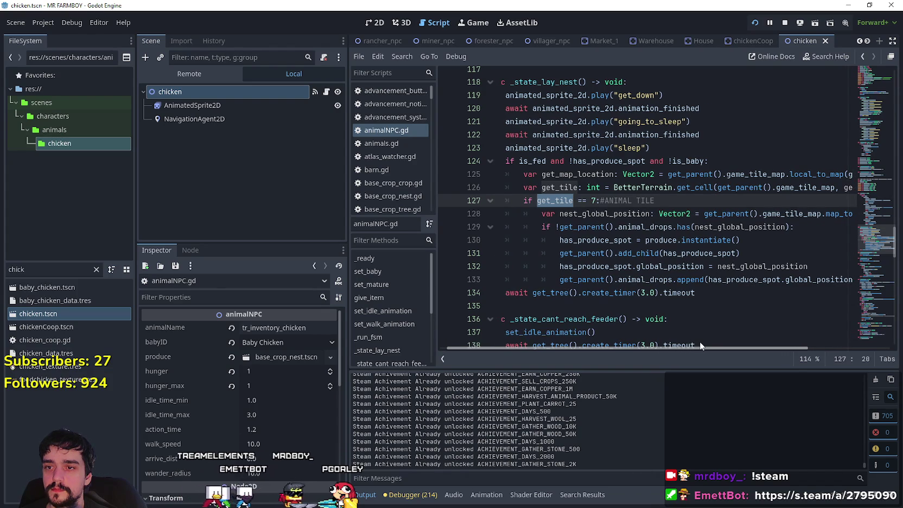
{"action": "scroll", "coordinate": [716, 333], "scroll_direction": "right", "scroll_amount": 2}
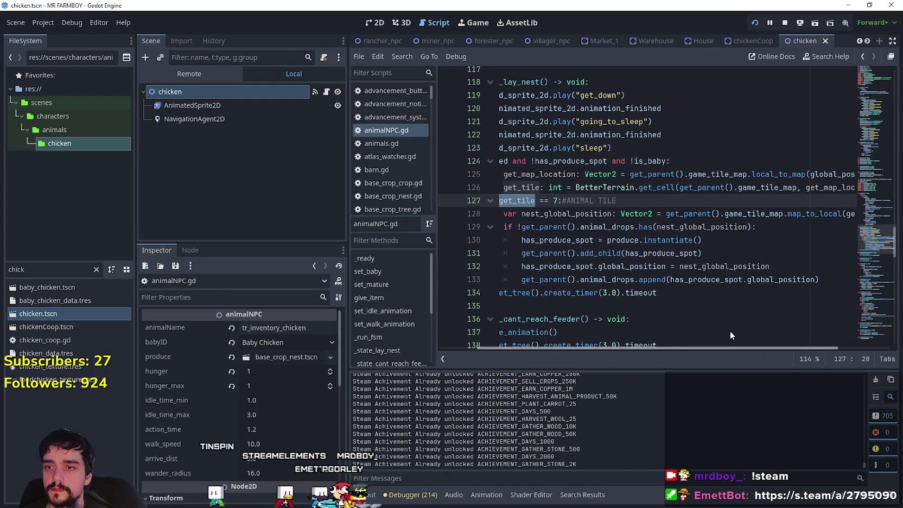
{"action": "scroll", "coordinate": [696, 335], "scroll_direction": "left", "scroll_amount": 5}
{"action": "left_click", "coordinate": [645, 266]}
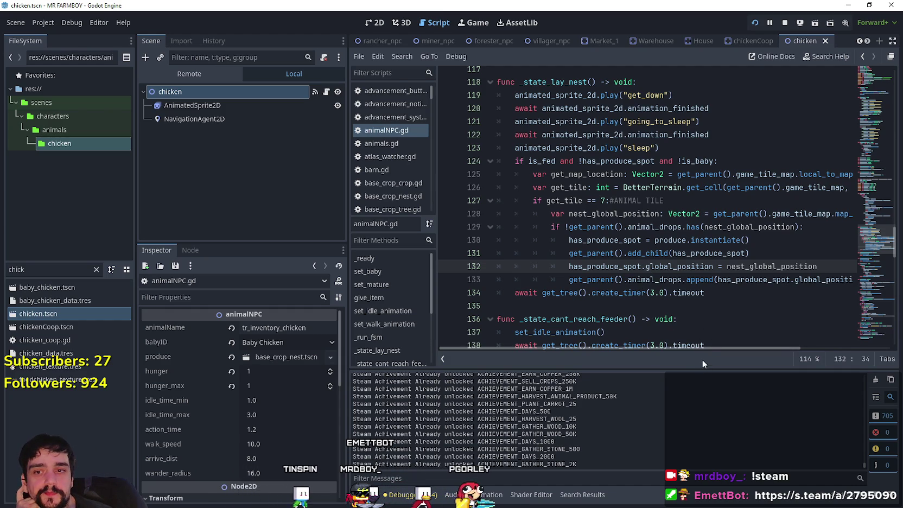
{"action": "left_click_drag", "start_coordinate": [703, 348], "coordinate": [794, 358]}
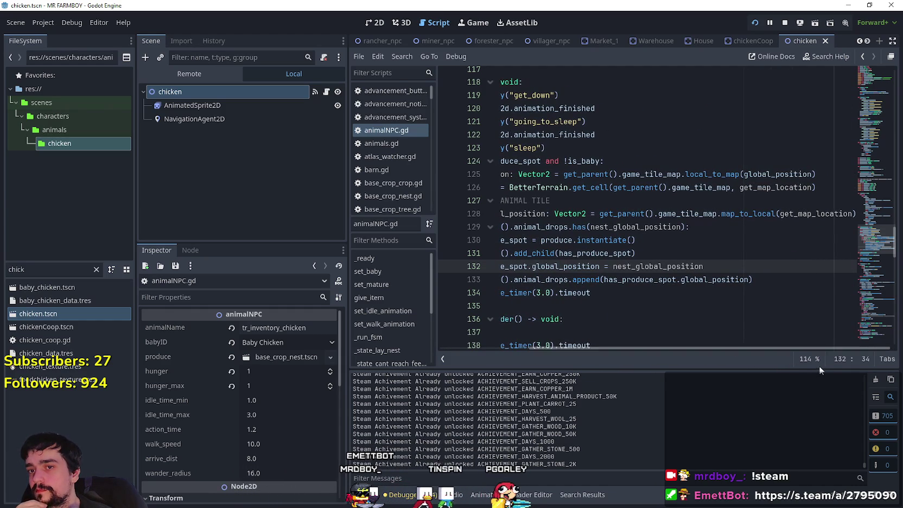
{"action": "double_click", "coordinate": [822, 213]}
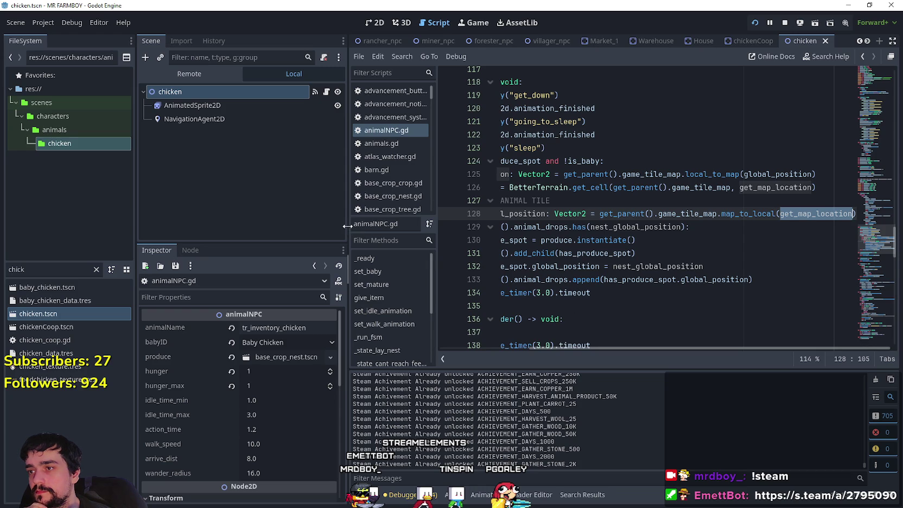
{"action": "left_click_drag", "start_coordinate": [304, 225], "coordinate": [270, 225]}
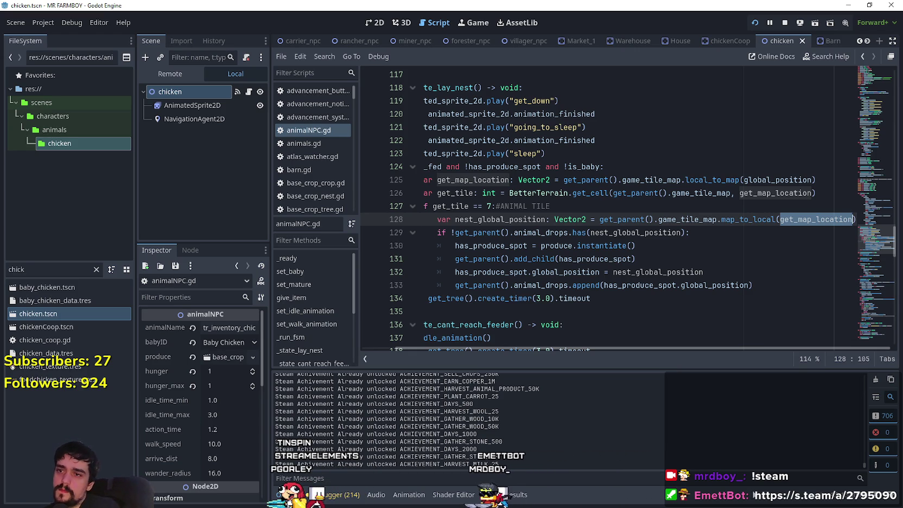
{"action": "left_click", "coordinate": [523, 181]}
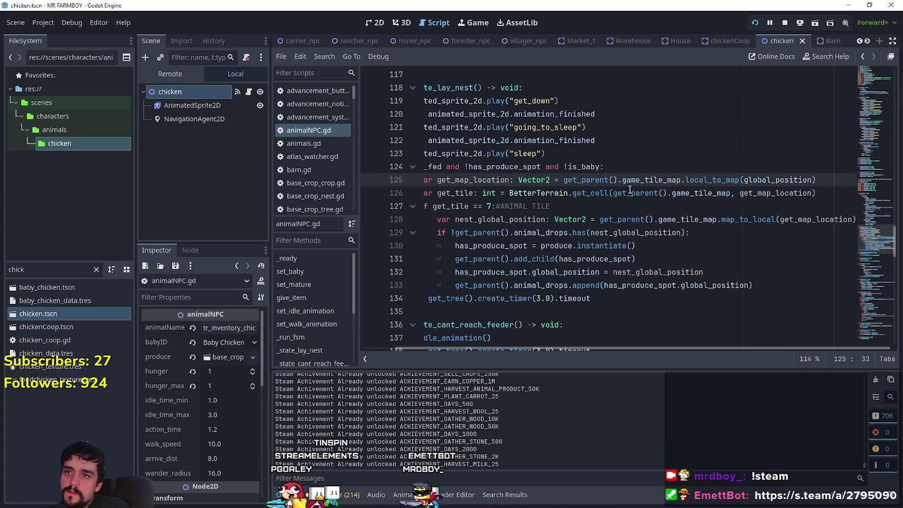
{"action": "left_click", "coordinate": [644, 207]}
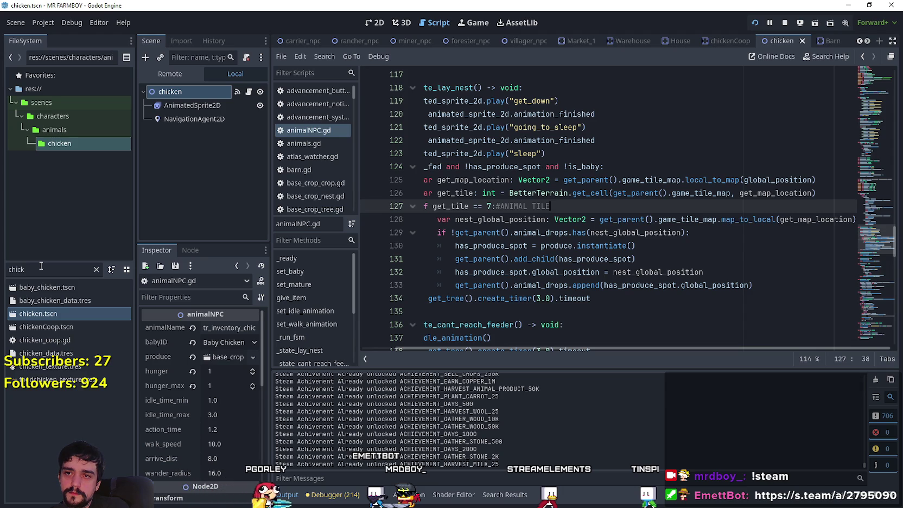
{"action": "double_click", "coordinate": [790, 180]}
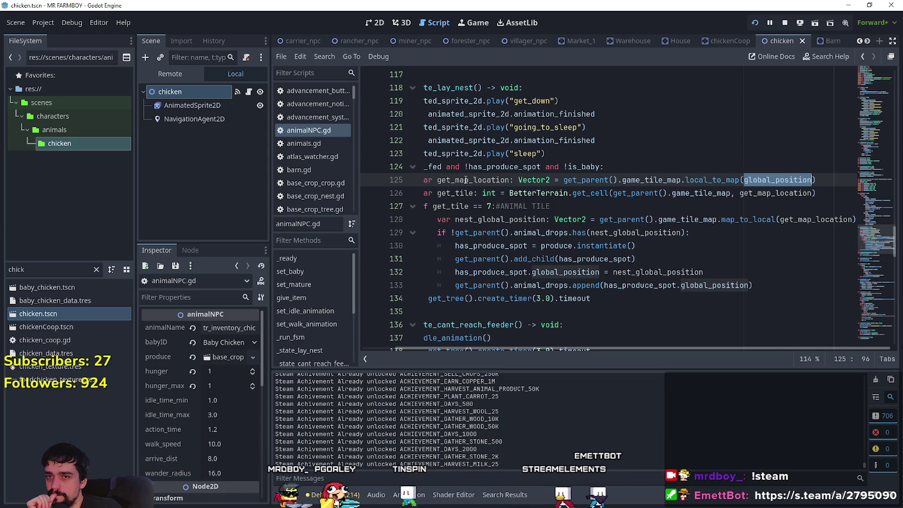
{"action": "left_click", "coordinate": [698, 179]}
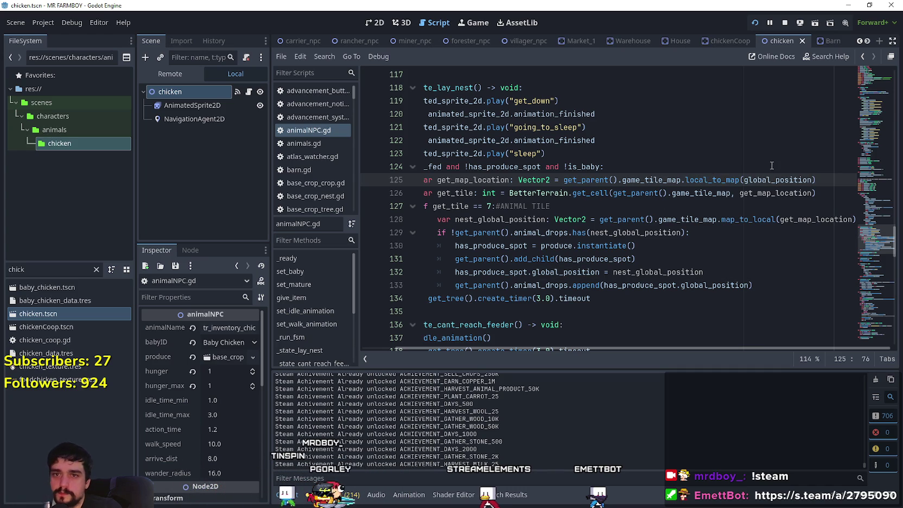
{"action": "right_click", "coordinate": [711, 181]}
{"action": "left_click", "coordinate": [669, 188]}
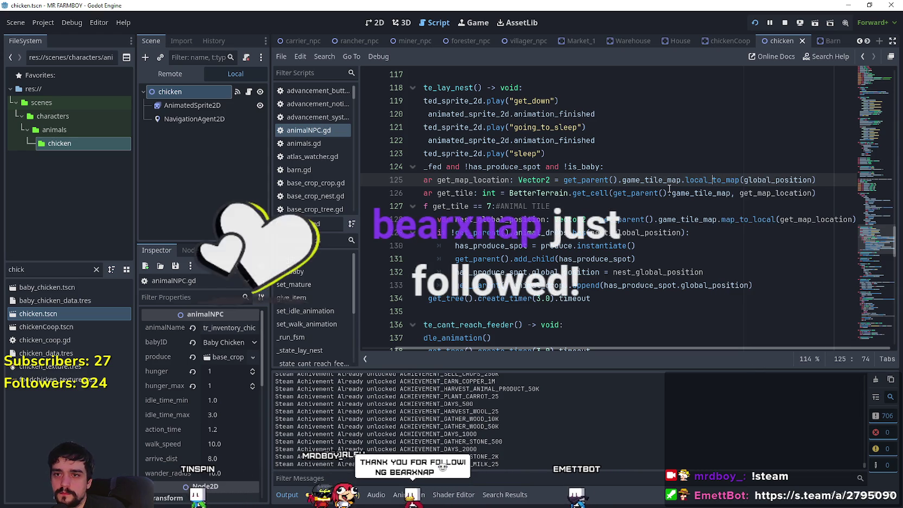
Step: Search Help for 'local_to', read the TileMapLayer local_to_map docs, then return to animalNPC.gd
{"action": "left_click", "coordinate": [123, 22]}
{"action": "left_click", "coordinate": [221, 45]}
{"action": "type", "text": "local"}
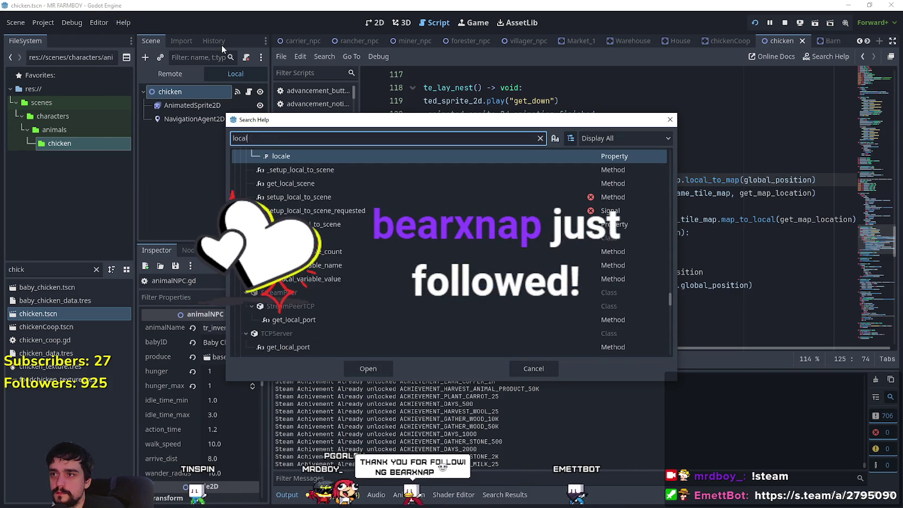
{"action": "type", "text": "_to"}
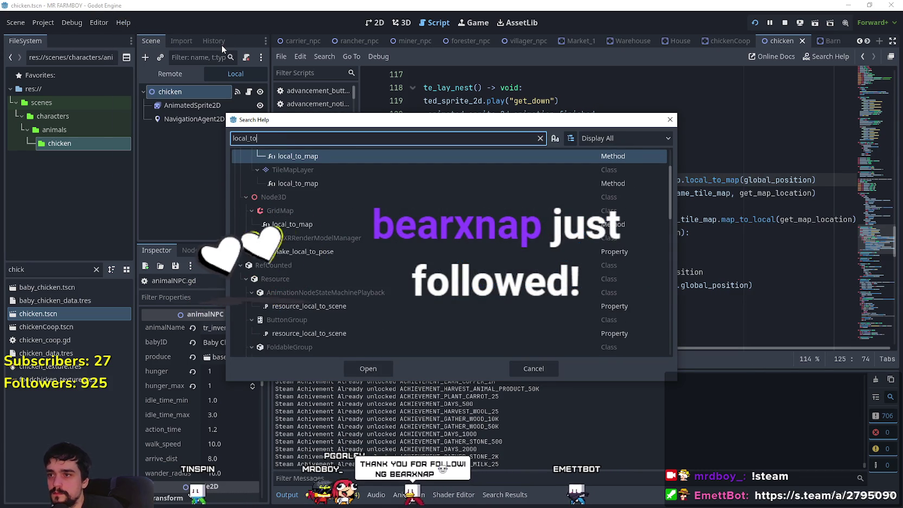
{"action": "left_click", "coordinate": [293, 183]}
{"action": "left_click", "coordinate": [366, 366]}
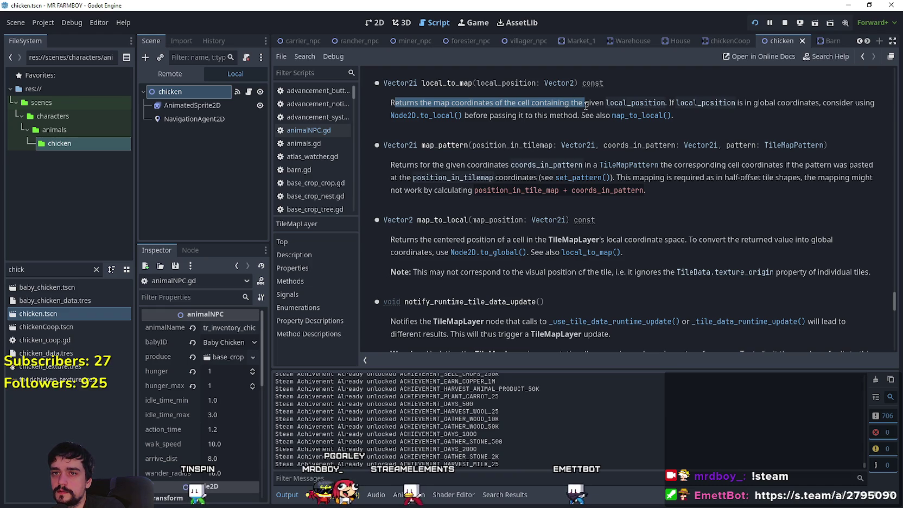
{"action": "left_click", "coordinate": [251, 92]}
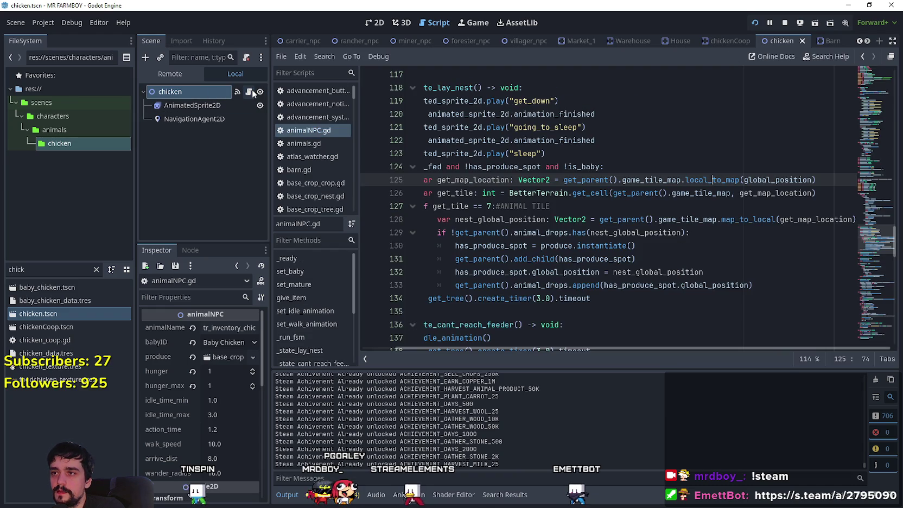
Step: Highlight global_position and get_map_location uses, then filter for 'coop' and open chickenCoop.tscn
{"action": "double_click", "coordinate": [778, 183]}
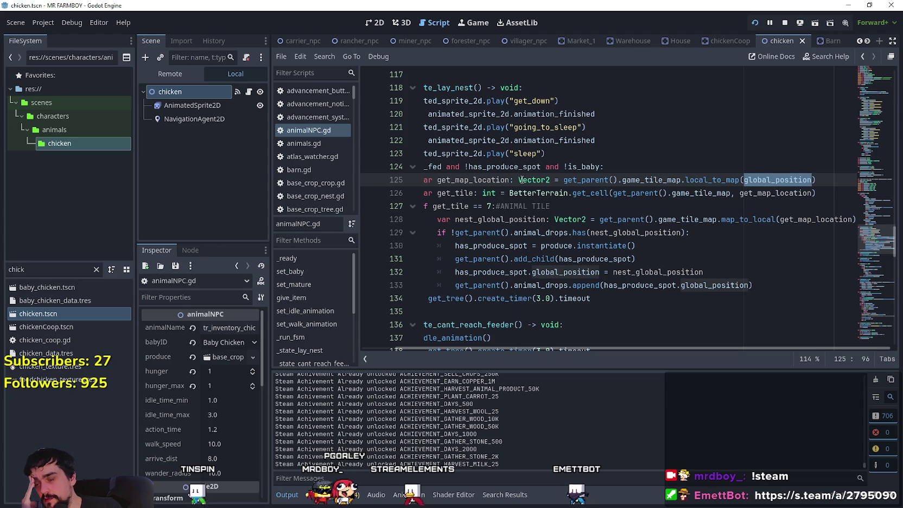
{"action": "double_click", "coordinate": [476, 180]}
{"action": "left_click", "coordinate": [825, 184]}
{"action": "scroll", "coordinate": [648, 193], "scroll_direction": "up", "scroll_amount": 1}
{"action": "left_click", "coordinate": [634, 202]}
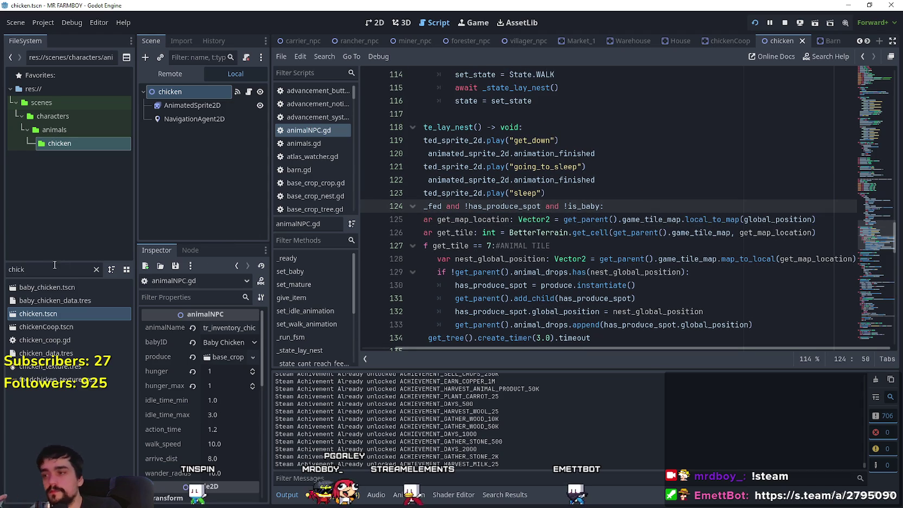
{"action": "type", "text": "coop"}
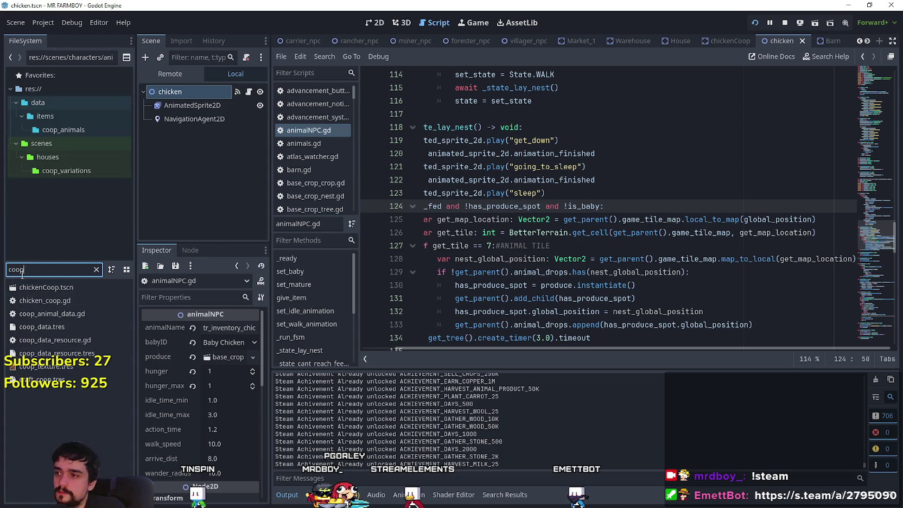
{"action": "double_click", "coordinate": [55, 288]}
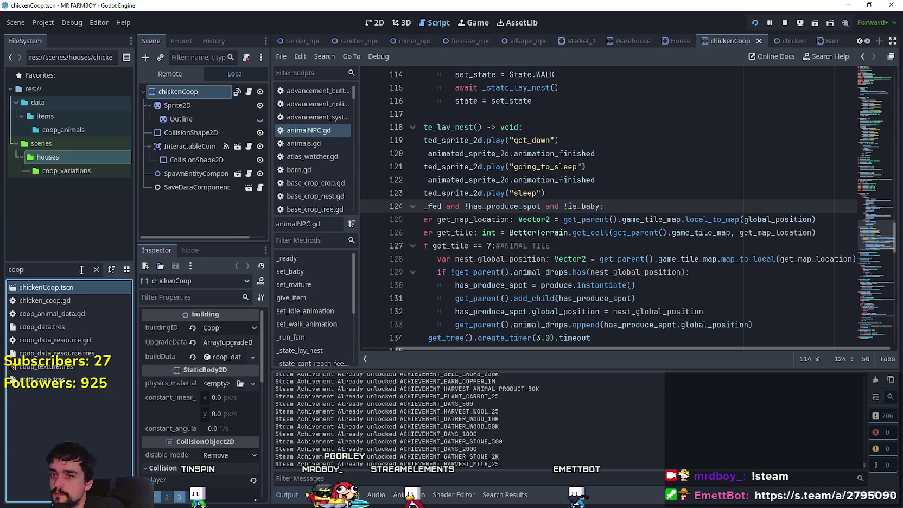
Step: Zoom in on the coop in the 2D view, then open chicken_coop.gd from the chickenCoop node
{"action": "left_click", "coordinate": [373, 22]}
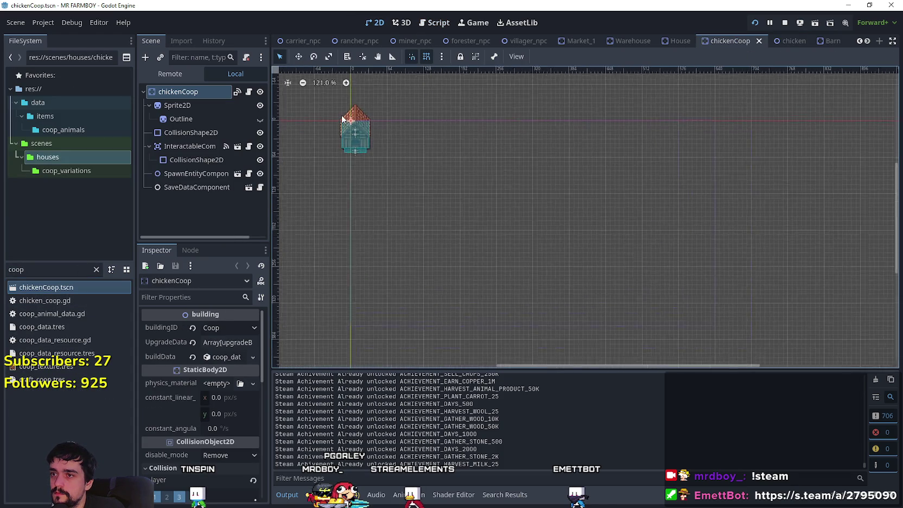
{"action": "scroll", "coordinate": [336, 155], "scroll_direction": "up", "scroll_amount": 5}
{"action": "scroll", "coordinate": [343, 150], "scroll_direction": "up", "scroll_amount": 4}
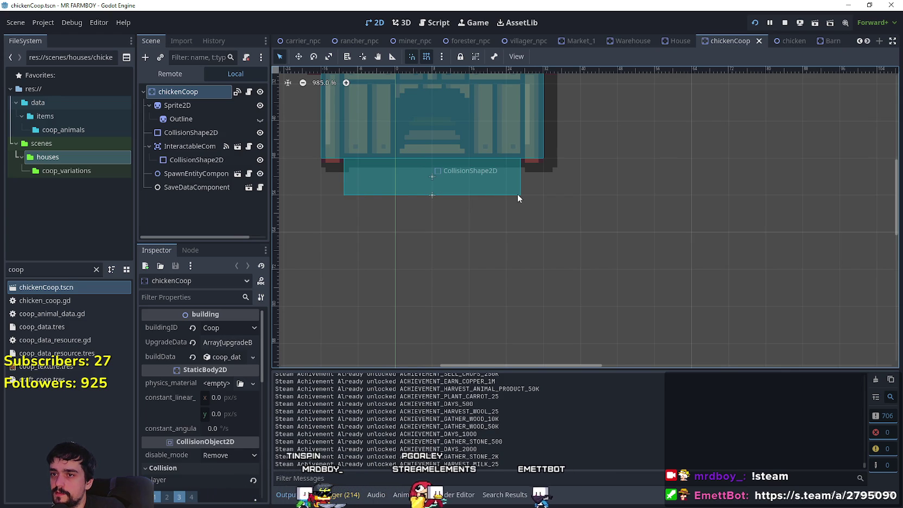
{"action": "left_click", "coordinate": [249, 95]}
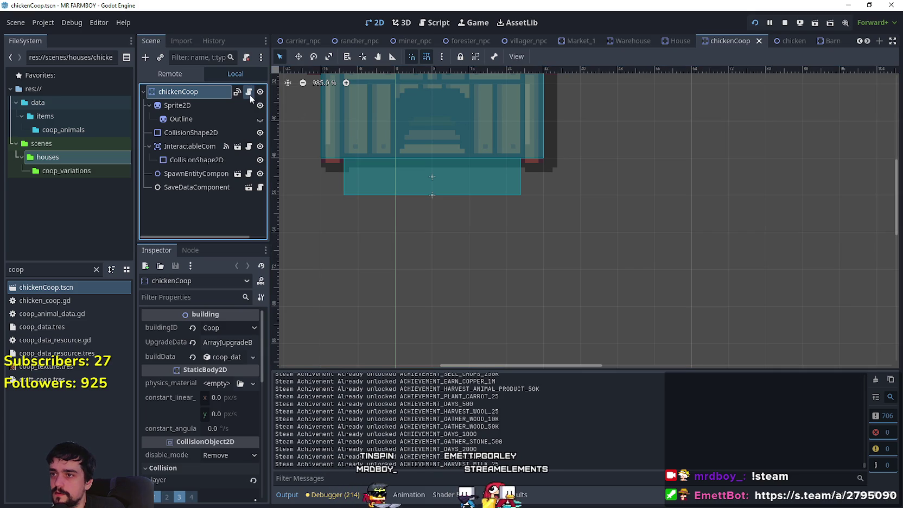
{"action": "scroll", "coordinate": [613, 240], "scroll_direction": "down", "scroll_amount": 4}
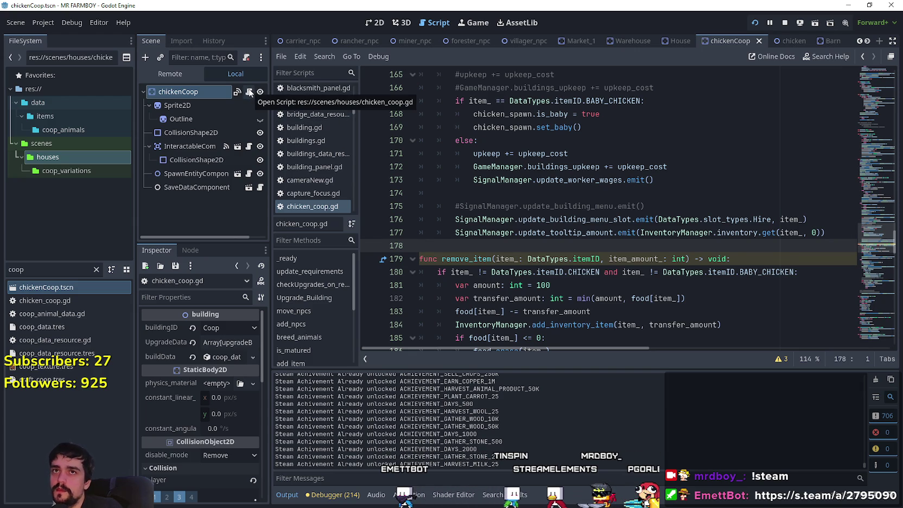
Step: Read chicken_coop.gd's chicken-spawn code around lines 158-159, then switch back to the chicken scene
{"action": "scroll", "coordinate": [549, 242], "scroll_direction": "up", "scroll_amount": 3}
{"action": "scroll", "coordinate": [548, 239], "scroll_direction": "down", "scroll_amount": 3}
{"action": "scroll", "coordinate": [548, 234], "scroll_direction": "up", "scroll_amount": 6}
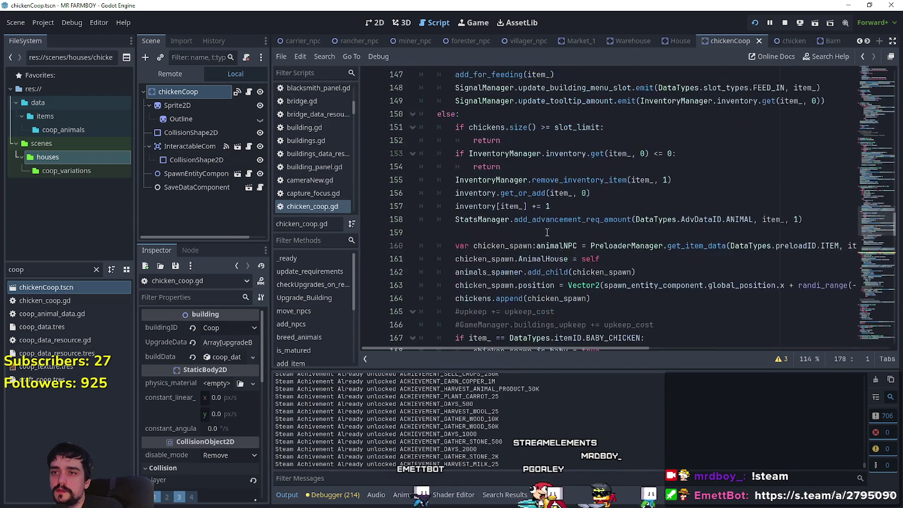
{"action": "left_click", "coordinate": [521, 221]}
{"action": "left_click", "coordinate": [521, 232]}
{"action": "scroll", "coordinate": [520, 230], "scroll_direction": "up", "scroll_amount": 2}
{"action": "scroll", "coordinate": [520, 227], "scroll_direction": "down", "scroll_amount": 7}
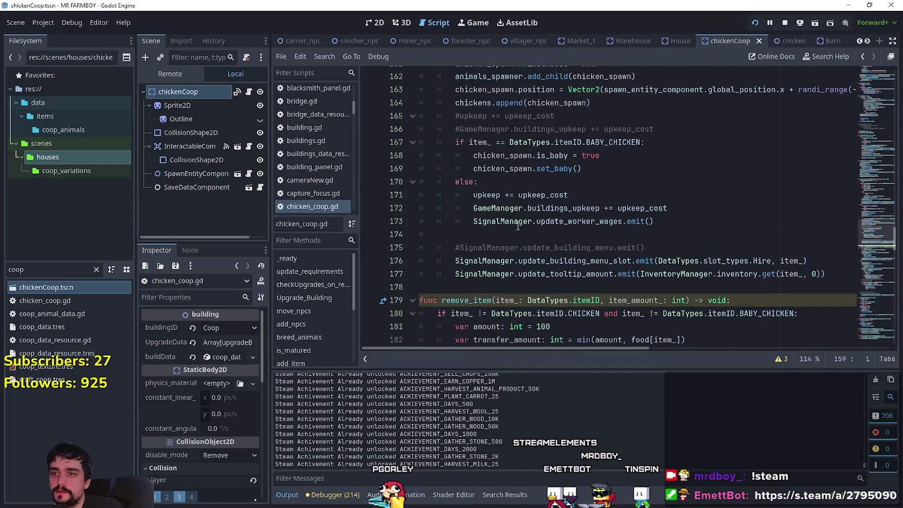
{"action": "scroll", "coordinate": [517, 225], "scroll_direction": "up", "scroll_amount": 4}
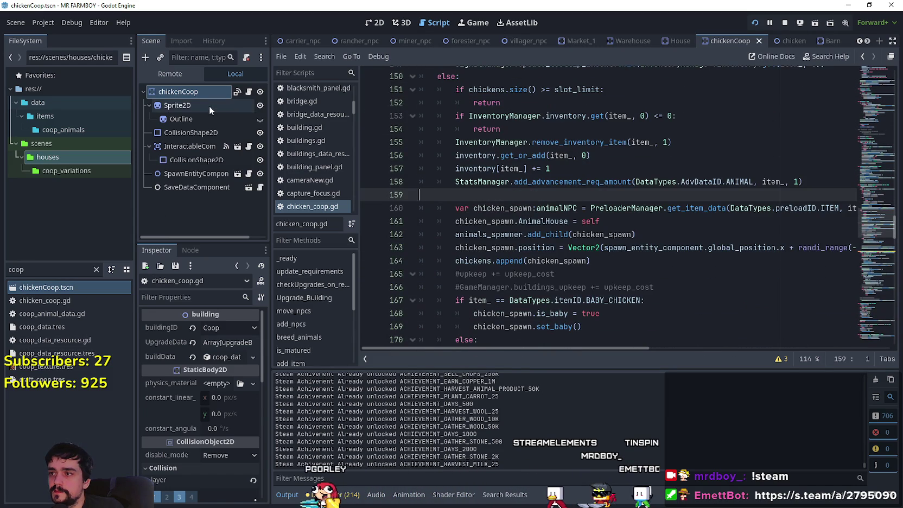
{"action": "double_click", "coordinate": [33, 269]}
{"action": "left_click", "coordinate": [783, 41]}
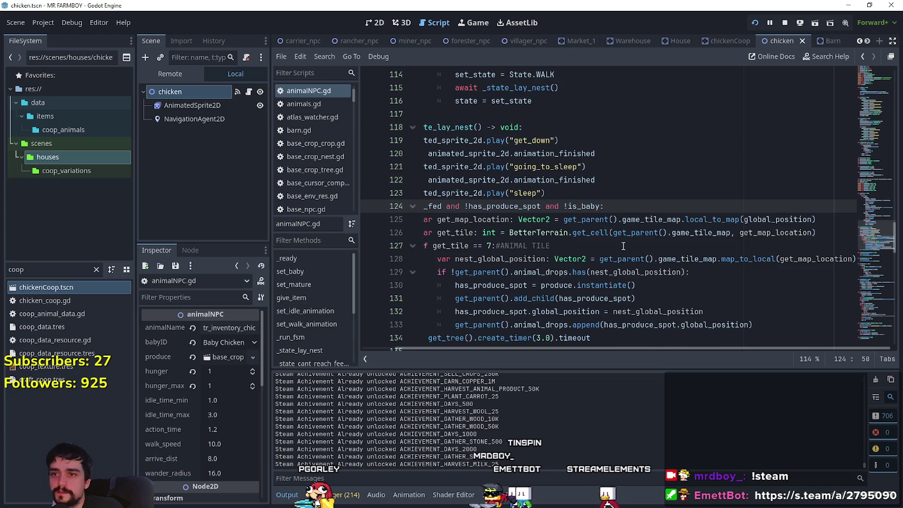
Step: Place the caret on the empty line just after the _state_lay_nest function
{"action": "scroll", "coordinate": [636, 251], "scroll_direction": "up", "scroll_amount": 2}
{"action": "left_click", "coordinate": [473, 180]}
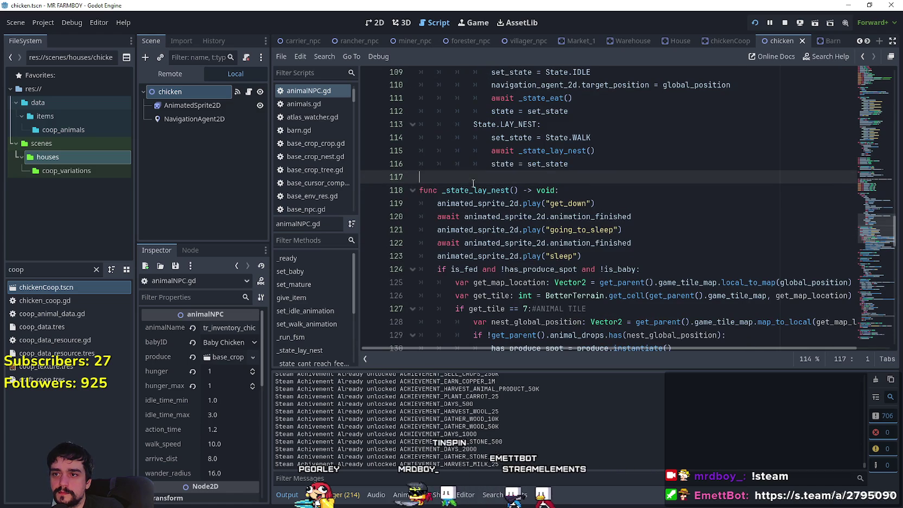
{"action": "scroll", "coordinate": [473, 184], "scroll_direction": "down", "scroll_amount": 7}
{"action": "scroll", "coordinate": [453, 254], "scroll_direction": "up", "scroll_amount": 3}
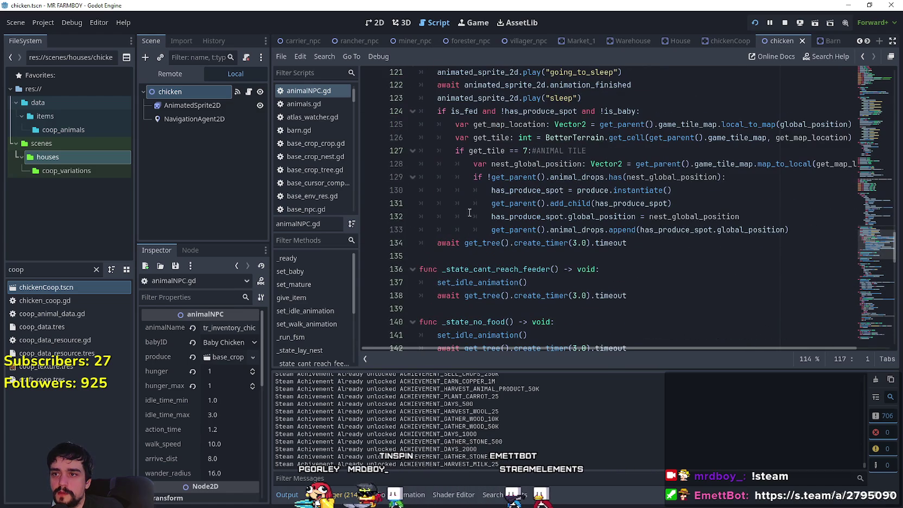
{"action": "left_click", "coordinate": [453, 254]}
{"action": "scroll", "coordinate": [459, 268], "scroll_direction": "up", "scroll_amount": 1}
{"action": "scroll", "coordinate": [466, 243], "scroll_direction": "up", "scroll_amount": 3}
{"action": "scroll", "coordinate": [458, 233], "scroll_direction": "down", "scroll_amount": 3}
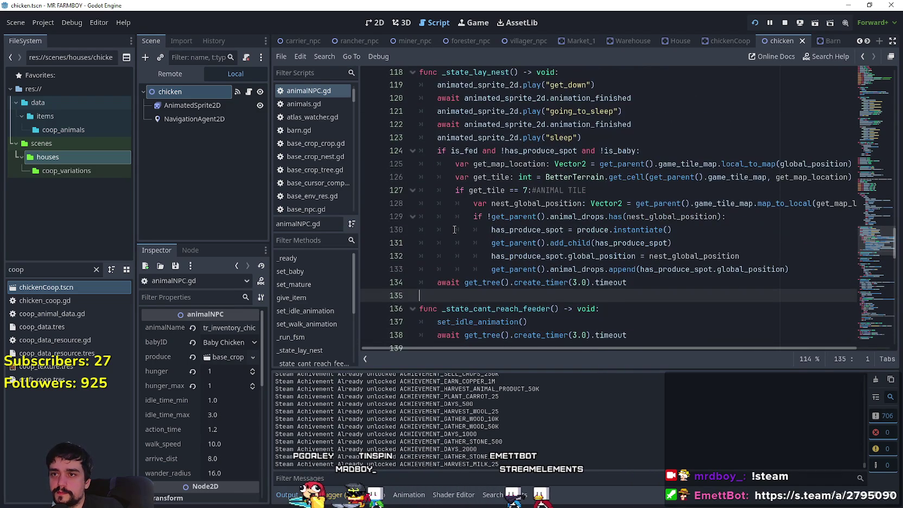
Step: Type 'func check_building_position() -> bool:' with 'return true' as its body
{"action": "key", "text": "Return"}
{"action": "type", "text": "func check_"}
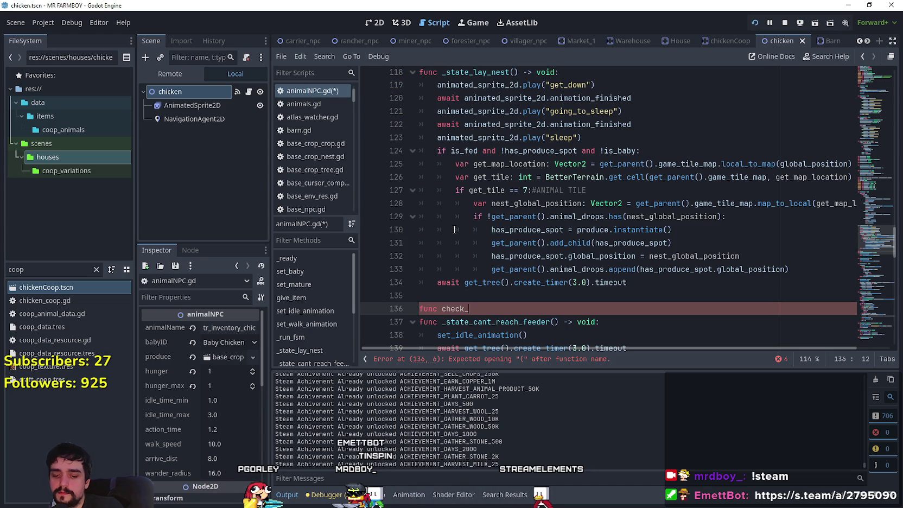
{"action": "type", "text": "bui"}
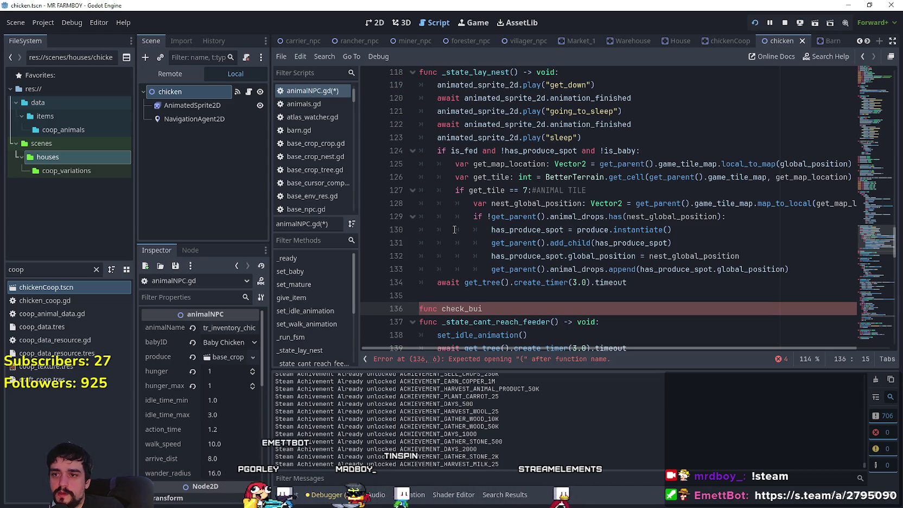
{"action": "type", "text": "lding_positio"}
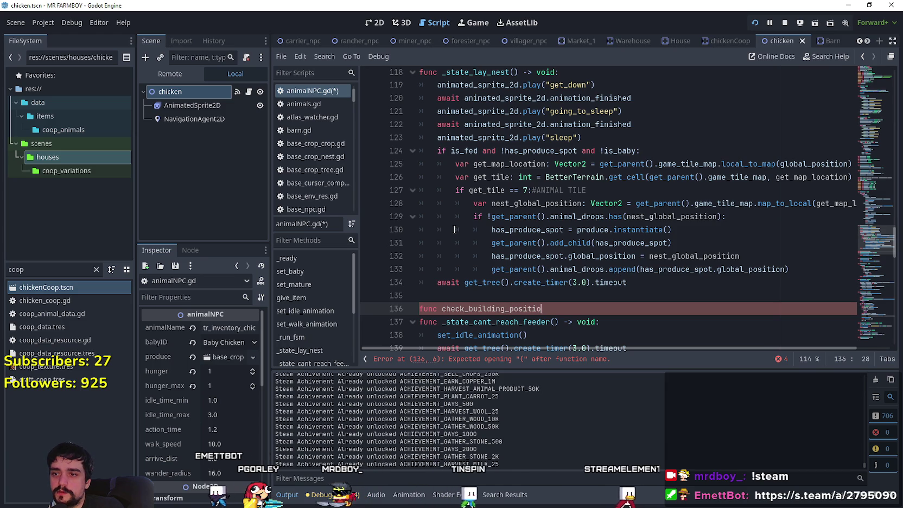
{"action": "type", "text": "n() "}
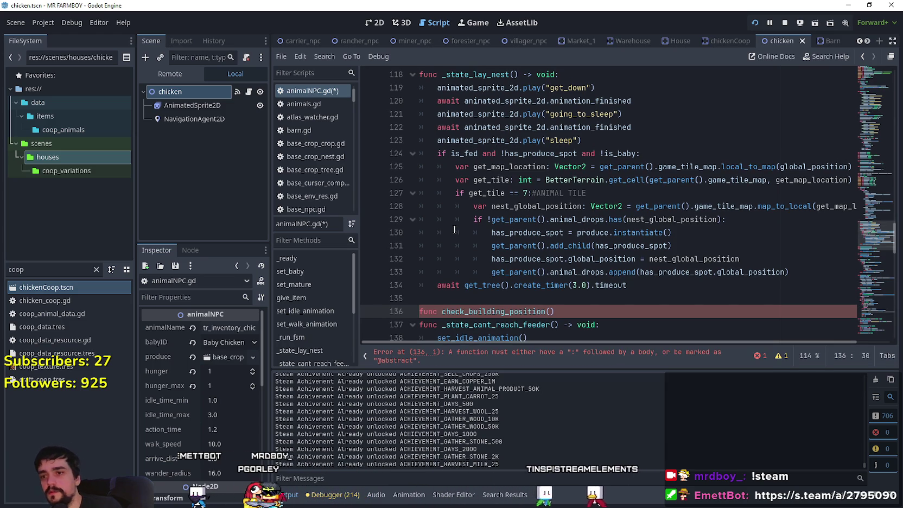
{"action": "type", "text": "-> bool:"}
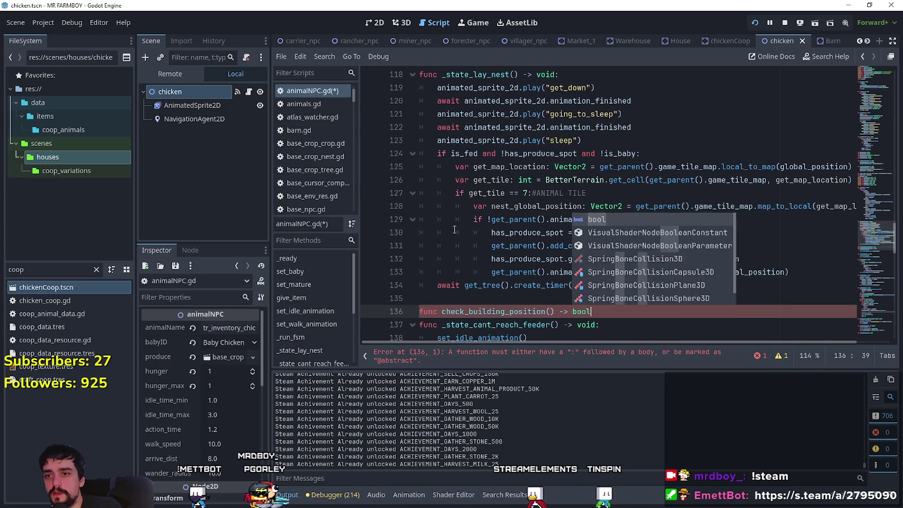
{"action": "key", "text": "Return"}
{"action": "type", "text": "return t"}
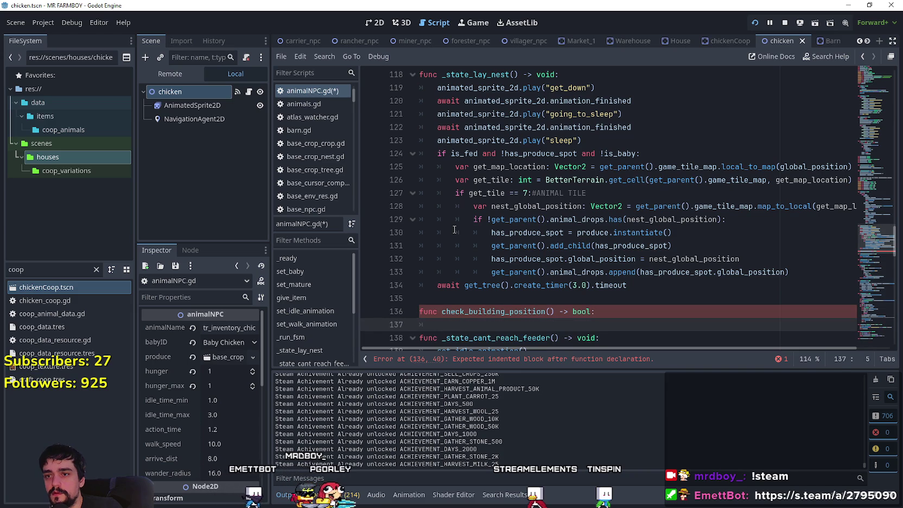
{"action": "type", "text": "rue"}
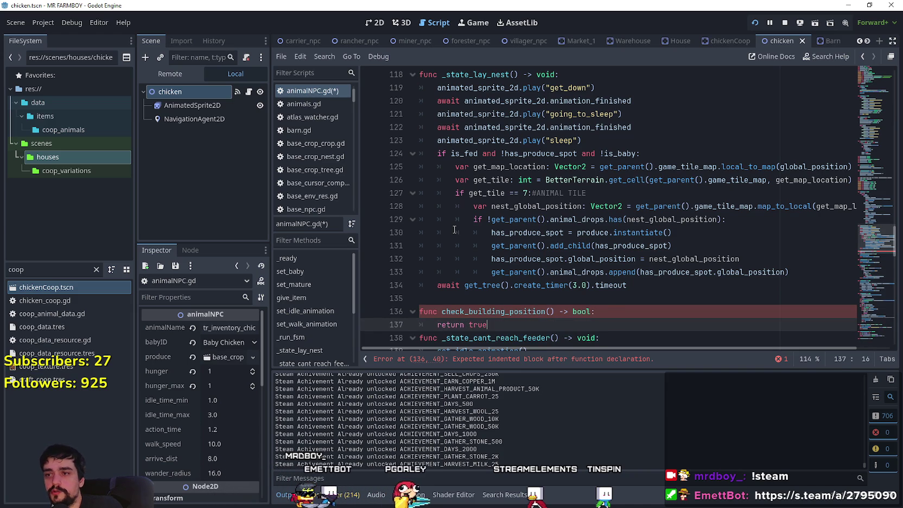
Step: Add an empty line under the header, then highlight the function name and has_produce_spot uses
{"action": "left_click", "coordinate": [624, 310]}
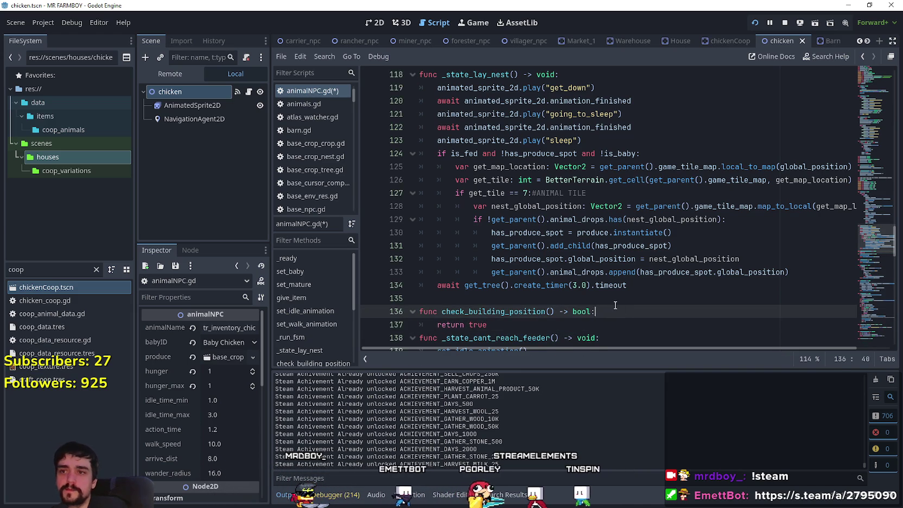
{"action": "key", "text": "Return"}
{"action": "left_click", "coordinate": [536, 310]}
{"action": "double_click", "coordinate": [551, 310]}
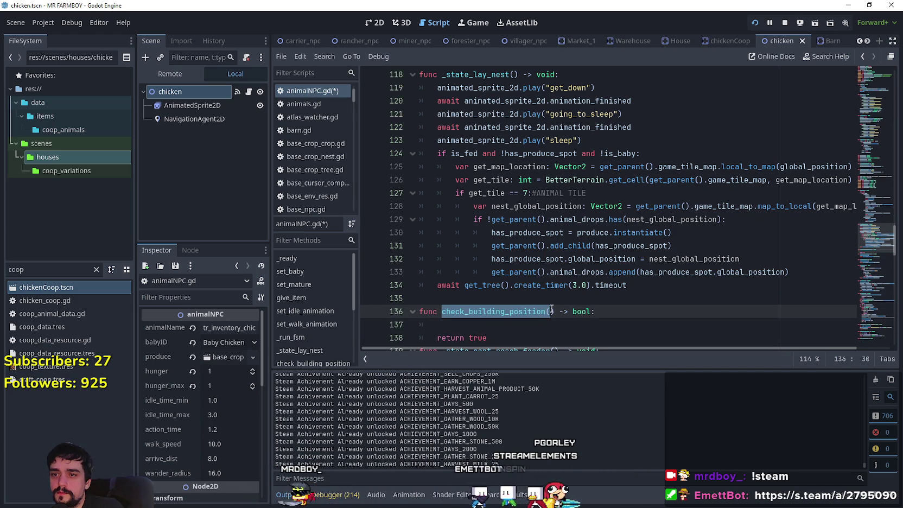
{"action": "left_click_drag", "start_coordinate": [552, 310], "coordinate": [554, 310]}
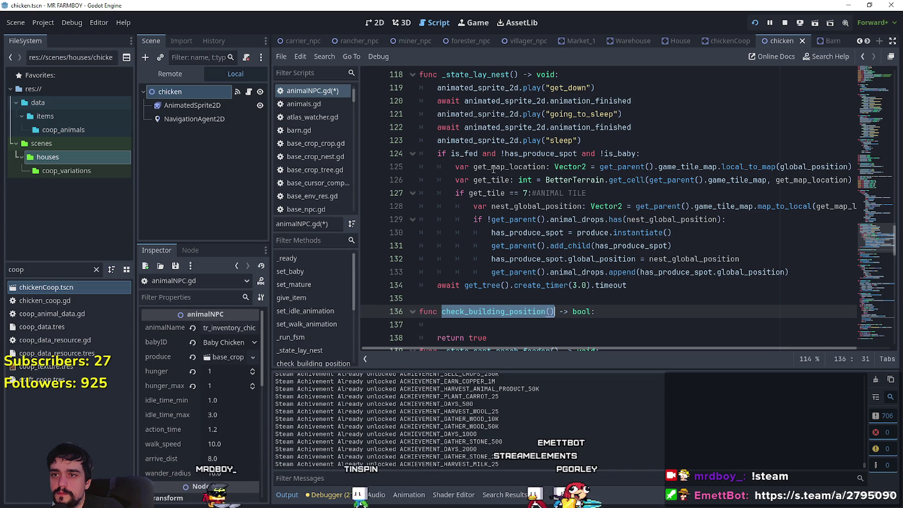
{"action": "double_click", "coordinate": [541, 153]}
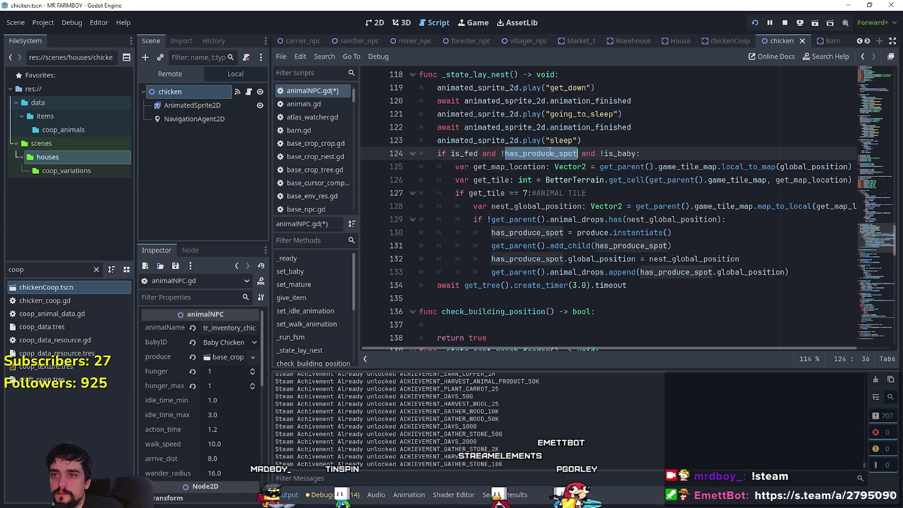
Step: Open a blank line right after the get_map_location assignment on line 125 of _state_lay_nest
{"action": "double_click", "coordinate": [624, 154]}
{"action": "left_click", "coordinate": [594, 193]}
{"action": "key", "text": "Left"}
{"action": "key", "text": "Left"}
{"action": "key", "text": "Left"}
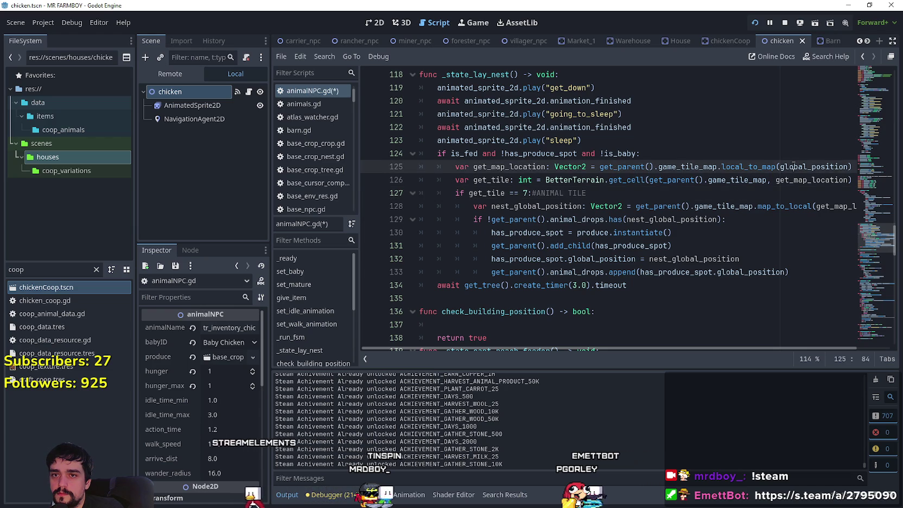
{"action": "double_click", "coordinate": [814, 167]}
{"action": "left_click_drag", "start_coordinate": [587, 193], "coordinate": [388, 186]}
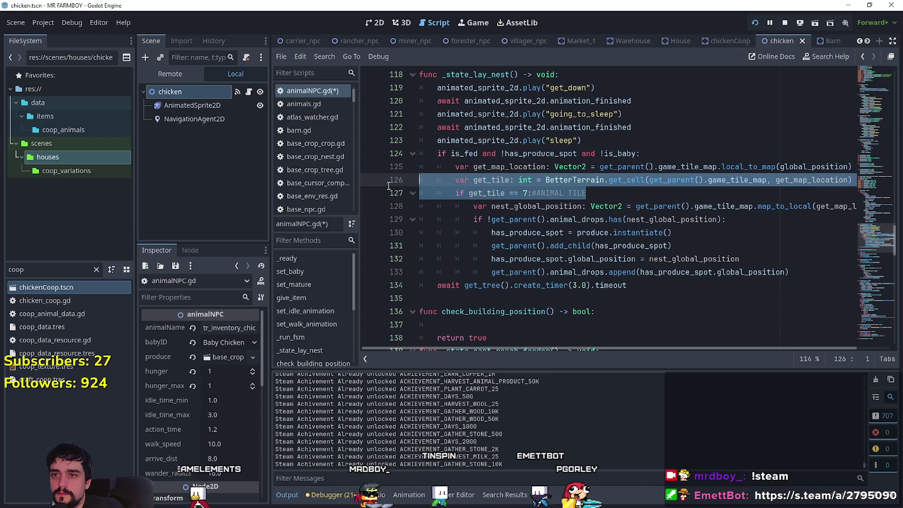
{"action": "left_click", "coordinate": [623, 194]}
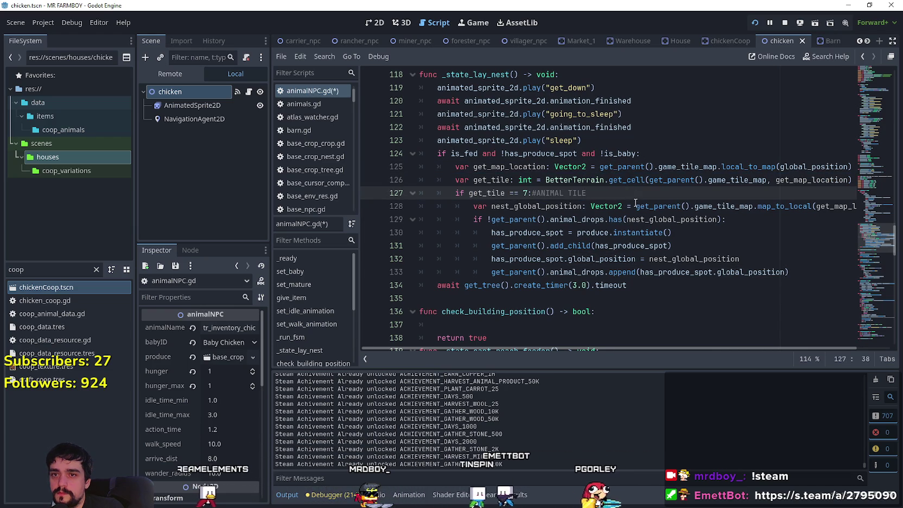
{"action": "double_click", "coordinate": [493, 180]}
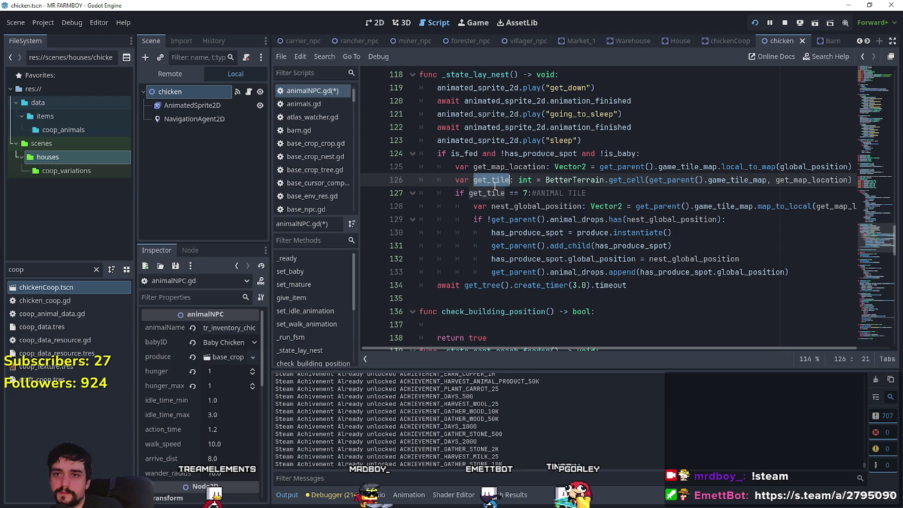
{"action": "double_click", "coordinate": [497, 168]}
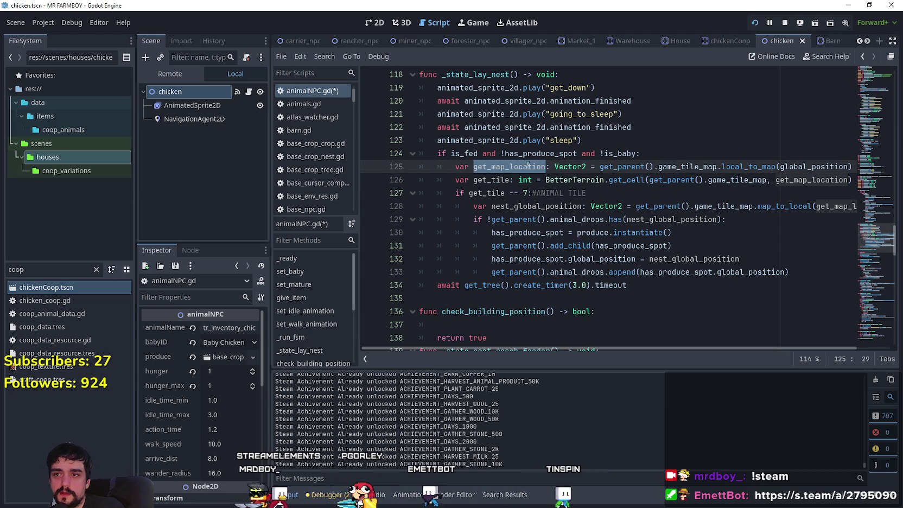
{"action": "left_click", "coordinate": [852, 165]}
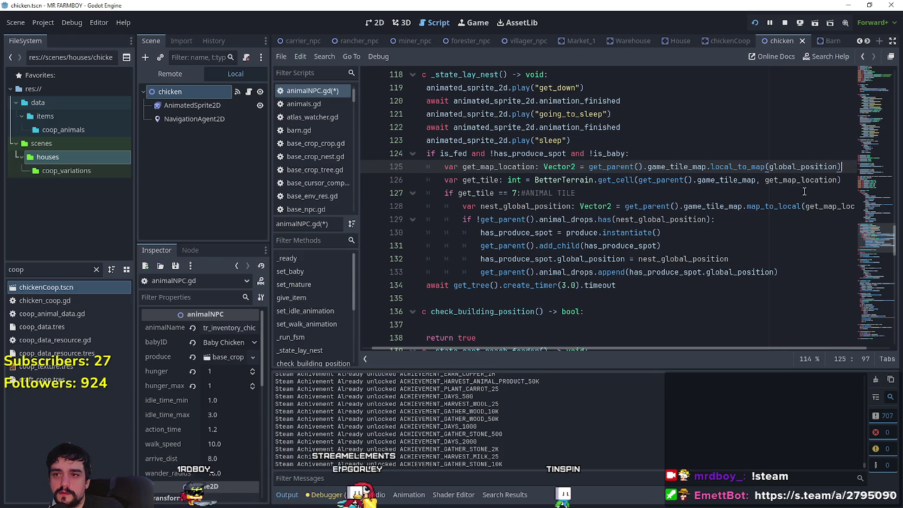
{"action": "key", "text": "Return"}
{"action": "type", "text": "if"}
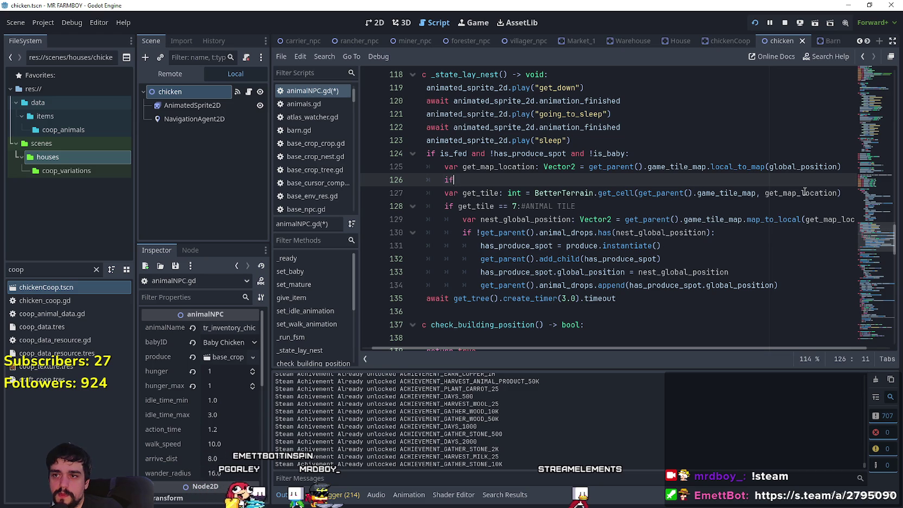
Step: Write the if condition as an autocompleted check_building_position() call and open an indented body line
{"action": "type", "text": " get_map_location"}
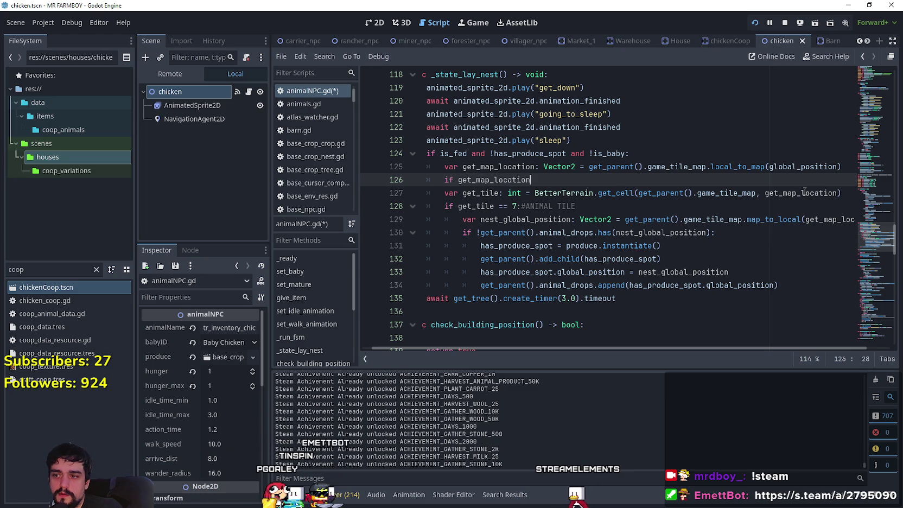
{"action": "key", "text": "ctrl+BackSpace"}
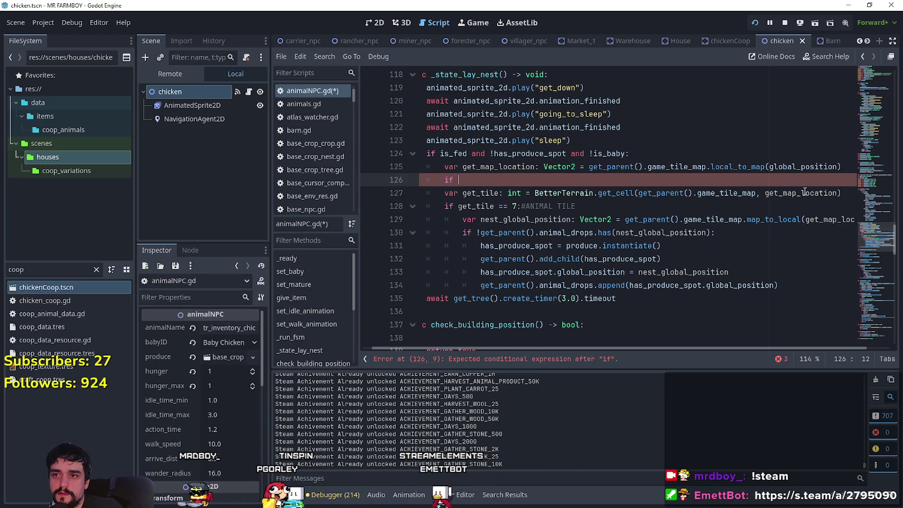
{"action": "type", "text": "check"}
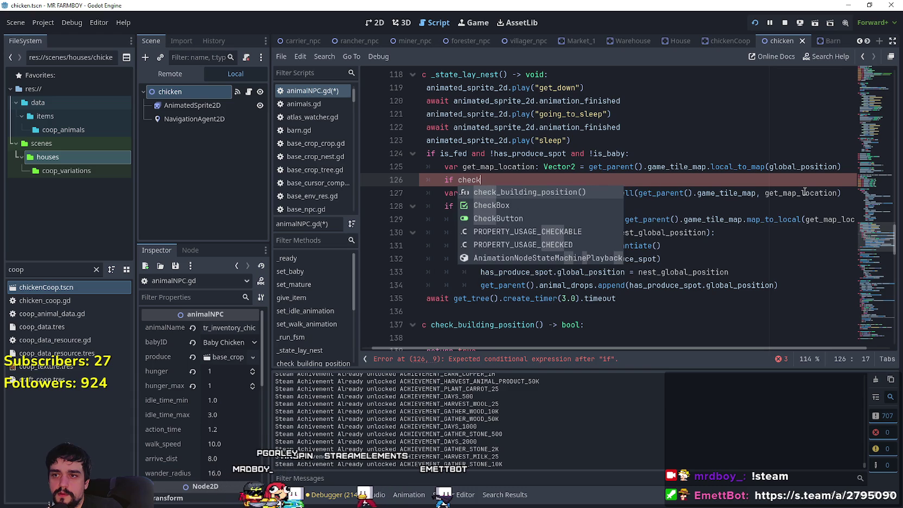
{"action": "key", "text": "Return"}
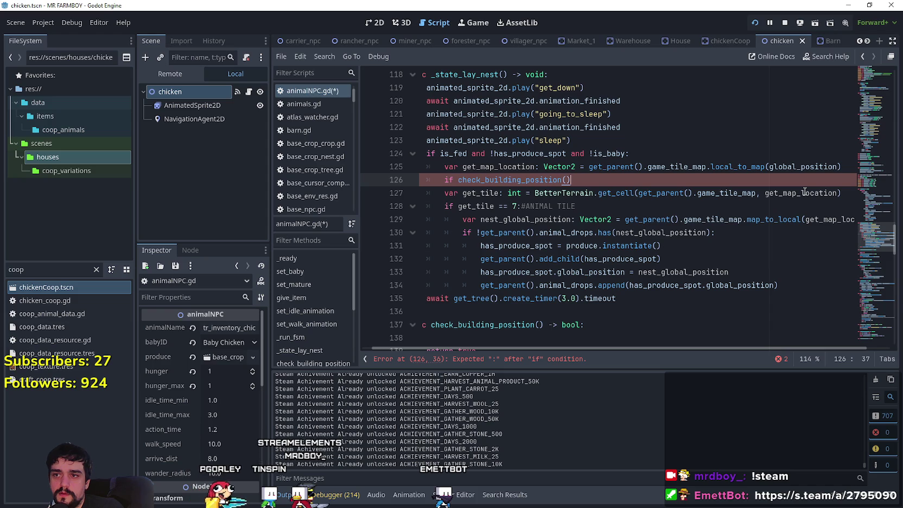
{"action": "key", "text": "Return"}
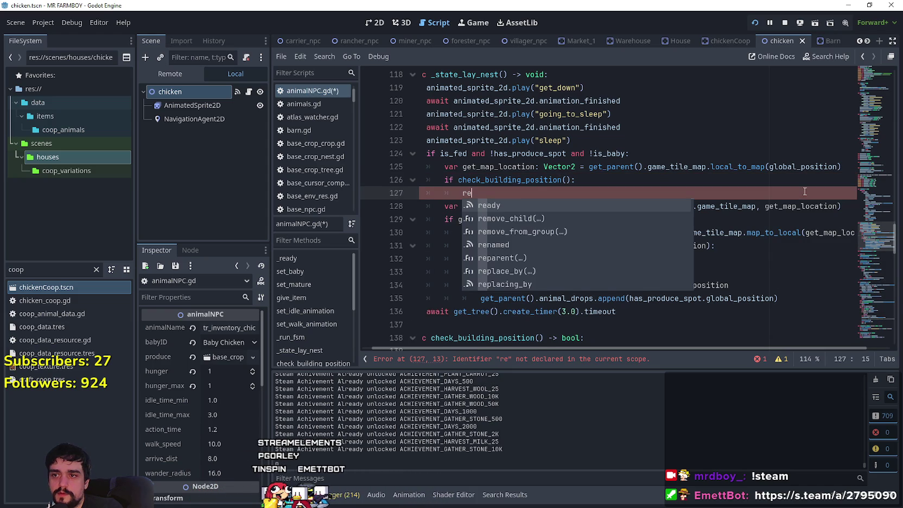
{"action": "key", "text": "BackSpace"}
{"action": "key", "text": "BackSpace"}
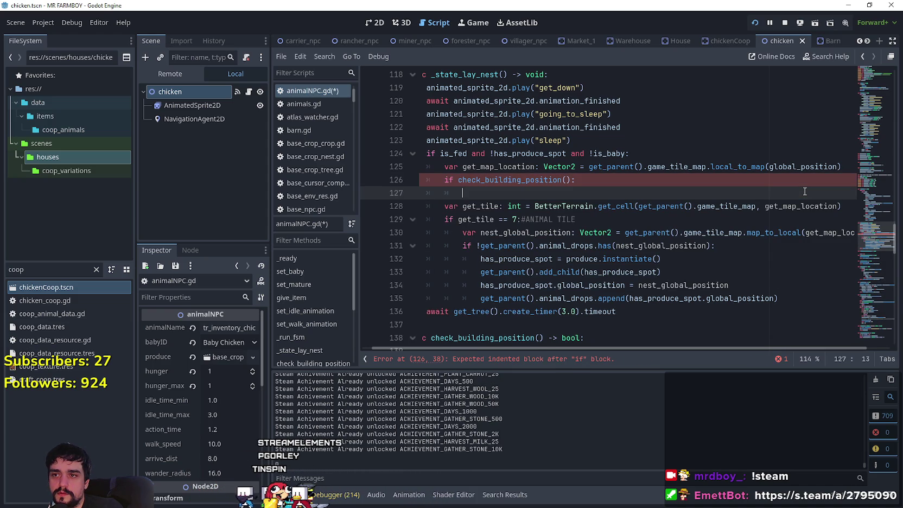
Step: Copy get_map_location from line 125 and paste it as check_building_position's argument
{"action": "left_click_drag", "start_coordinate": [638, 206], "coordinate": [425, 205]}
{"action": "left_click", "coordinate": [501, 193]}
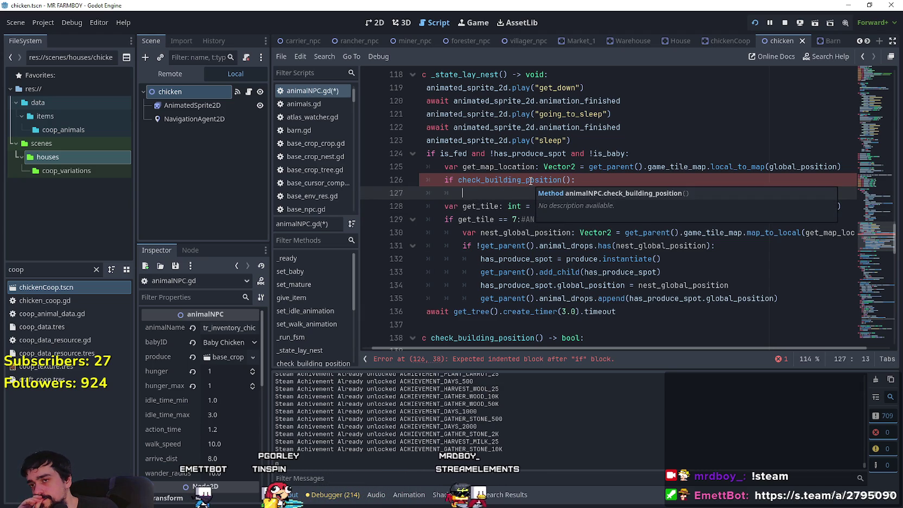
{"action": "double_click", "coordinate": [483, 167]}
{"action": "key", "text": "ctrl+c"}
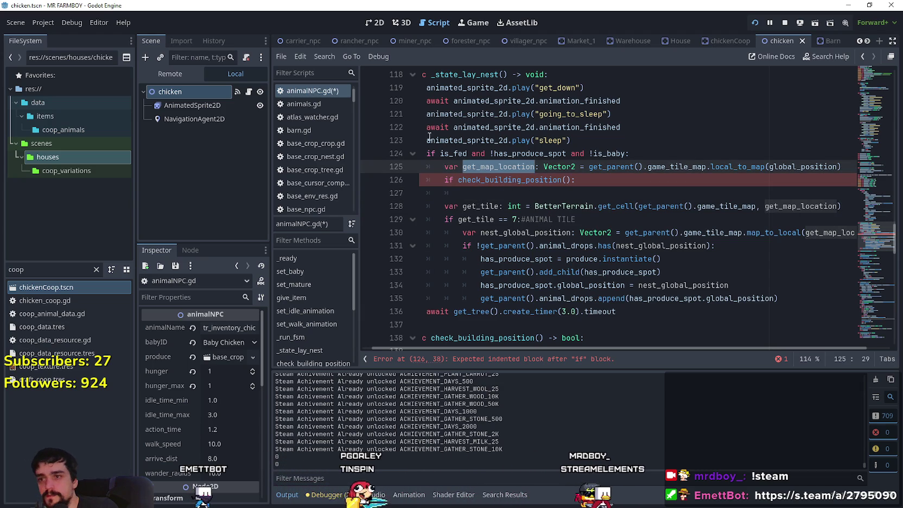
{"action": "left_click", "coordinate": [567, 180]}
{"action": "key", "text": "ctrl+v"}
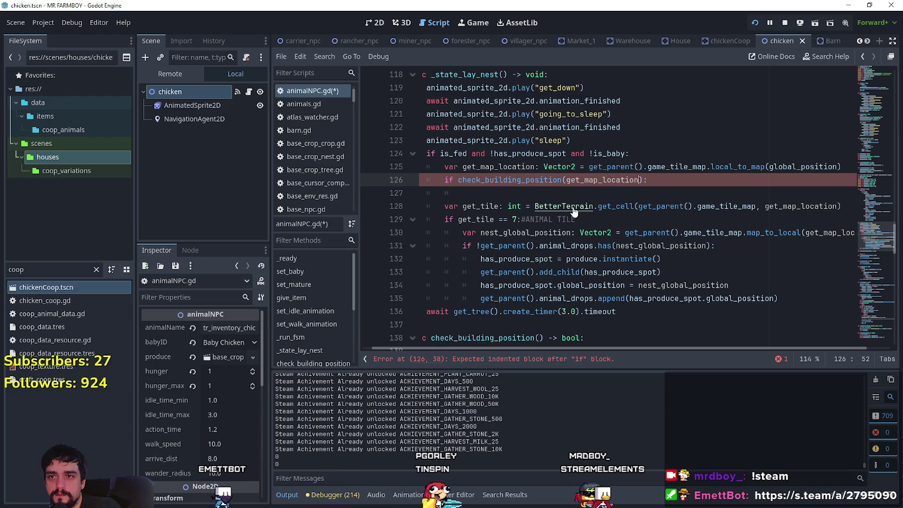
{"action": "key", "text": "Down"}
{"action": "scroll", "coordinate": [537, 262], "scroll_direction": "down", "scroll_amount": 2}
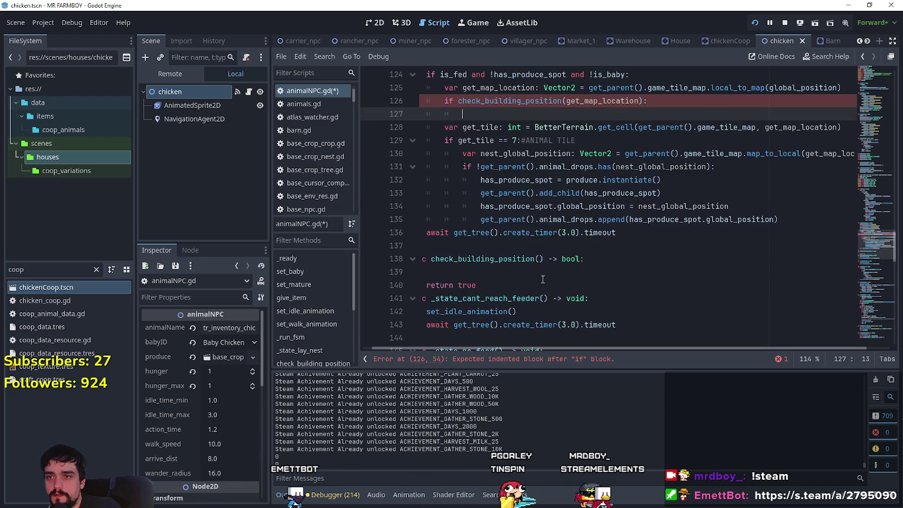
Step: Add a cell_pos: Vector2 parameter to the check_building_position function signature
{"action": "left_click", "coordinate": [553, 264]}
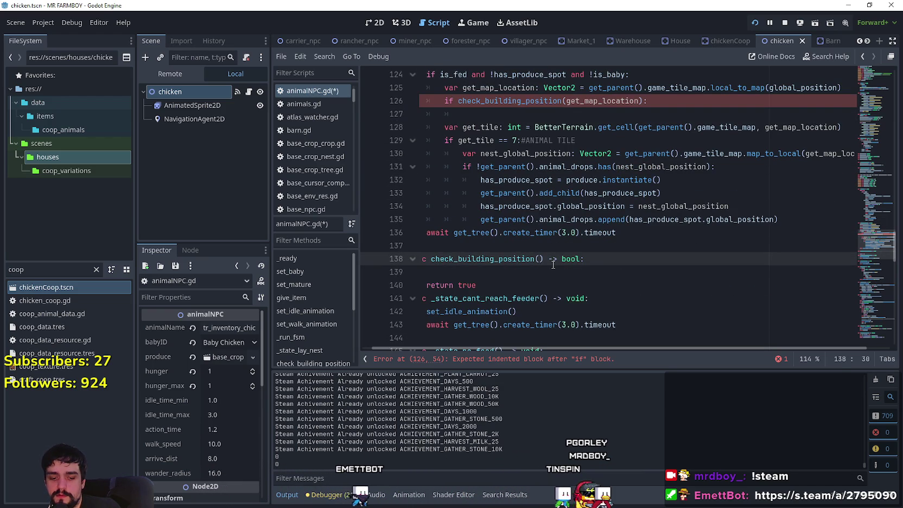
{"action": "type", "text": "cell_pos: V"}
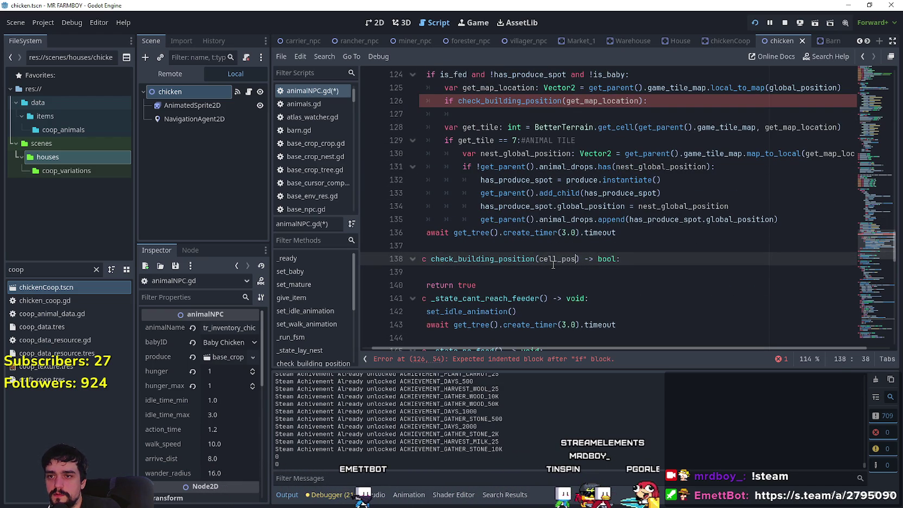
{"action": "type", "text": "ector2"}
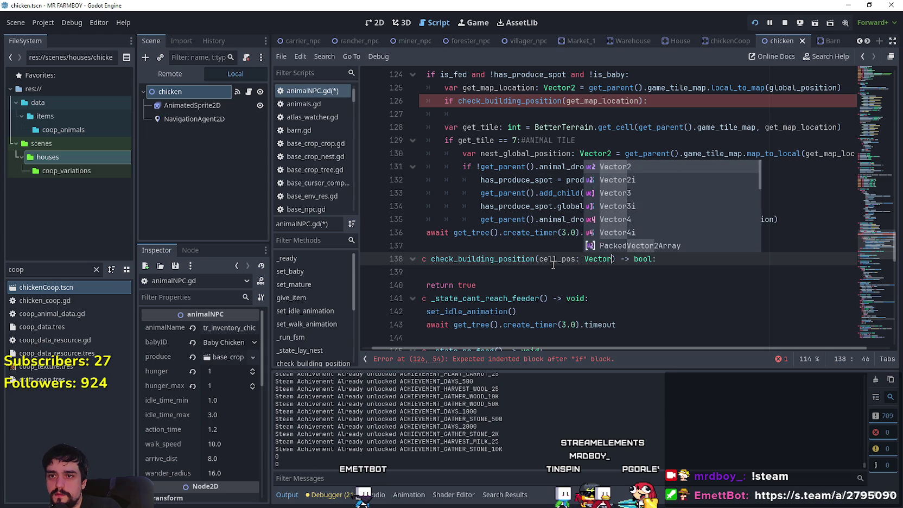
{"action": "left_click", "coordinate": [552, 242]}
{"action": "scroll", "coordinate": [556, 239], "scroll_direction": "up", "scroll_amount": 1}
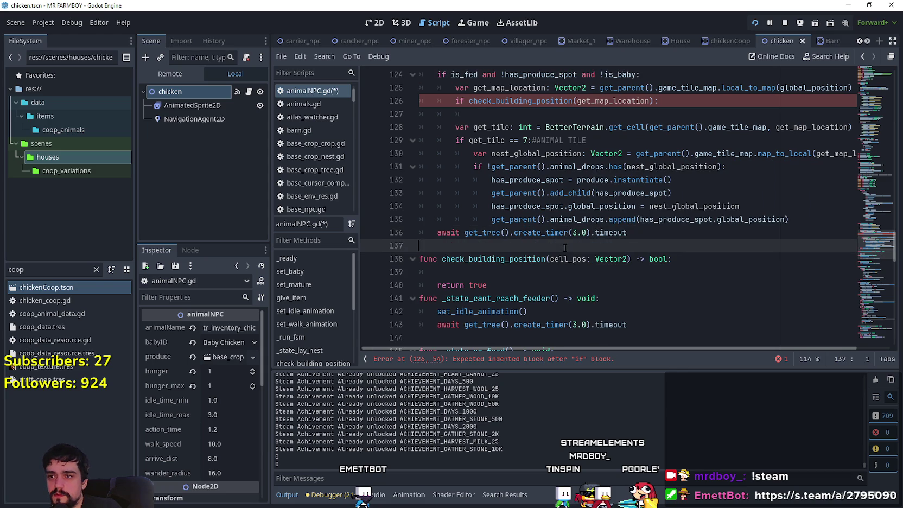
Step: Review the get_tile lines under the new if and select the misplaced check_building_position condition line
{"action": "left_click", "coordinate": [491, 157]}
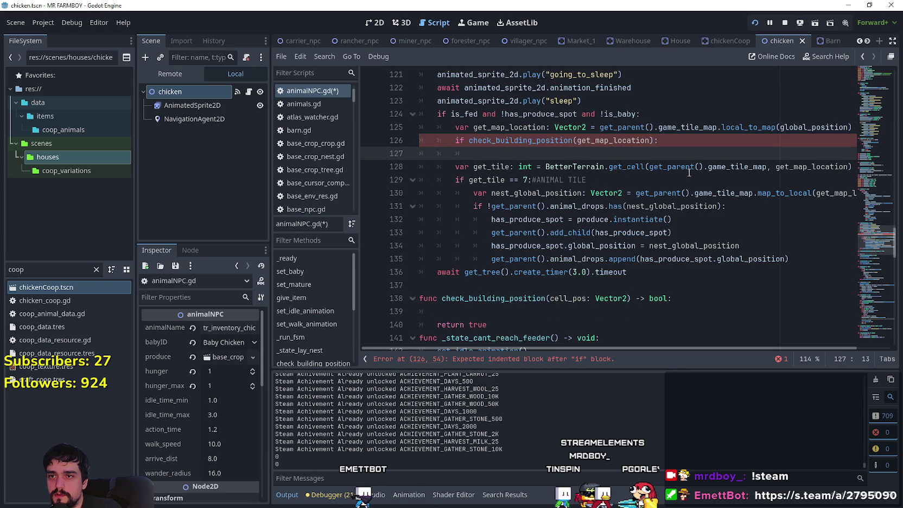
{"action": "left_click", "coordinate": [469, 140]}
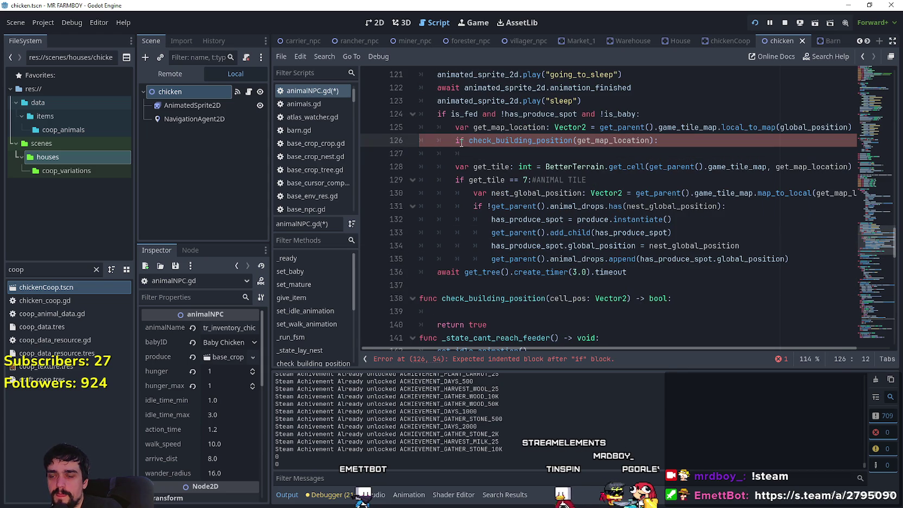
{"action": "left_click_drag", "start_coordinate": [479, 153], "coordinate": [413, 148]}
{"action": "key", "text": "Right"}
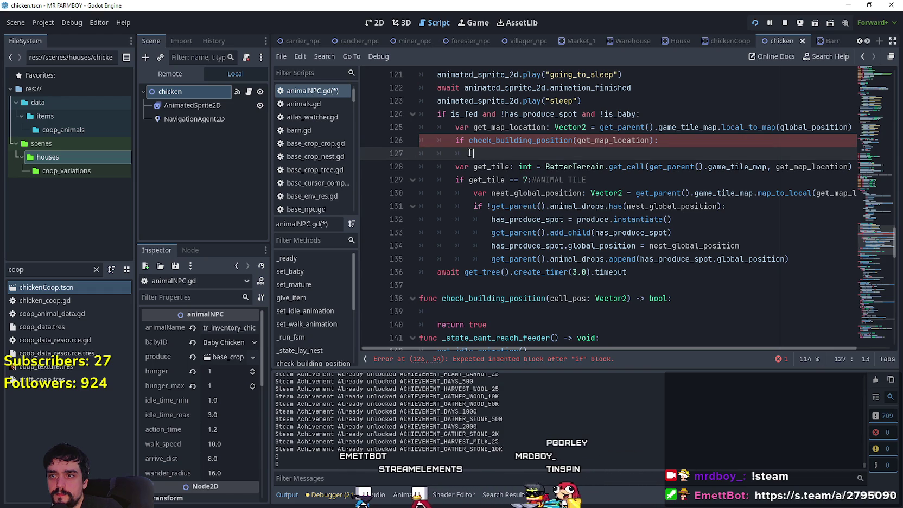
{"action": "double_click", "coordinate": [486, 179]}
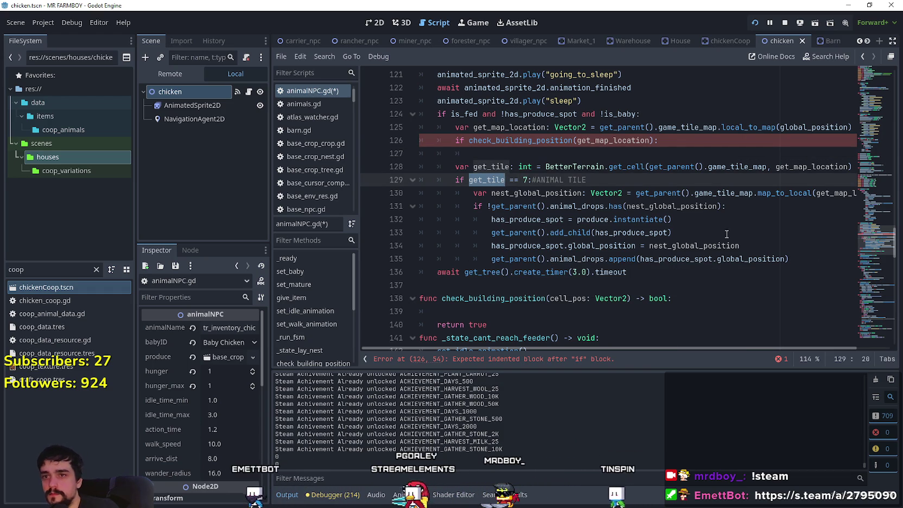
{"action": "mouse_move", "coordinate": [585, 180]}
{"action": "left_mouse_down"}
{"action": "mouse_move", "coordinate": [455, 180]}
{"action": "mouse_move", "coordinate": [416, 165]}
{"action": "left_mouse_up"}
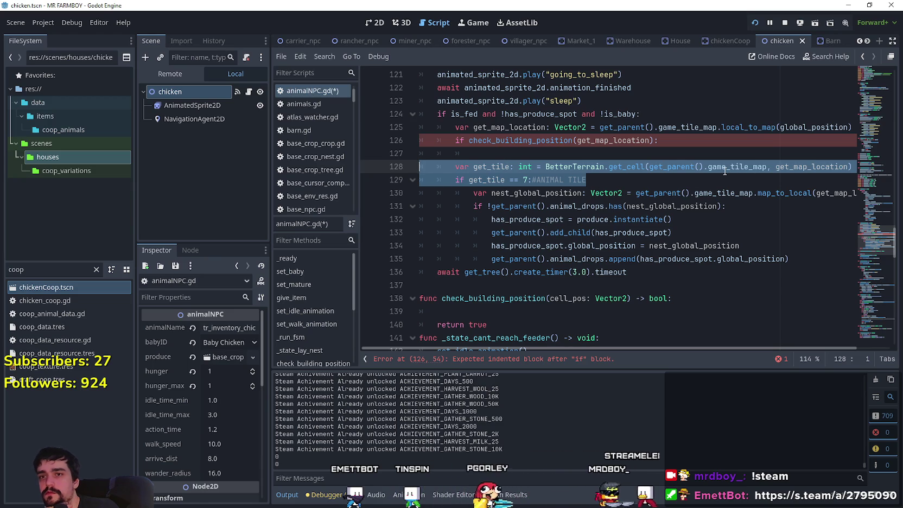
{"action": "left_click", "coordinate": [748, 127]}
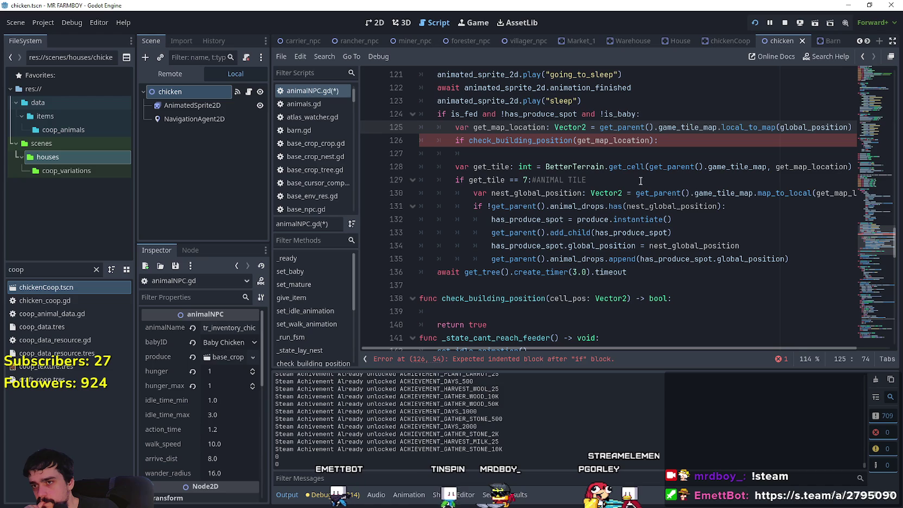
{"action": "mouse_move", "coordinate": [607, 185]}
{"action": "left_mouse_down"}
{"action": "mouse_move", "coordinate": [438, 181]}
{"action": "mouse_move", "coordinate": [455, 166]}
{"action": "left_mouse_up"}
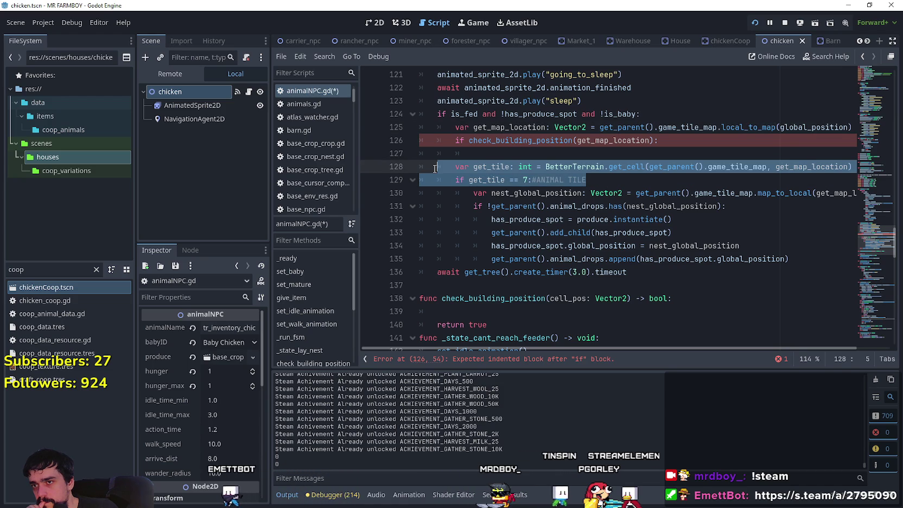
{"action": "left_click", "coordinate": [504, 153]}
{"action": "left_click_drag", "start_coordinate": [594, 179], "coordinate": [421, 166]}
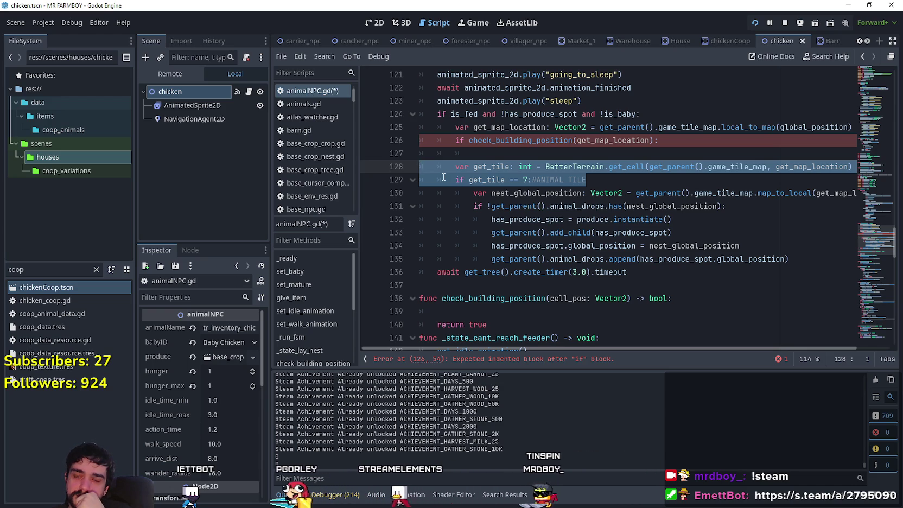
{"action": "left_click_drag", "start_coordinate": [420, 153], "coordinate": [420, 140]}
{"action": "key", "text": "ctrl+c"}
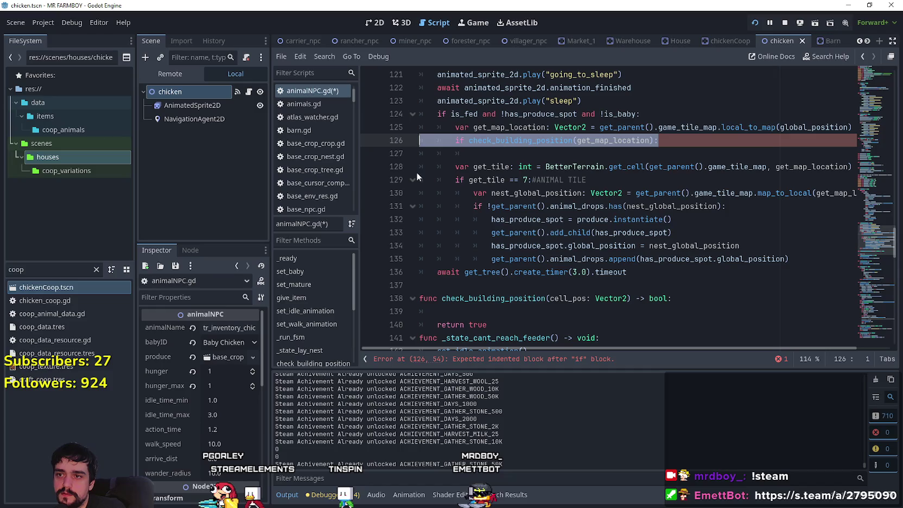
Step: Move the check_building_position(get_map_location) condition onto a new line under 'if get_tile == 7:'
{"action": "key", "text": "Delete"}
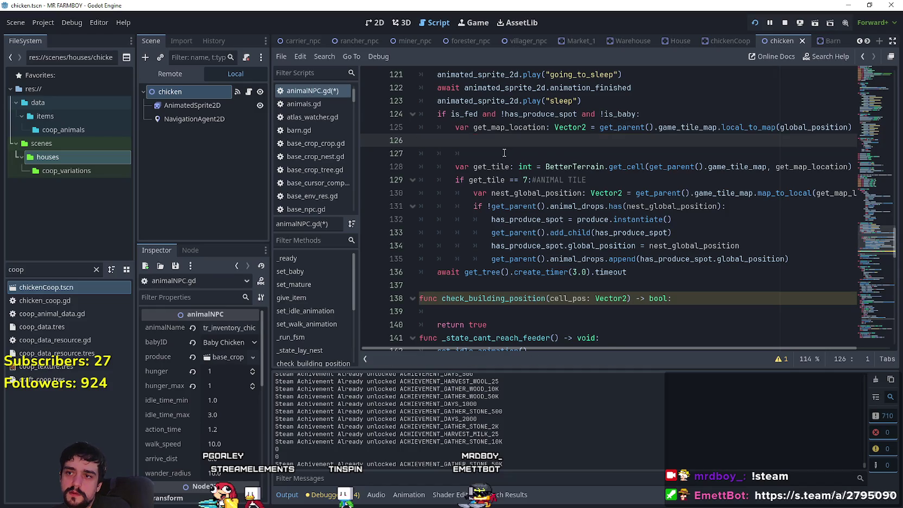
{"action": "key", "text": "Delete"}
{"action": "key", "text": "Delete"}
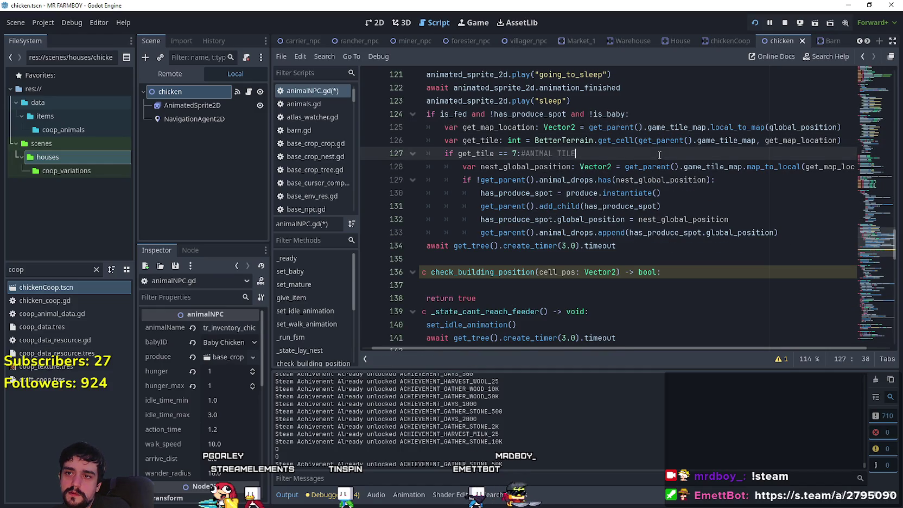
{"action": "left_click", "coordinate": [626, 157]}
{"action": "key", "text": "Return"}
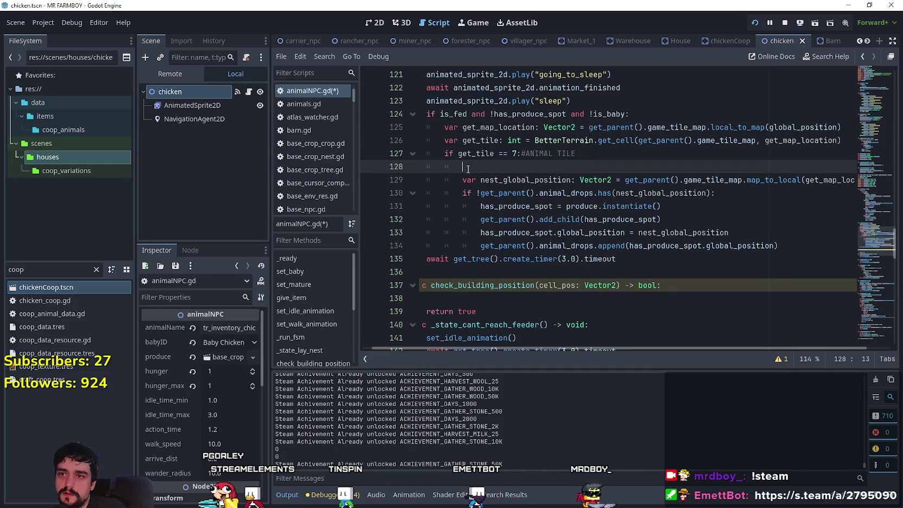
{"action": "left_click_drag", "start_coordinate": [481, 169], "coordinate": [412, 169]}
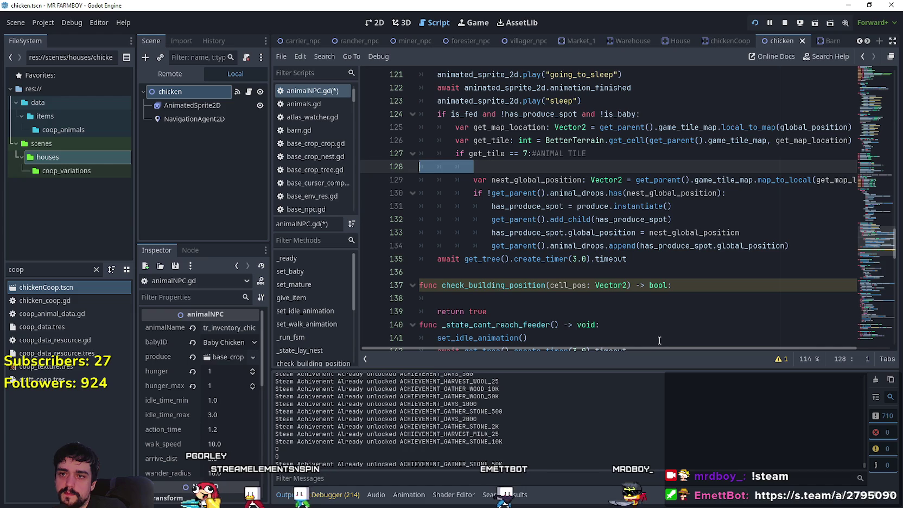
{"action": "left_click_drag", "start_coordinate": [638, 348], "coordinate": [690, 358]}
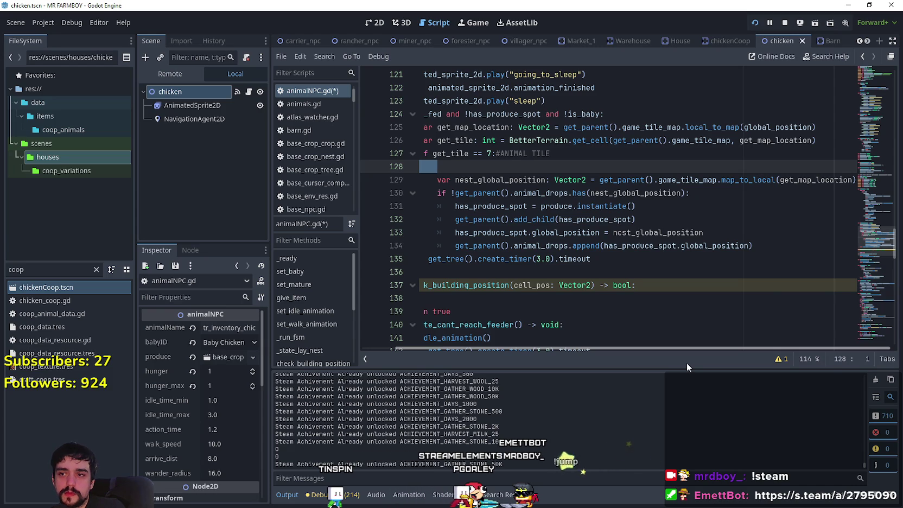
{"action": "double_click", "coordinate": [816, 179]}
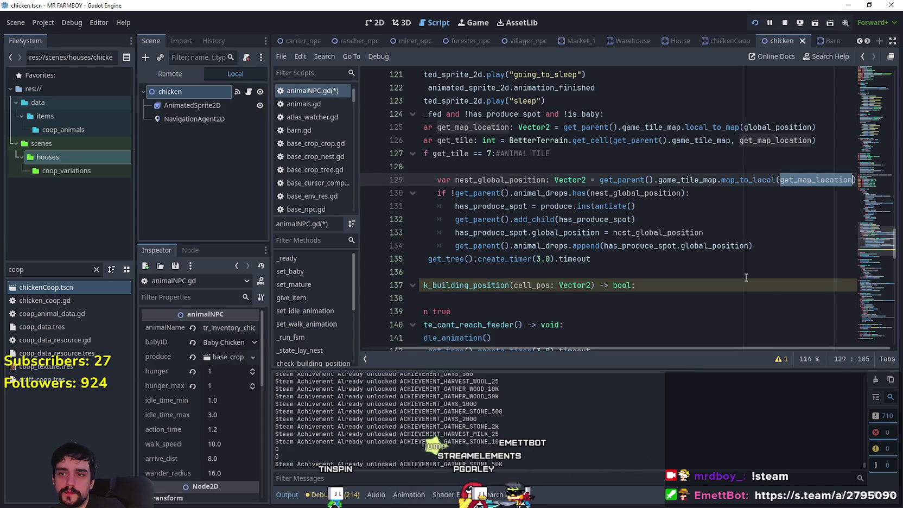
{"action": "double_click", "coordinate": [493, 180]}
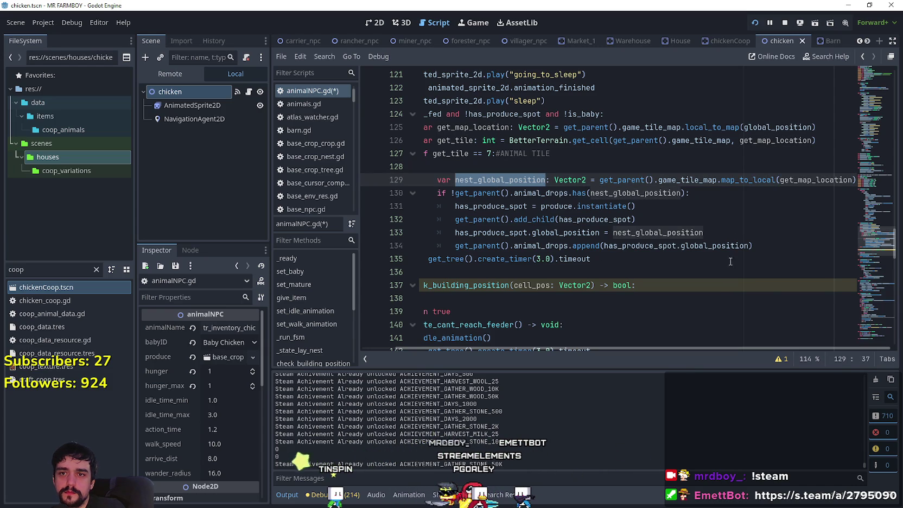
{"action": "left_click_drag", "start_coordinate": [473, 165], "coordinate": [367, 162]}
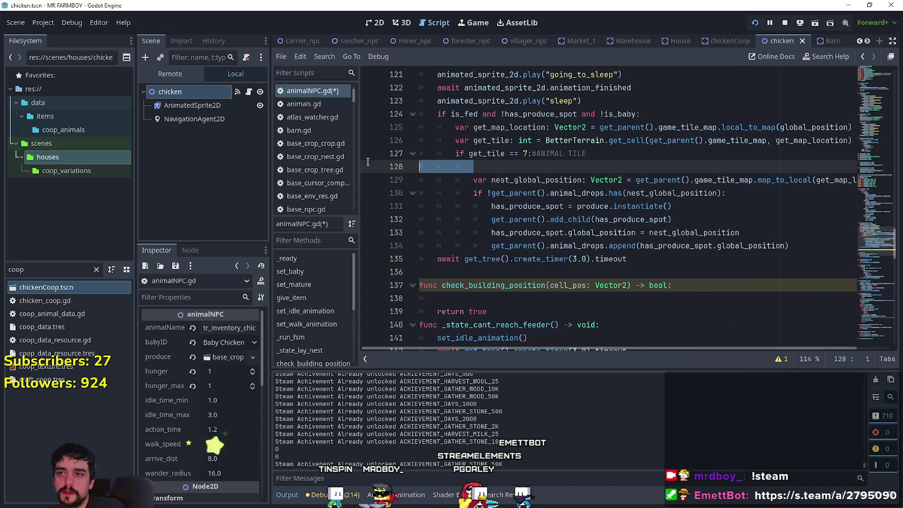
{"action": "key", "text": "ctrl+v"}
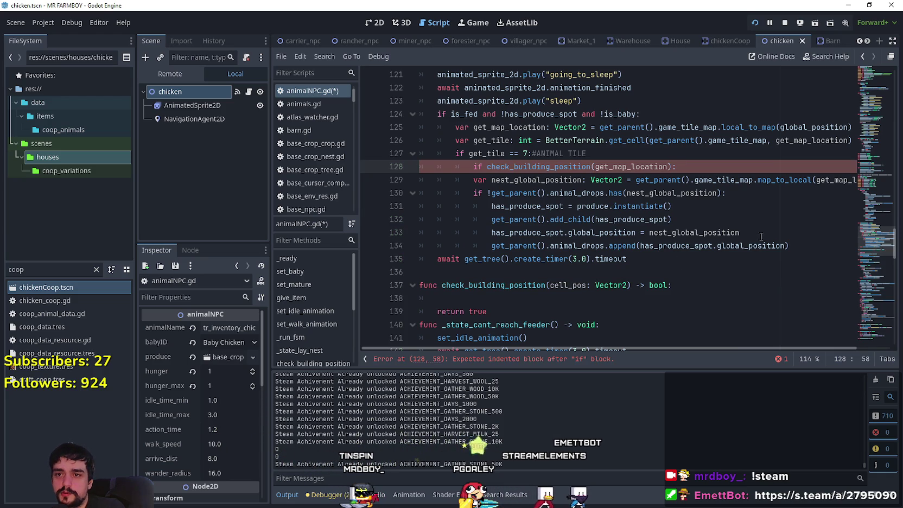
Step: Indent the nest-spawning lines 129–134 under the new condition to fix the indentation error
{"action": "left_click", "coordinate": [801, 245]}
{"action": "key", "text": "shift+Up"}
{"action": "key", "text": "shift+Up"}
{"action": "key", "text": "shift+Up"}
{"action": "key", "text": "shift+Home"}
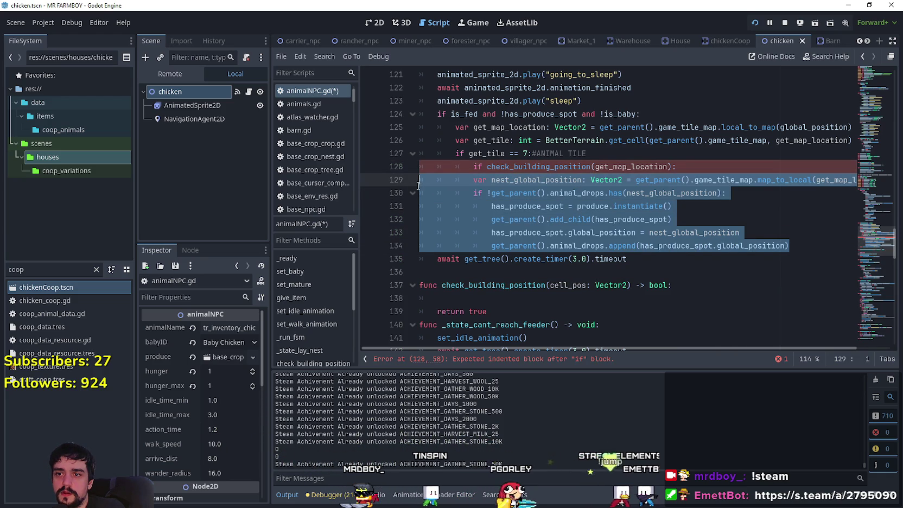
{"action": "key", "text": "Tab"}
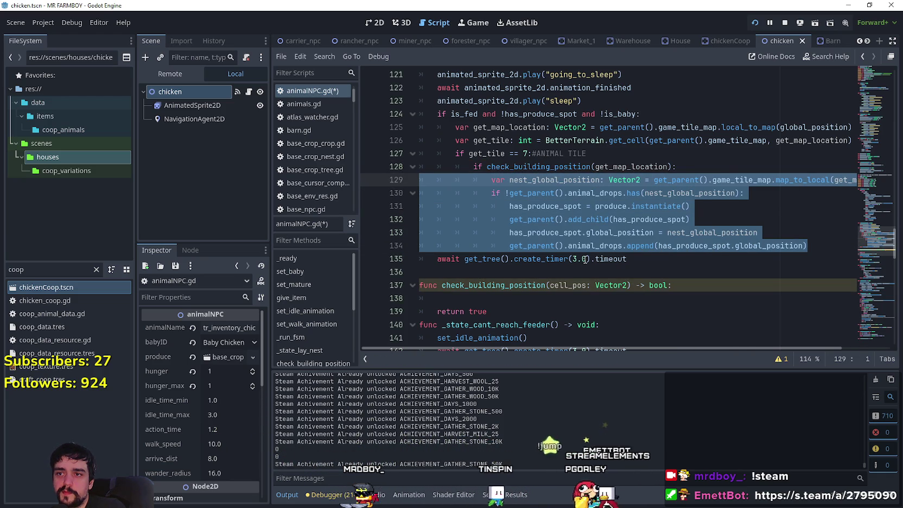
{"action": "left_click", "coordinate": [584, 259]}
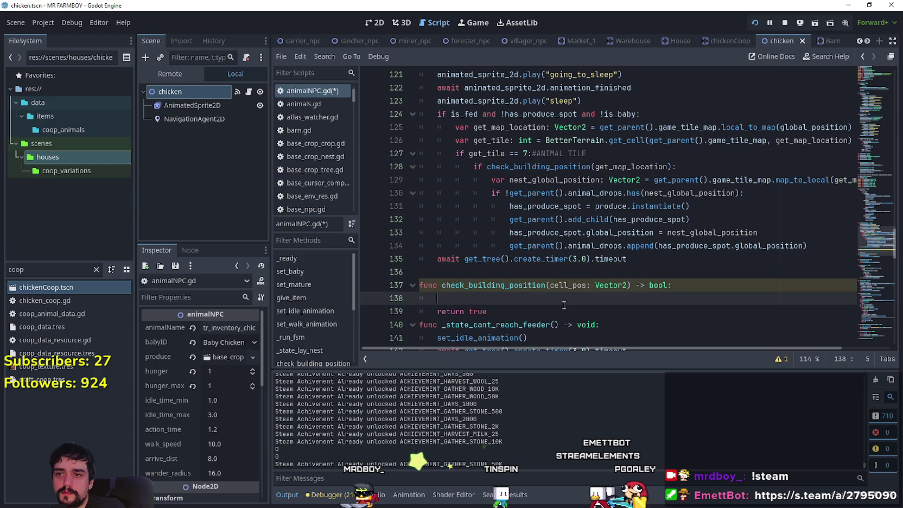
Step: Copy the get_map_location calculation line into check_building_position's empty body
{"action": "double_click", "coordinate": [631, 167]}
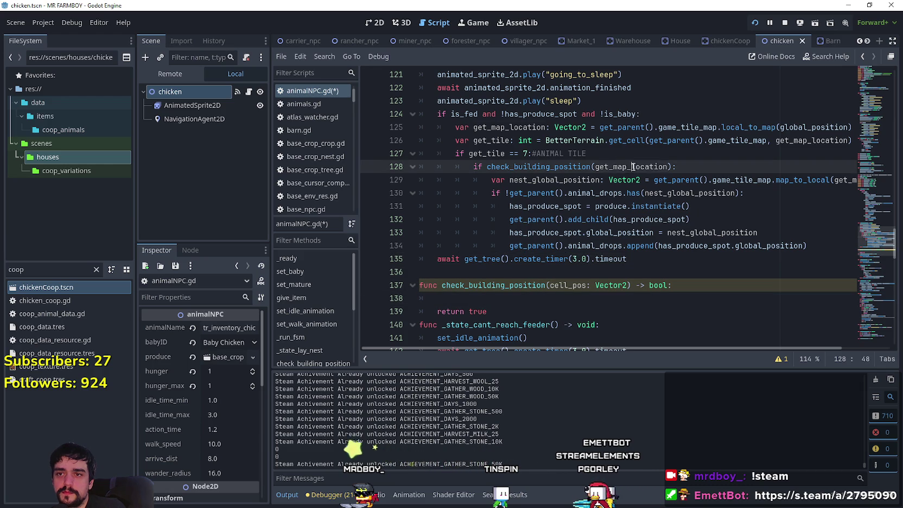
{"action": "left_click", "coordinate": [556, 297]}
{"action": "mouse_move", "coordinate": [616, 282]}
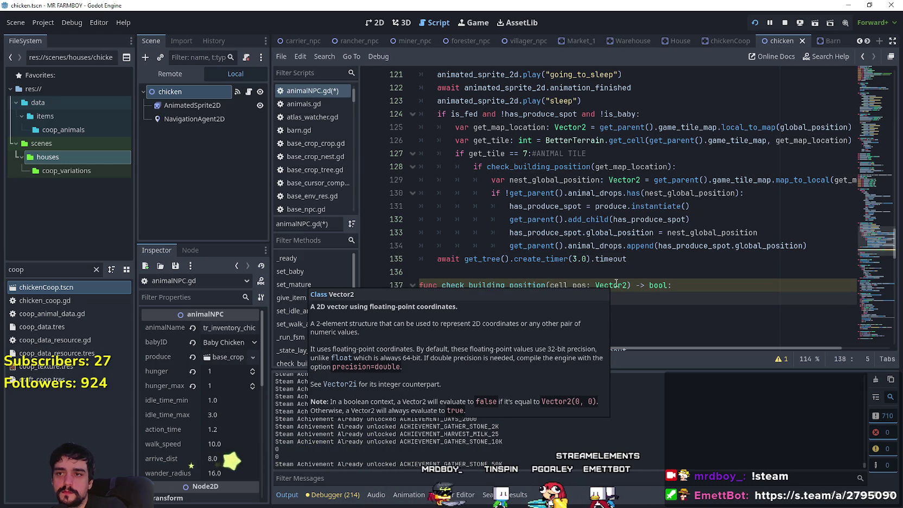
{"action": "scroll", "coordinate": [637, 275], "scroll_direction": "down", "scroll_amount": 1}
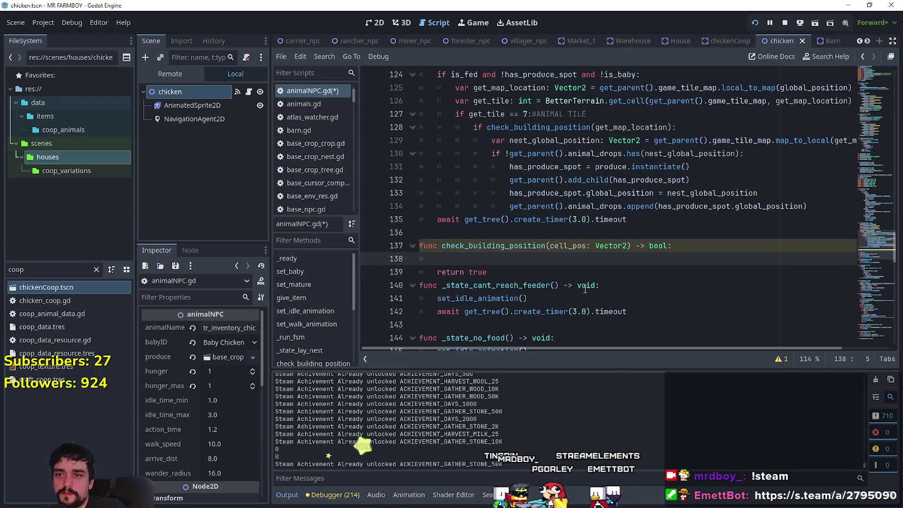
{"action": "scroll", "coordinate": [638, 244], "scroll_direction": "up", "scroll_amount": 1}
{"action": "left_click", "coordinate": [641, 166]}
{"action": "double_click", "coordinate": [641, 167]}
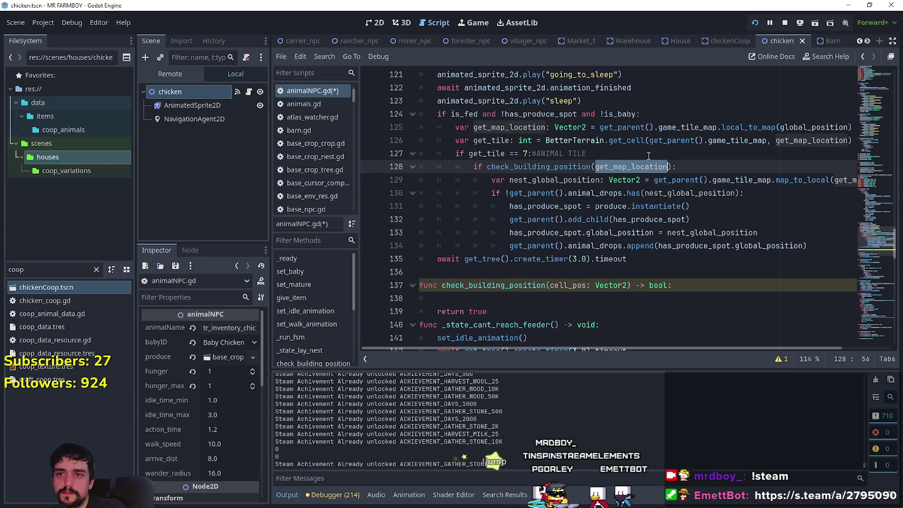
{"action": "double_click", "coordinate": [494, 127]}
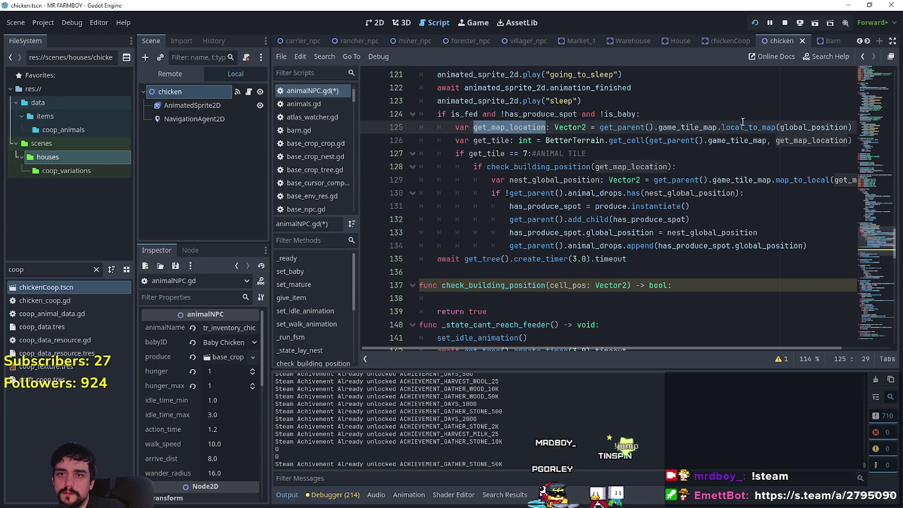
{"action": "left_click", "coordinate": [852, 126]}
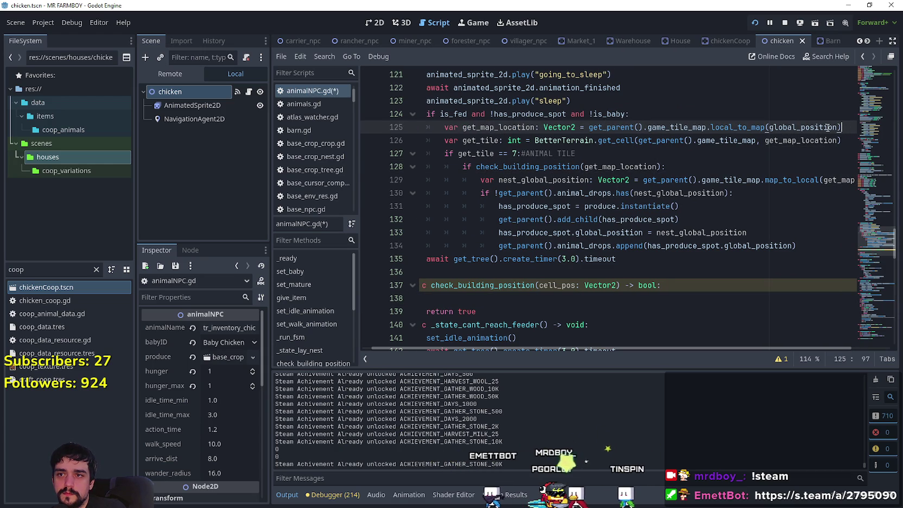
{"action": "double_click", "coordinate": [487, 131]}
{"action": "left_click_drag", "start_coordinate": [844, 127], "coordinate": [444, 127]}
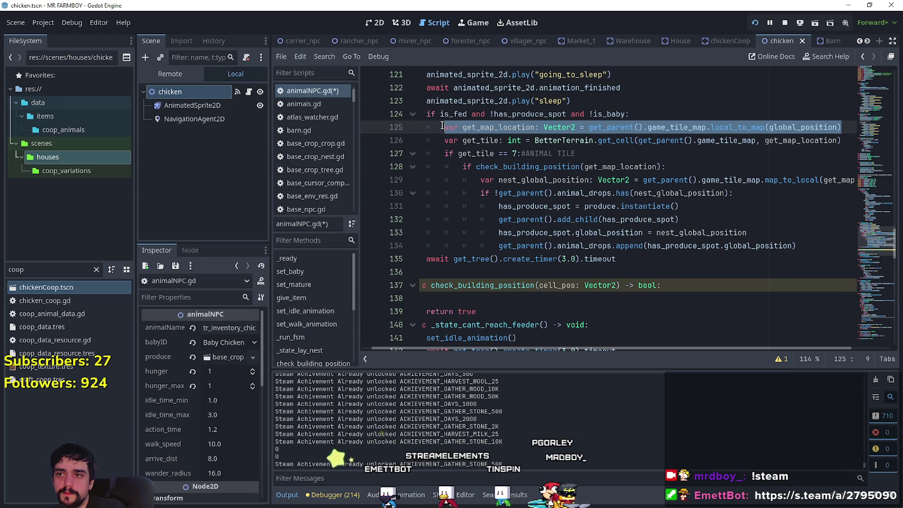
{"action": "left_click", "coordinate": [513, 298]}
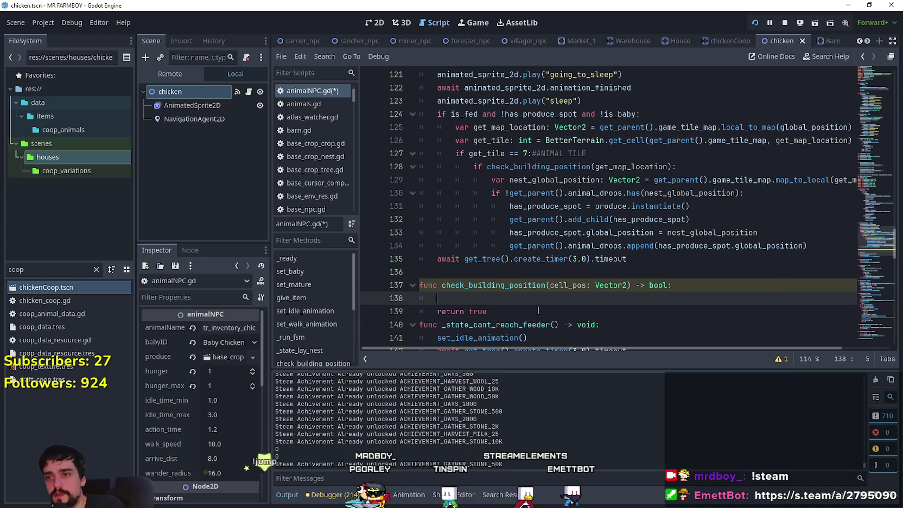
{"action": "type", "text": "var get_map_location: Vector2 = get_parent().game_tile_map.local_to_map(global_position)"}
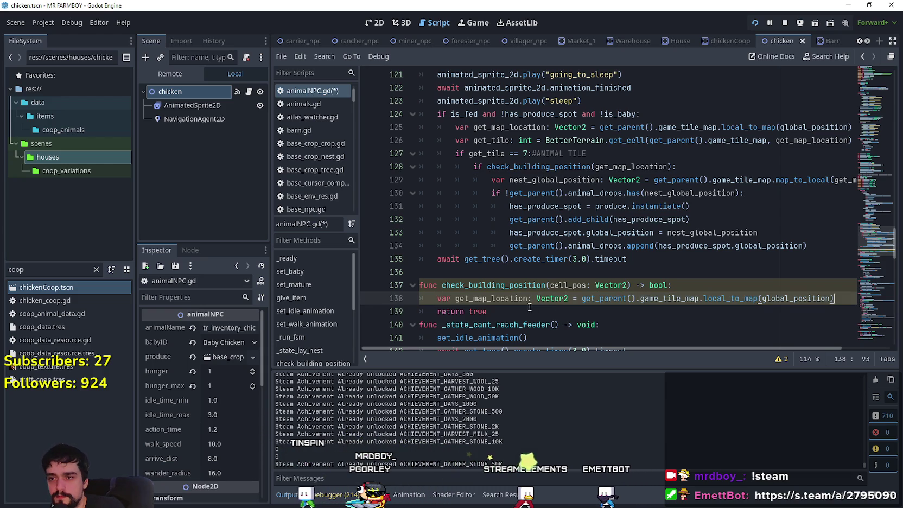
Step: Examine the pasted get_parent().game_tile_map.local_to_map line 138 in check_building_position
{"action": "double_click", "coordinate": [507, 298]}
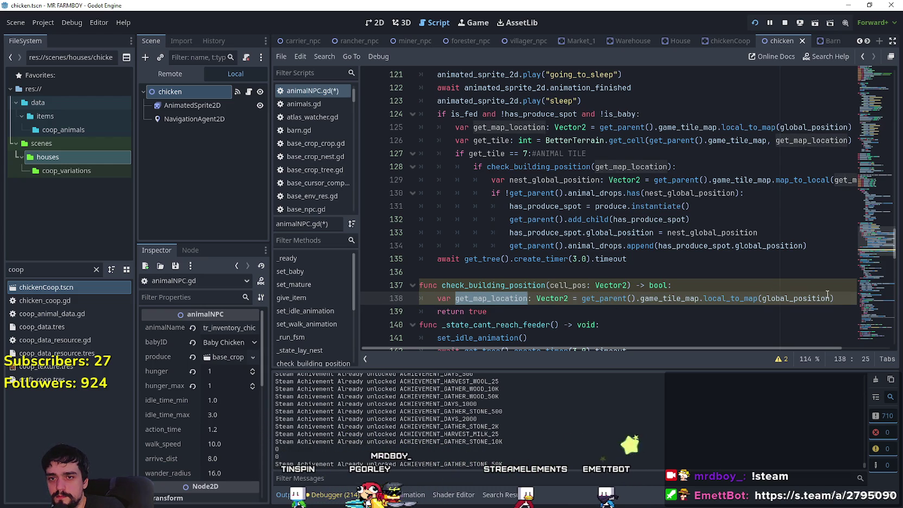
{"action": "left_click", "coordinate": [842, 298]}
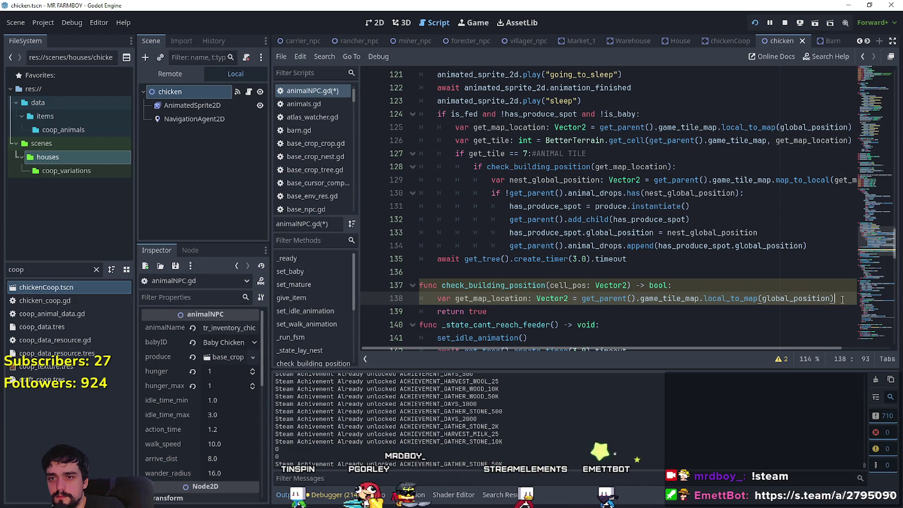
{"action": "double_click", "coordinate": [627, 298]}
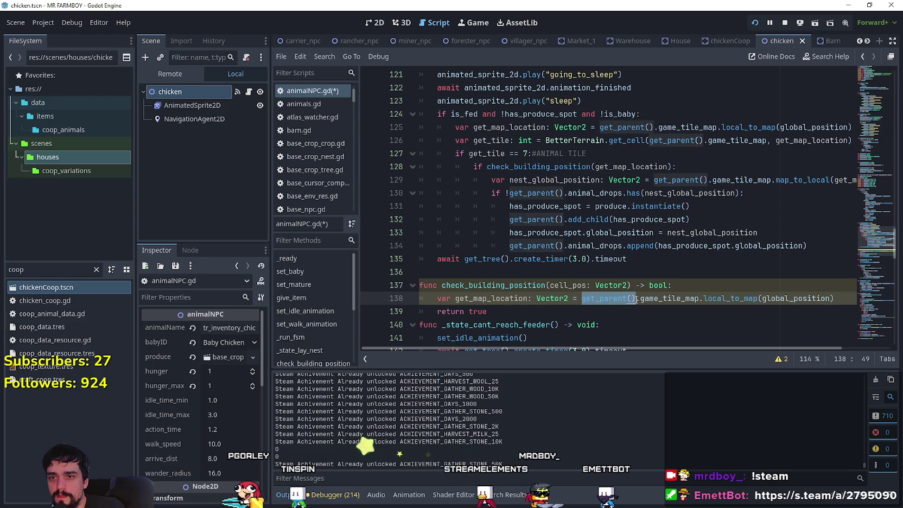
{"action": "mouse_move", "coordinate": [837, 299]}
{"action": "left_mouse_down"}
{"action": "mouse_move", "coordinate": [581, 298]}
{"action": "mouse_move", "coordinate": [699, 298]}
{"action": "left_mouse_up"}
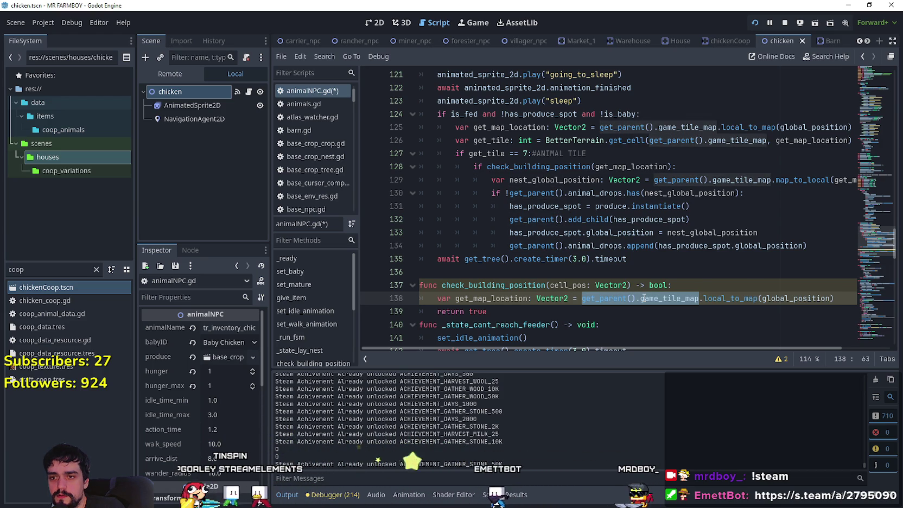
{"action": "left_click", "coordinate": [631, 301]}
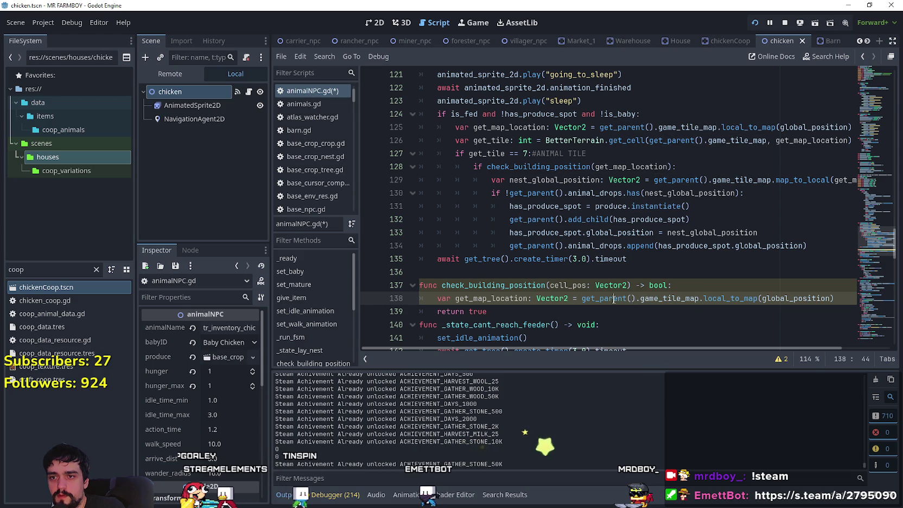
{"action": "left_click_drag", "start_coordinate": [614, 299], "coordinate": [670, 296]}
{"action": "double_click", "coordinate": [697, 297]}
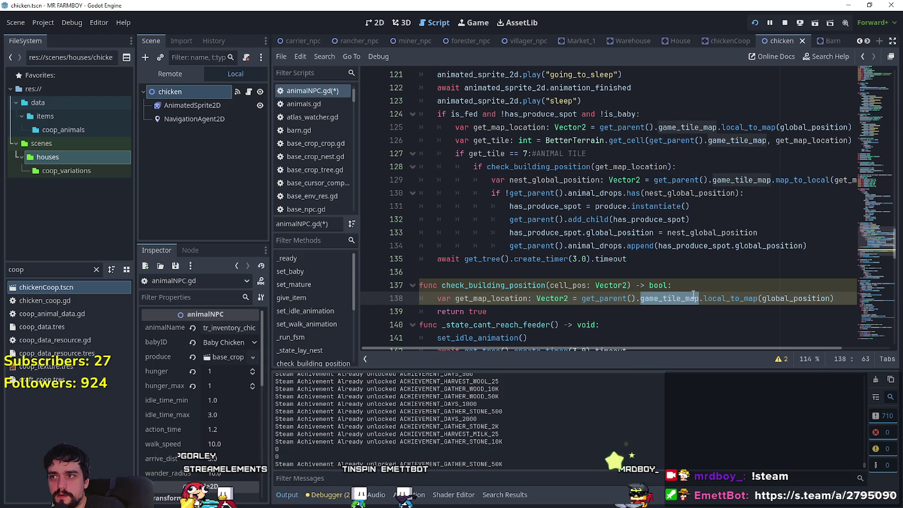
{"action": "left_click", "coordinate": [736, 299]}
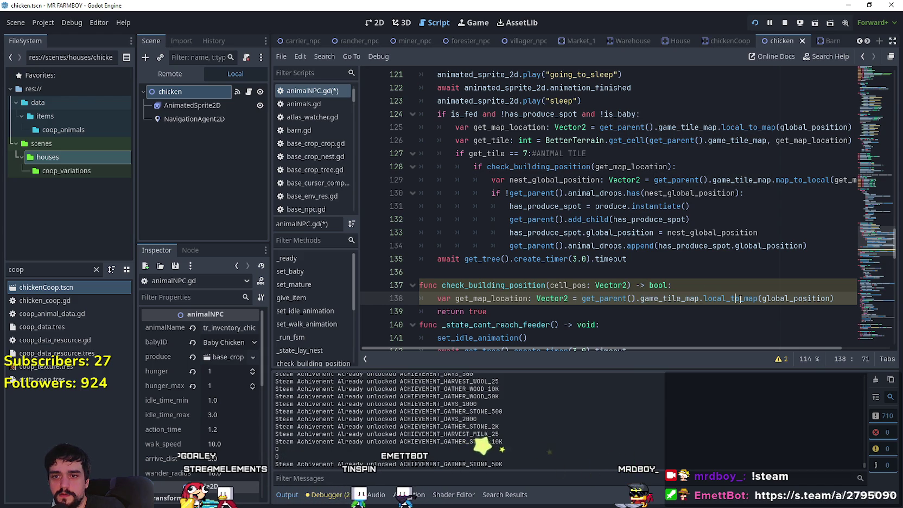
Step: Replace the global_position argument with 'AnimalHouse.' and bring up the chickenCoop scene
{"action": "double_click", "coordinate": [808, 298]}
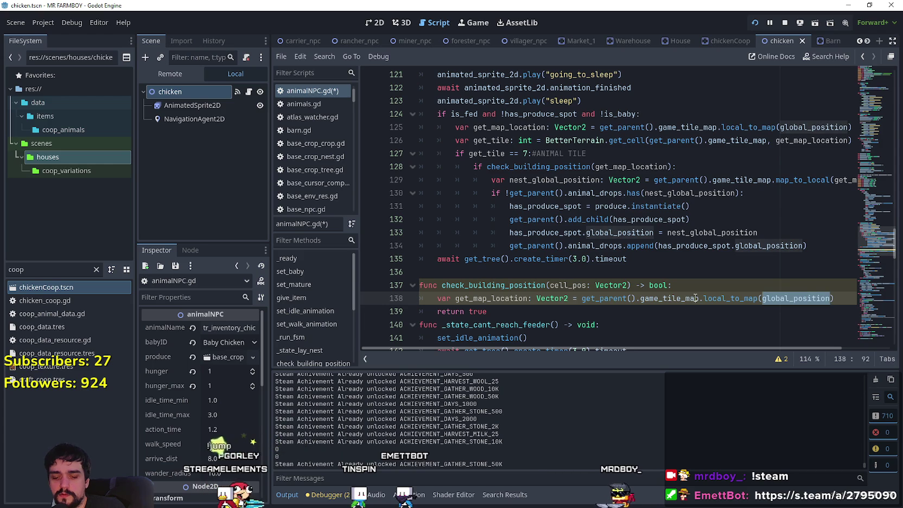
{"action": "type", "text": "bu"}
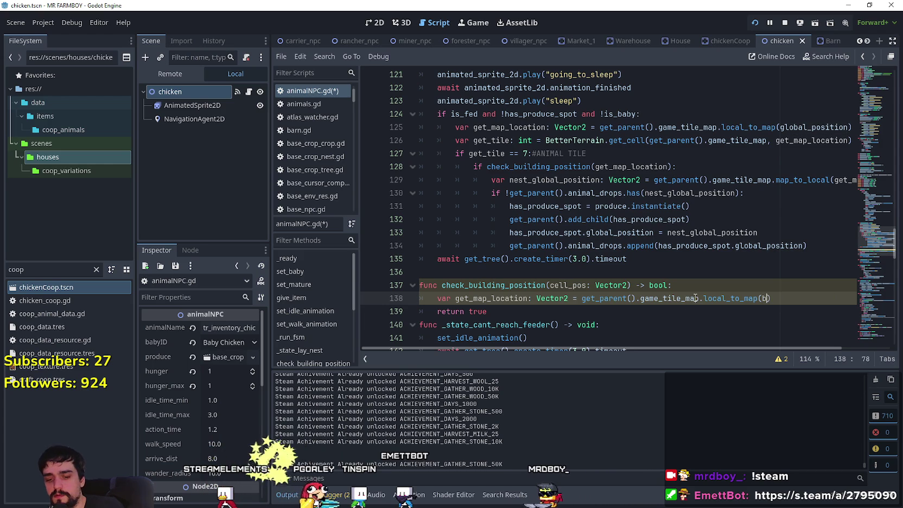
{"action": "type", "text": "i"}
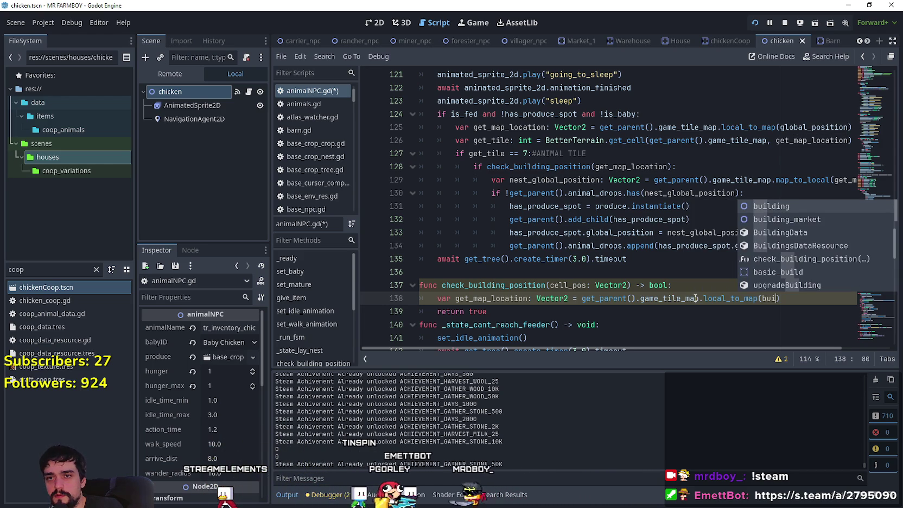
{"action": "key", "text": "BackSpace"}
{"action": "key", "text": "BackSpace"}
{"action": "key", "text": "BackSpace"}
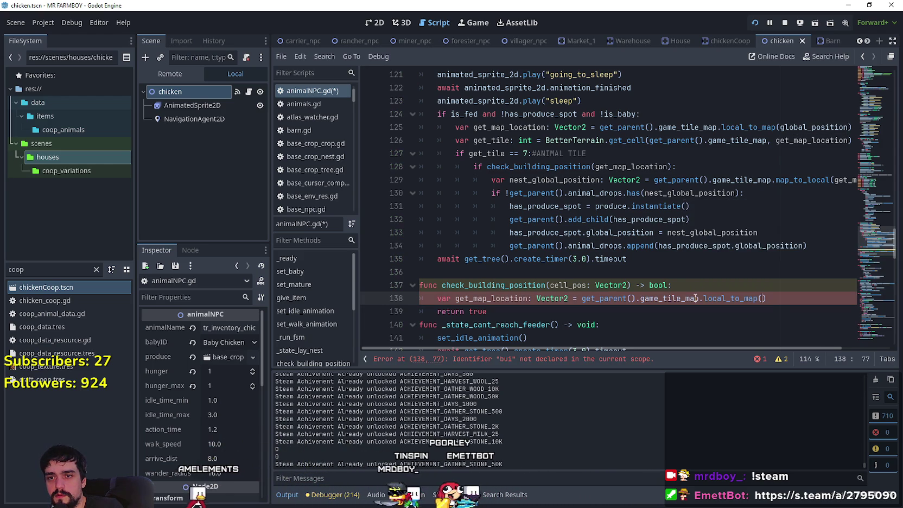
{"action": "type", "text": "Animal"}
{"action": "key", "text": "Return"}
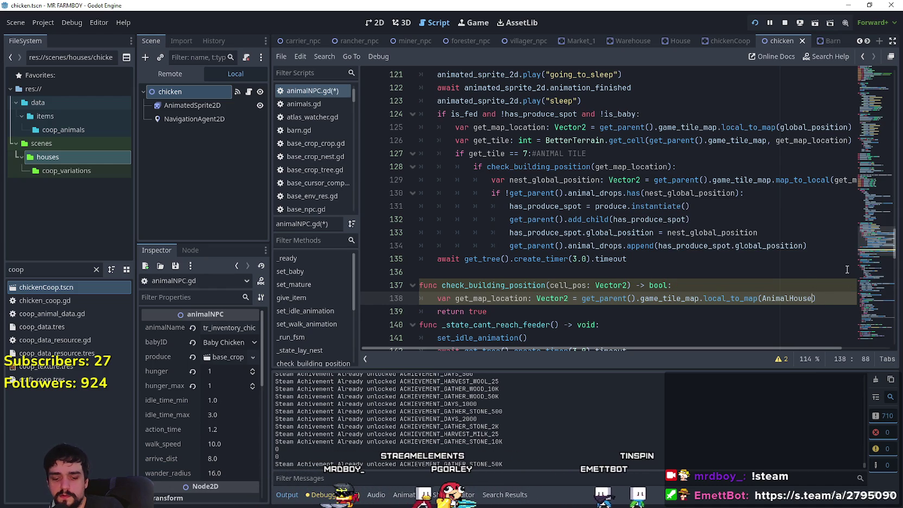
{"action": "type", "text": "."}
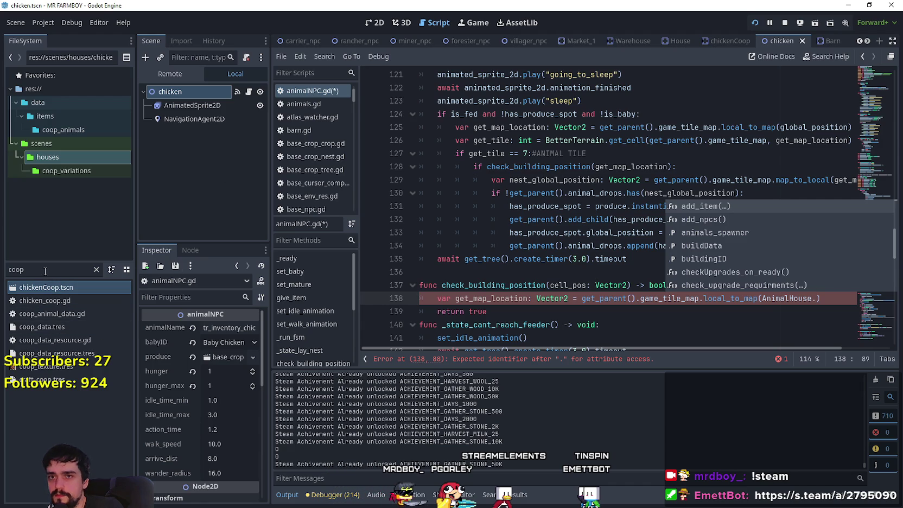
{"action": "left_click", "coordinate": [727, 41]}
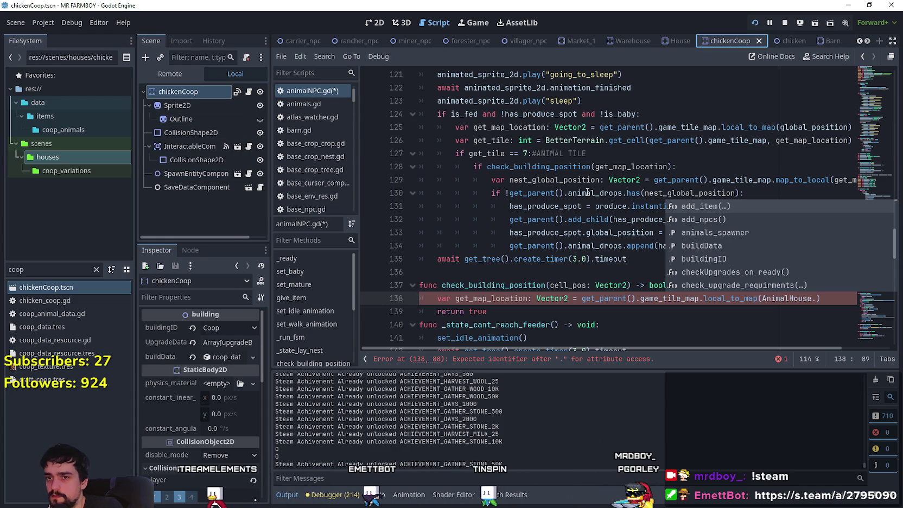
Step: Complete the argument as AnimalHouse.spawn_entity_component.global_position and keep return true below
{"action": "key", "text": "Escape"}
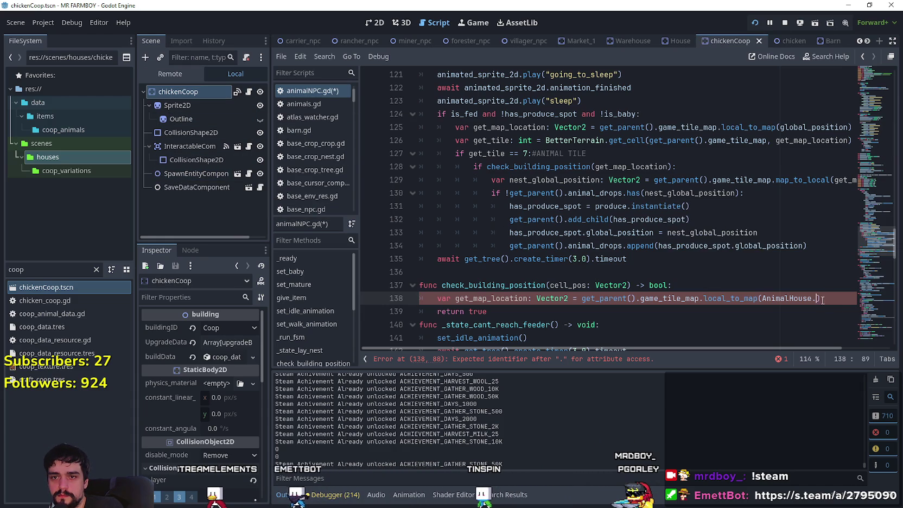
{"action": "type", "text": "spa"}
{"action": "key", "text": "Return"}
{"action": "type", "text": ".glo"}
{"action": "key", "text": "Return"}
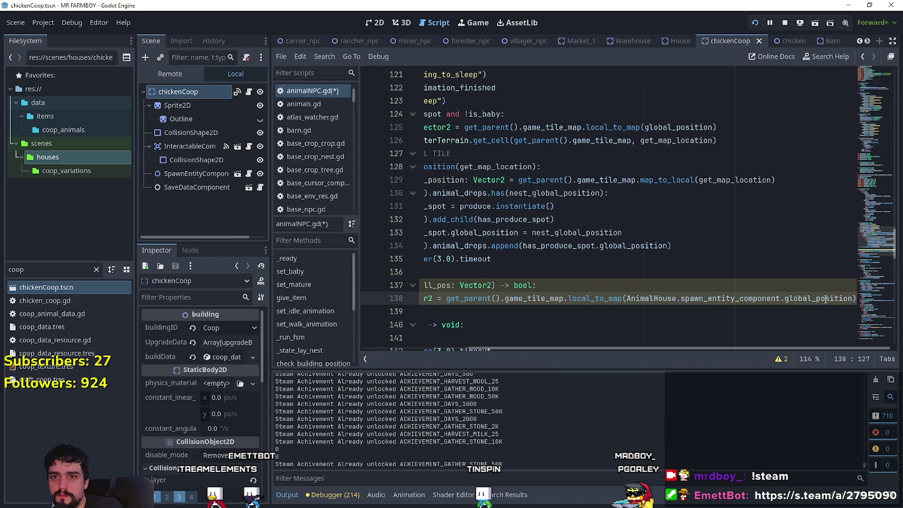
{"action": "key", "text": "Down"}
{"action": "type", "text": "return true"}
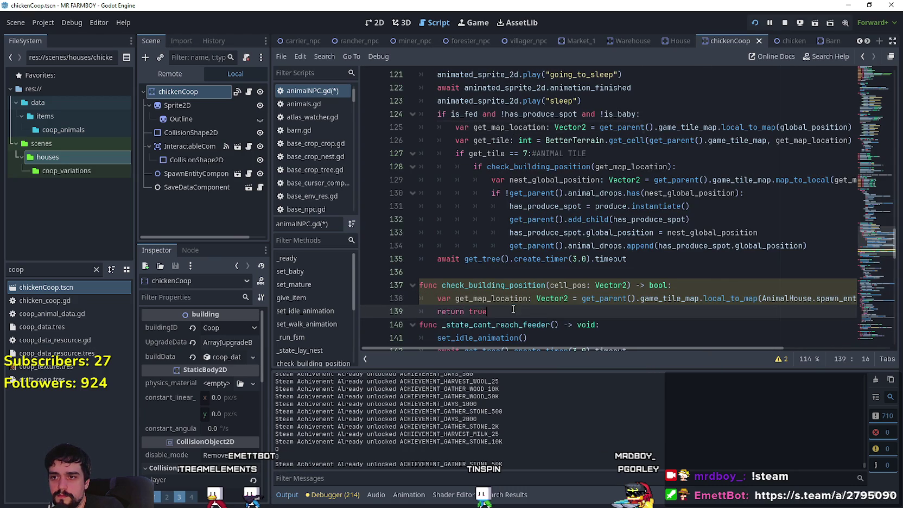
Step: Insert a print(get_map_location) line after line 138
{"action": "left_click_drag", "start_coordinate": [688, 298], "coordinate": [859, 298]}
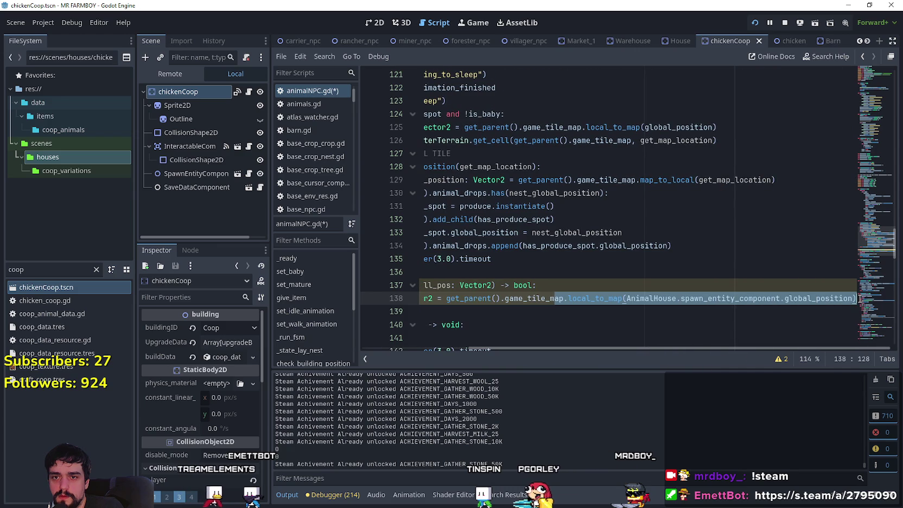
{"action": "left_click", "coordinate": [855, 299]}
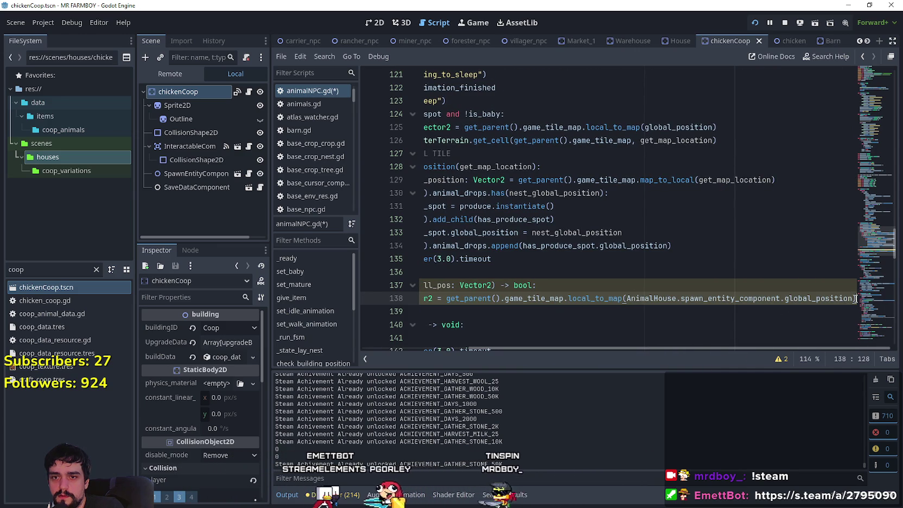
{"action": "key", "text": "Home"}
{"action": "key", "text": "End"}
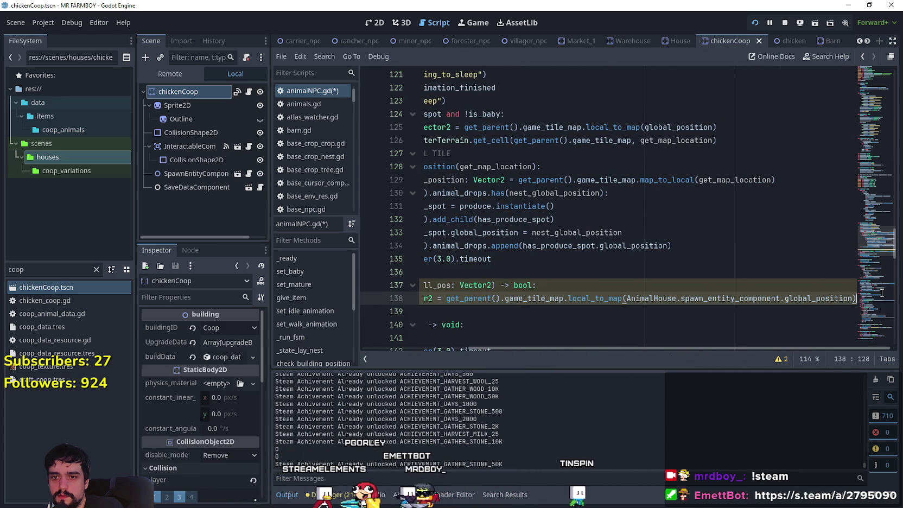
{"action": "key", "text": "Return"}
{"action": "type", "text": "print("}
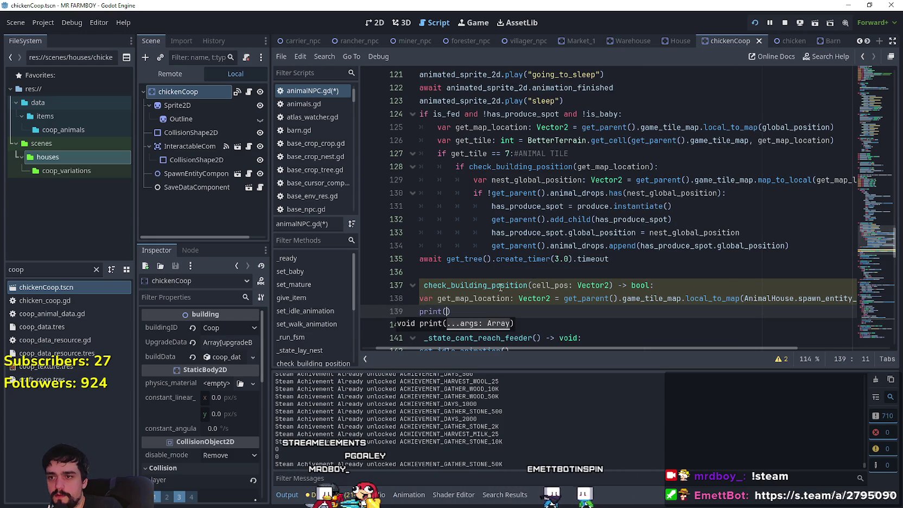
{"action": "type", "text": "get_map_location"}
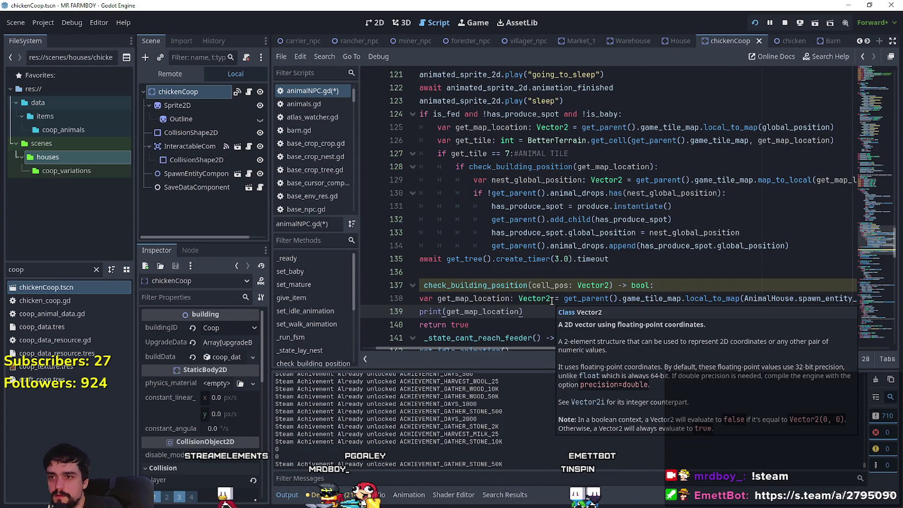
Step: Save the edited animalNPC.gd script and review check_building_position
{"action": "left_click", "coordinate": [514, 326]}
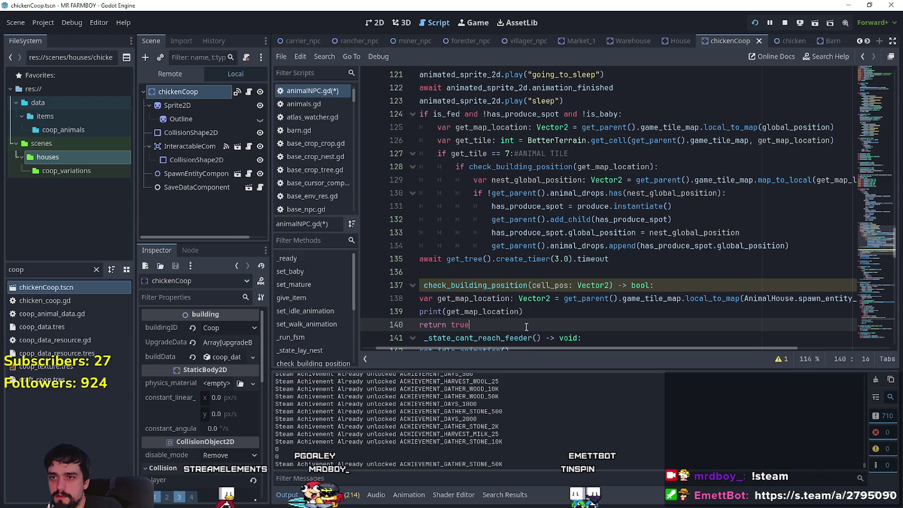
{"action": "key", "text": "ctrl+s"}
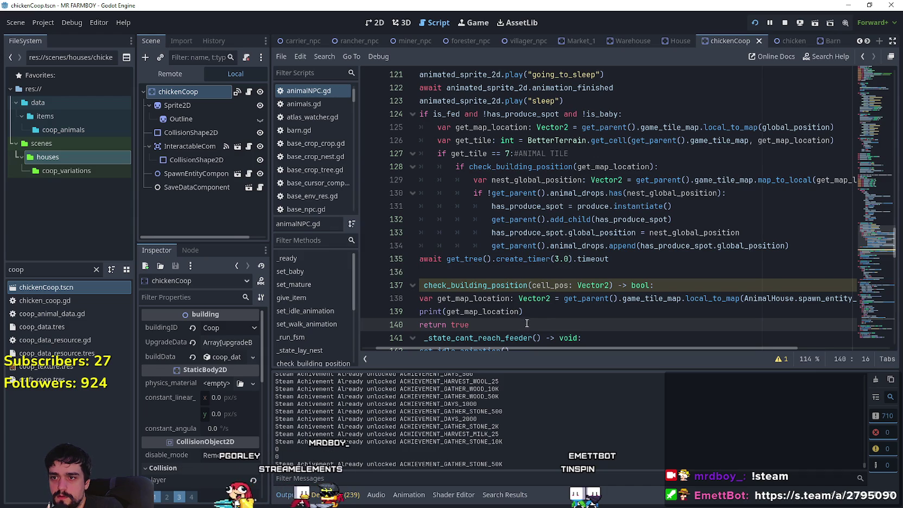
{"action": "scroll", "coordinate": [526, 323], "scroll_direction": "down", "scroll_amount": 1}
{"action": "left_click_drag", "start_coordinate": [624, 348], "coordinate": [495, 329]}
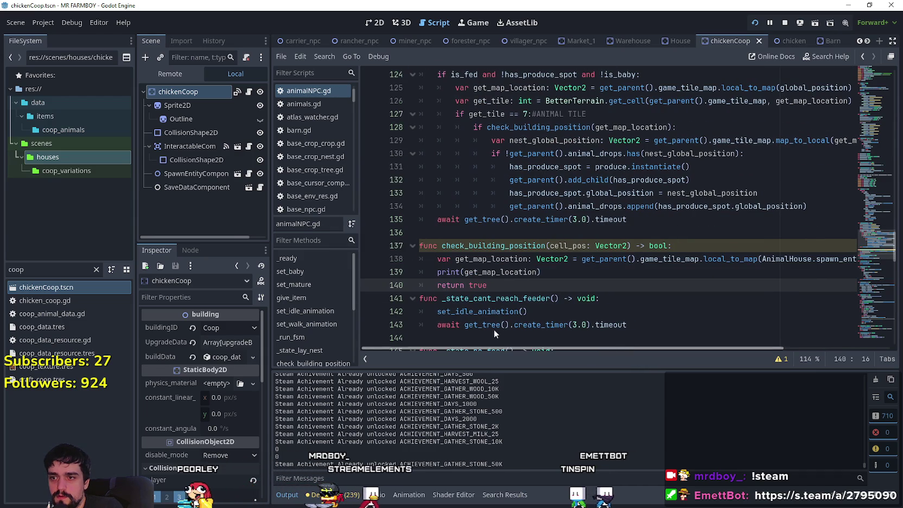
{"action": "double_click", "coordinate": [506, 246]}
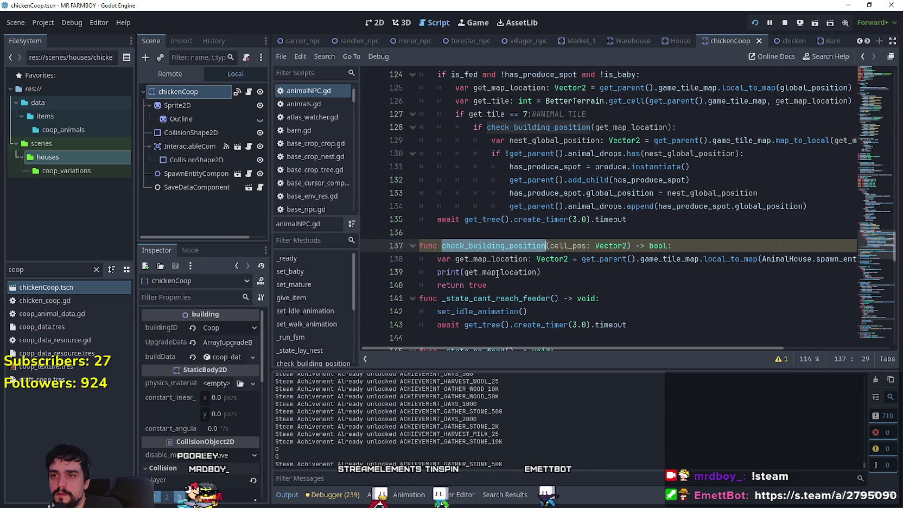
{"action": "left_click", "coordinate": [592, 285]}
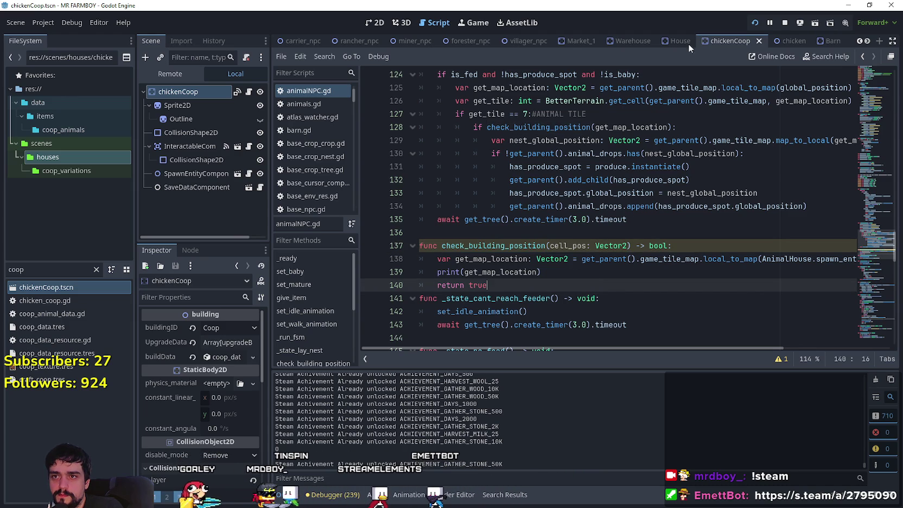
Step: Run the project to test nest placement
{"action": "left_click", "coordinate": [578, 260]}
{"action": "left_click", "coordinate": [570, 207]}
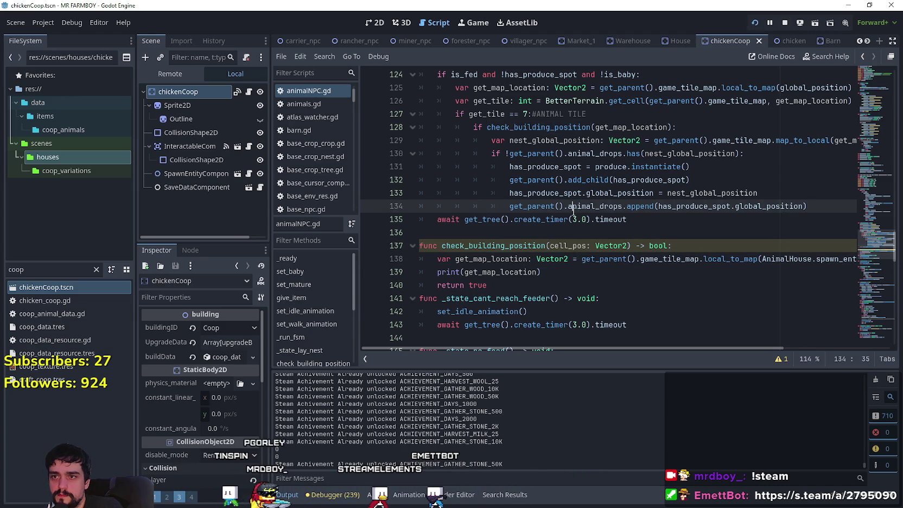
{"action": "left_click", "coordinate": [783, 25]}
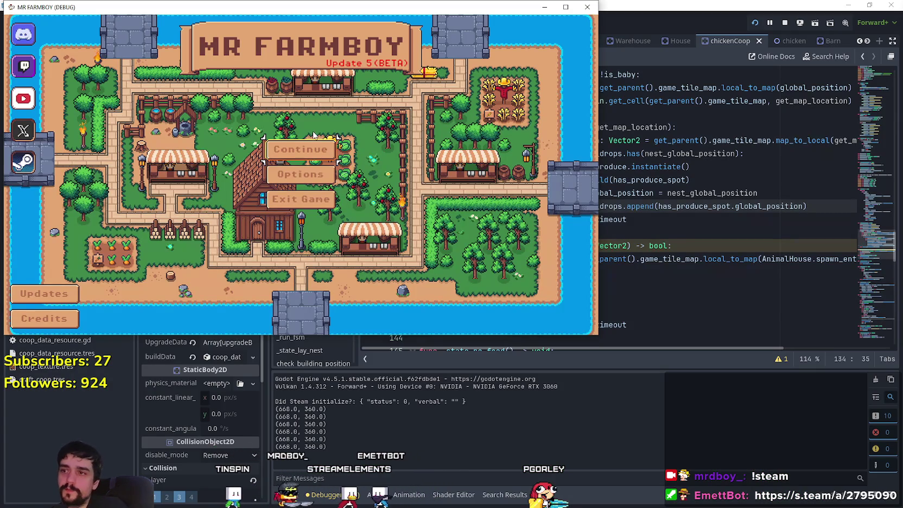
Step: Choose Continue in the game and scroll the Select Save Game list down to Saves 5–8
{"action": "left_click", "coordinate": [313, 147]}
{"action": "scroll", "coordinate": [318, 196], "scroll_direction": "down", "scroll_amount": 2}
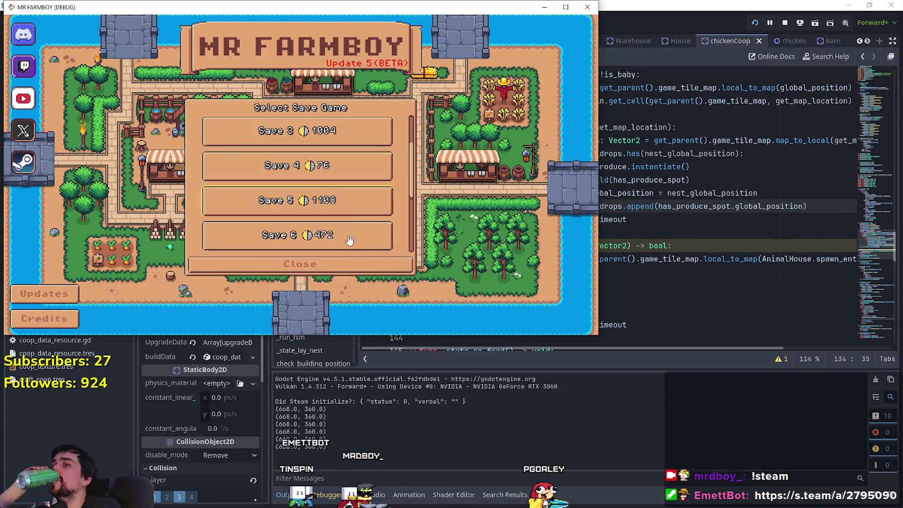
{"action": "scroll", "coordinate": [337, 217], "scroll_direction": "down", "scroll_amount": 2}
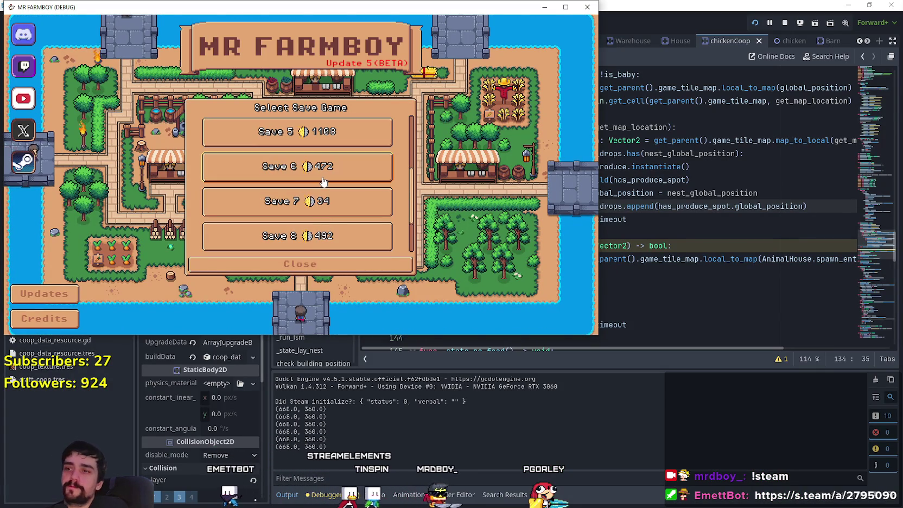
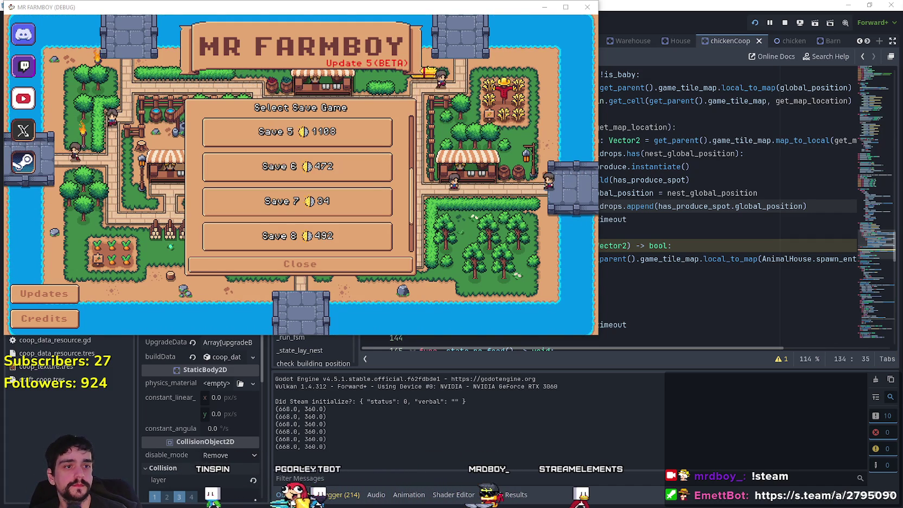
Step: Pick the Save 7 slot in the debug game's Select Save Game list and load it
{"action": "left_click_drag", "start_coordinate": [326, 12], "coordinate": [624, 49]}
{"action": "scroll", "coordinate": [597, 227], "scroll_direction": "down", "scroll_amount": 1}
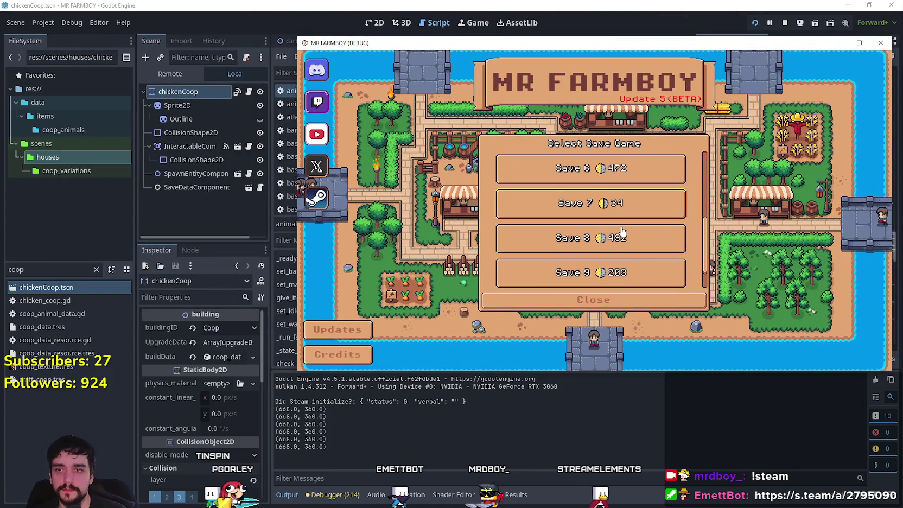
{"action": "scroll", "coordinate": [622, 231], "scroll_direction": "down", "scroll_amount": 1}
{"action": "left_click", "coordinate": [618, 214]}
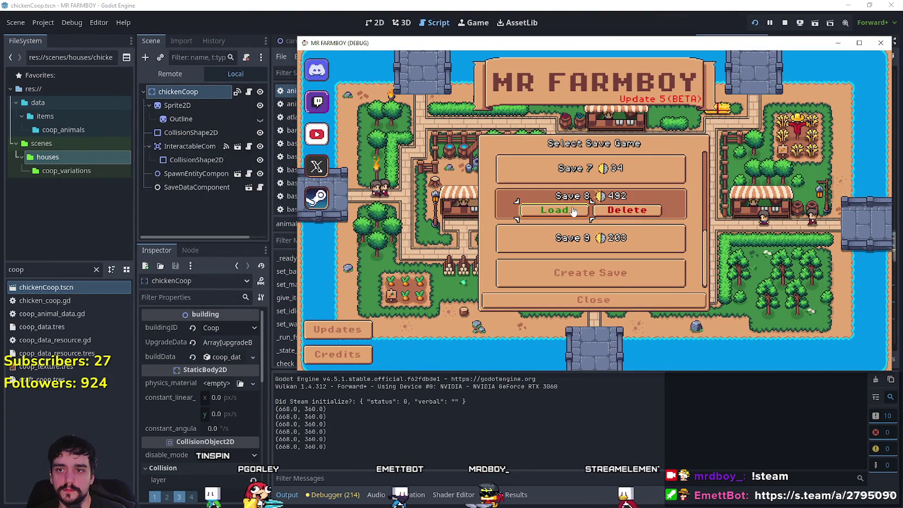
{"action": "left_click", "coordinate": [570, 238]}
{"action": "left_click", "coordinate": [567, 168]}
{"action": "left_click", "coordinate": [566, 180]}
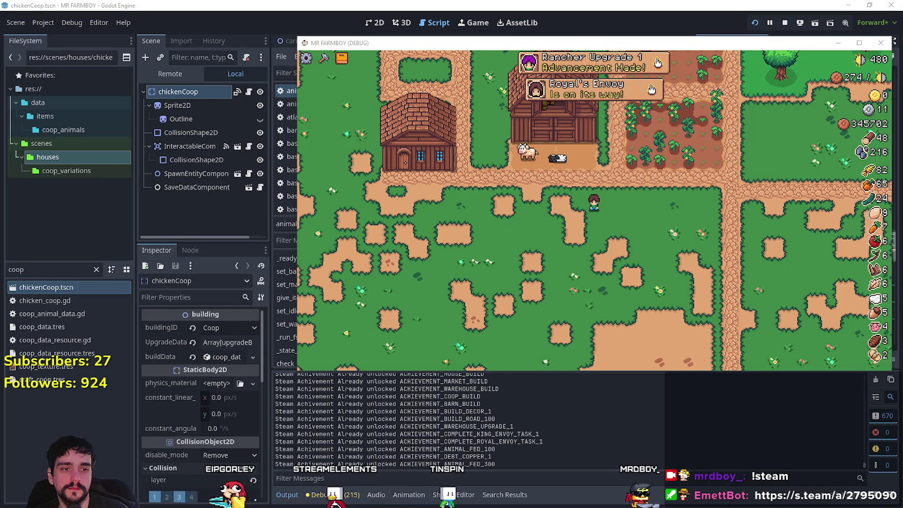
Step: Walk the farmer along the dirt path into the chicken coop yard
{"action": "key", "text": "w"}
{"action": "key", "text": "d"}
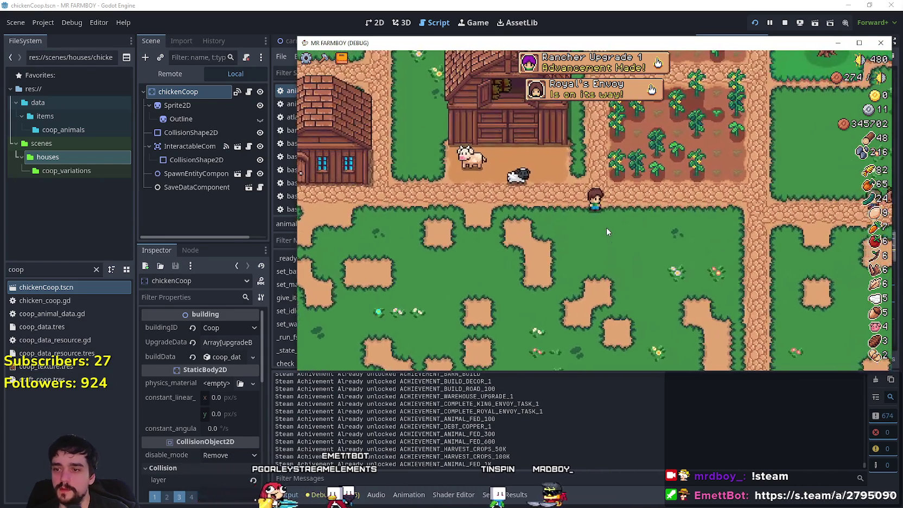
{"action": "key", "text": "a"}
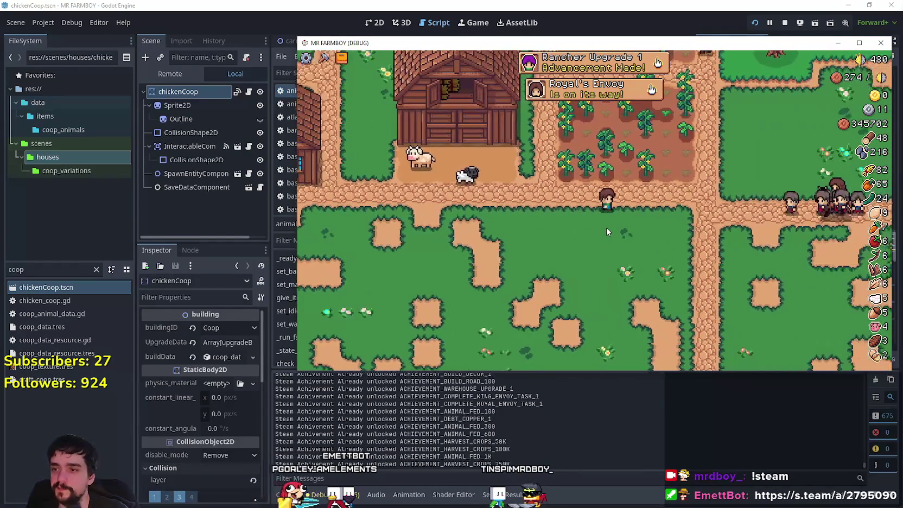
{"action": "scroll", "coordinate": [606, 227], "scroll_direction": "down", "scroll_amount": 2}
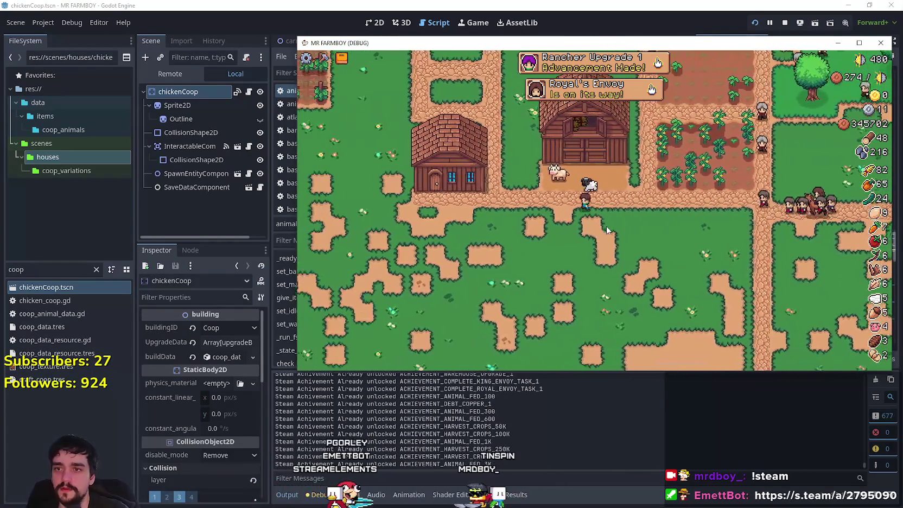
{"action": "scroll", "coordinate": [606, 226], "scroll_direction": "up", "scroll_amount": 2}
{"action": "key", "text": "w"}
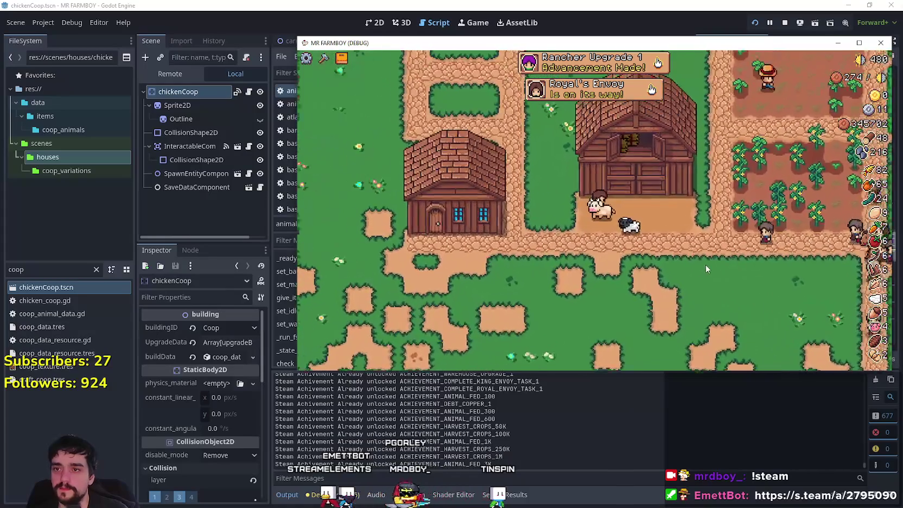
{"action": "scroll", "coordinate": [705, 269], "scroll_direction": "down", "scroll_amount": 2}
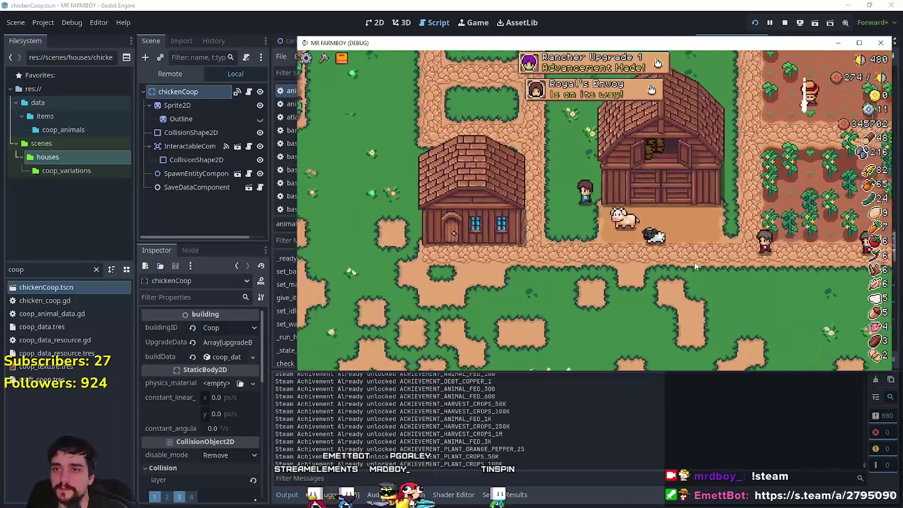
{"action": "key", "text": "w"}
{"action": "key", "text": "a"}
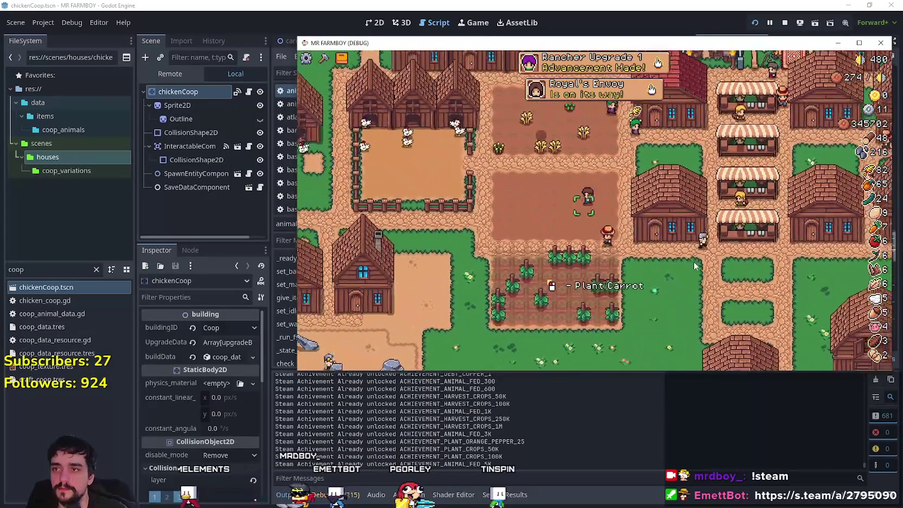
{"action": "key", "text": "a"}
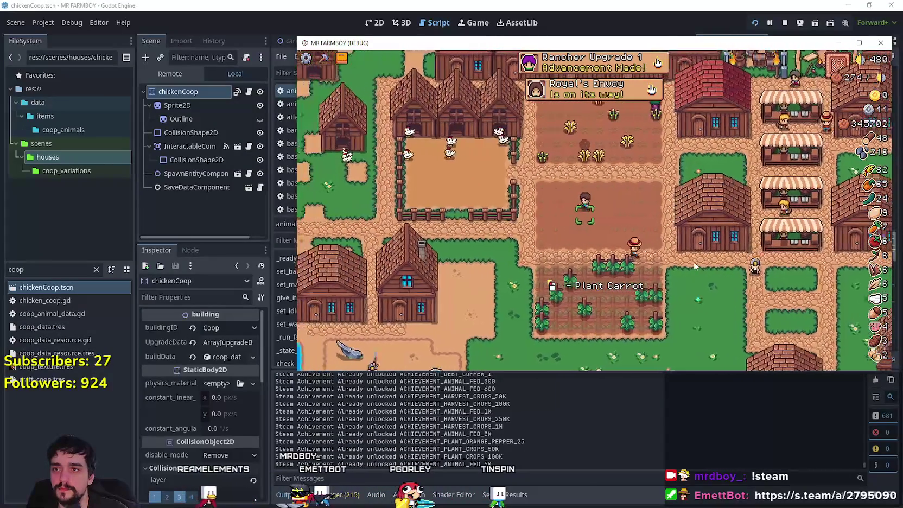
{"action": "scroll", "coordinate": [694, 261], "scroll_direction": "up", "scroll_amount": 2}
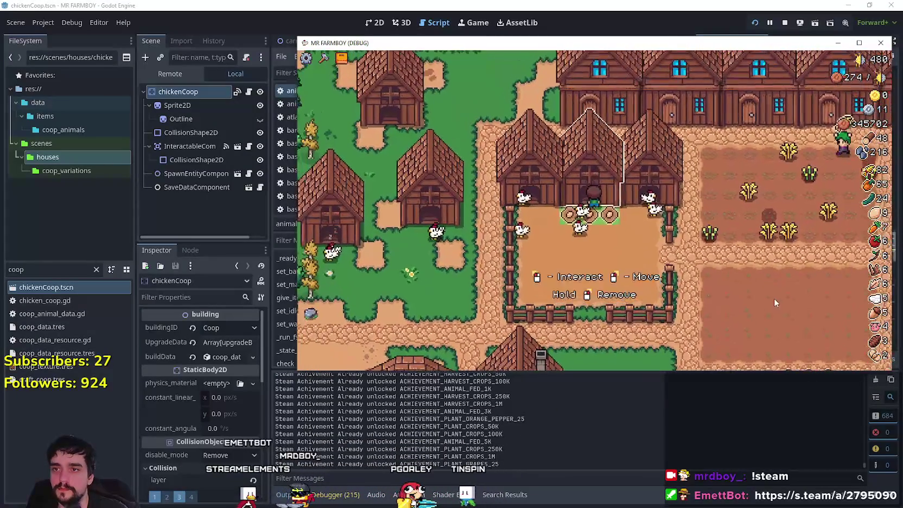
Step: Open and close the coop's panel three times, return to the coop yard, and pause the game
{"action": "key", "text": "e"}
{"action": "key", "text": "Escape"}
{"action": "key", "text": "e"}
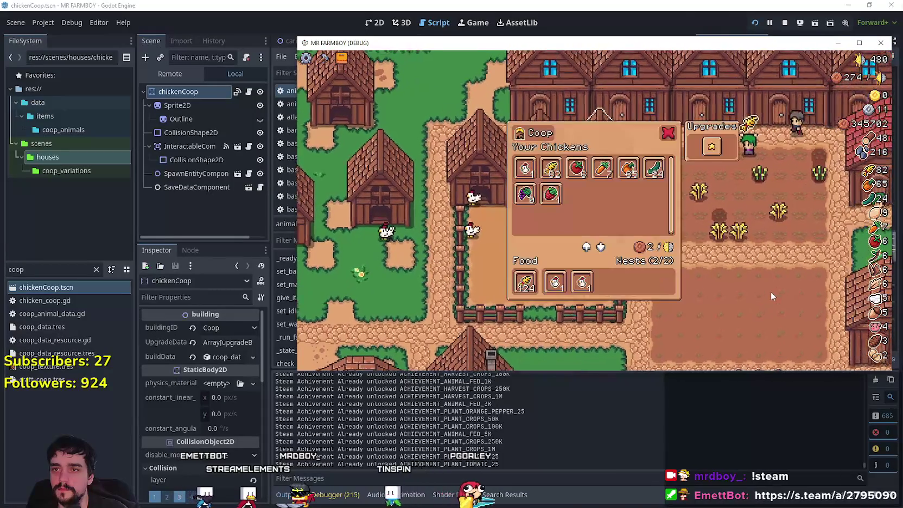
{"action": "key", "text": "Escape"}
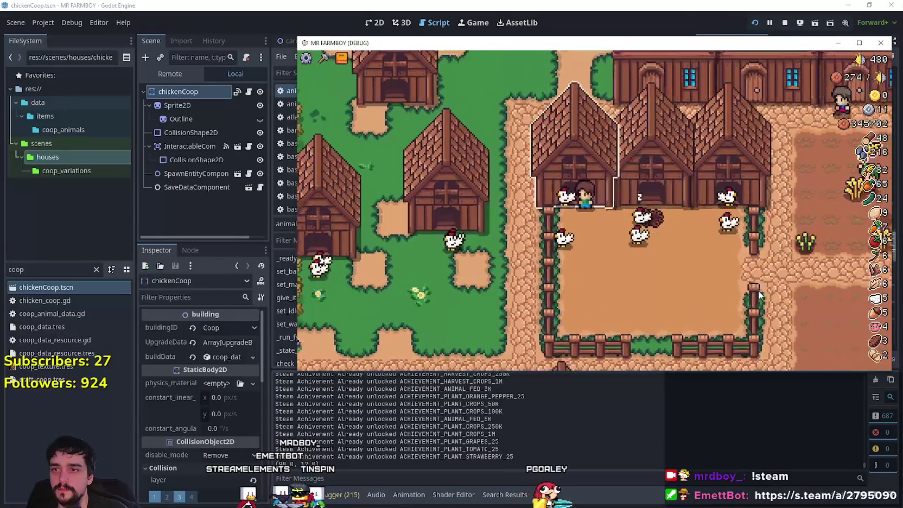
{"action": "key", "text": "e"}
{"action": "key", "text": "Escape"}
{"action": "key", "text": "d"}
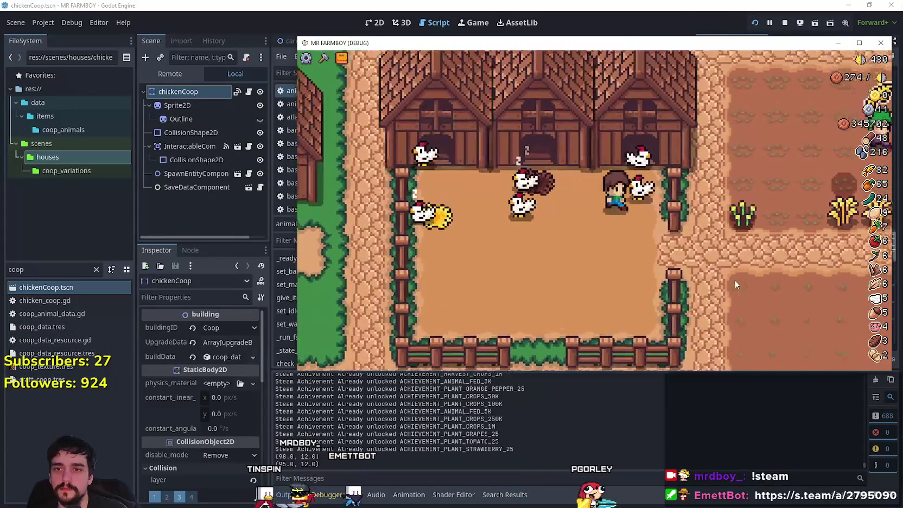
{"action": "key", "text": "a"}
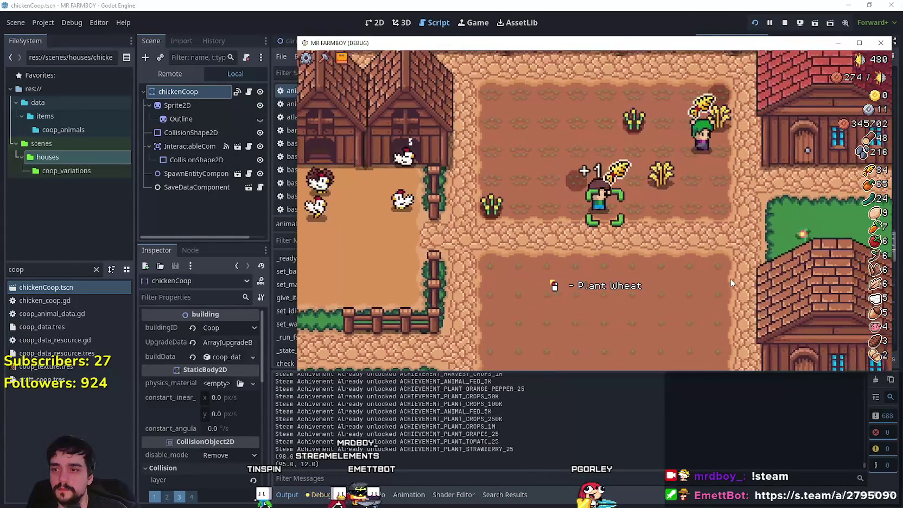
{"action": "key", "text": "Escape"}
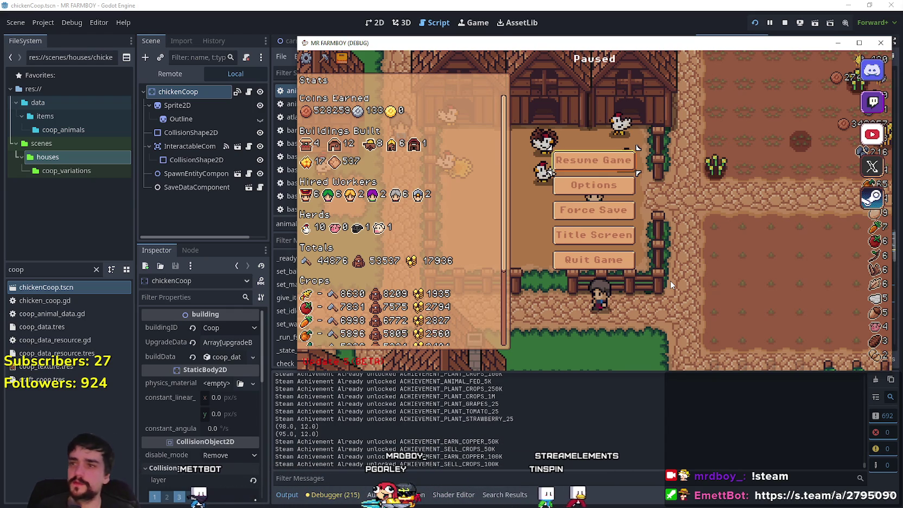
Step: Open test_scene_everything.tscn via a 'test' file filter and select its GameTileMap node
{"action": "left_click", "coordinate": [280, 5]}
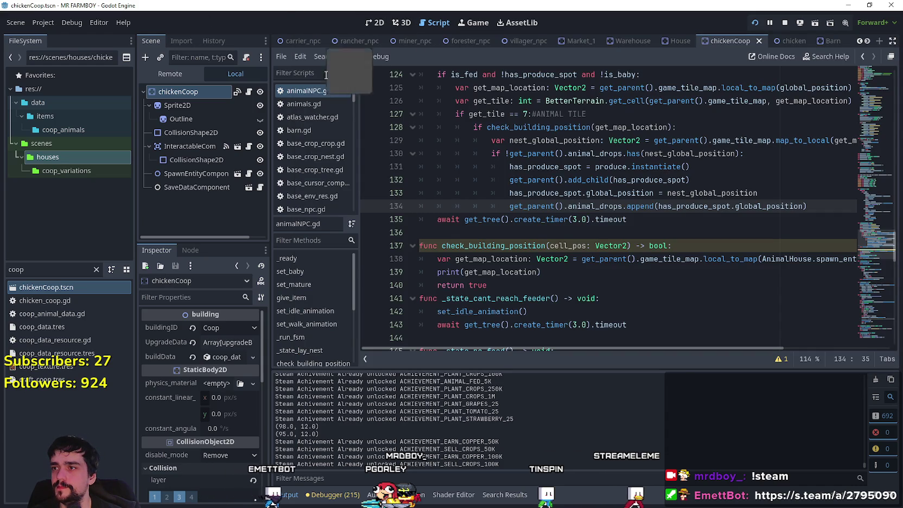
{"action": "type", "text": "test"}
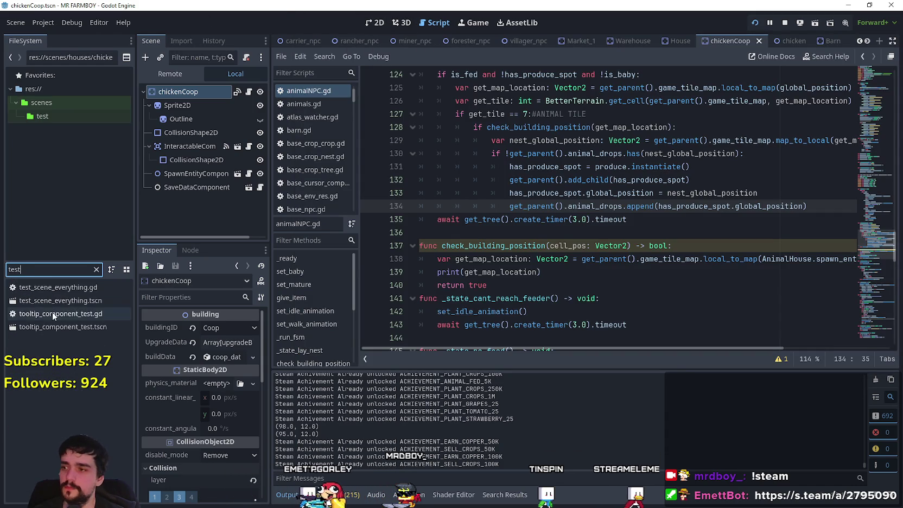
{"action": "left_click", "coordinate": [65, 302]}
{"action": "key", "text": "Return"}
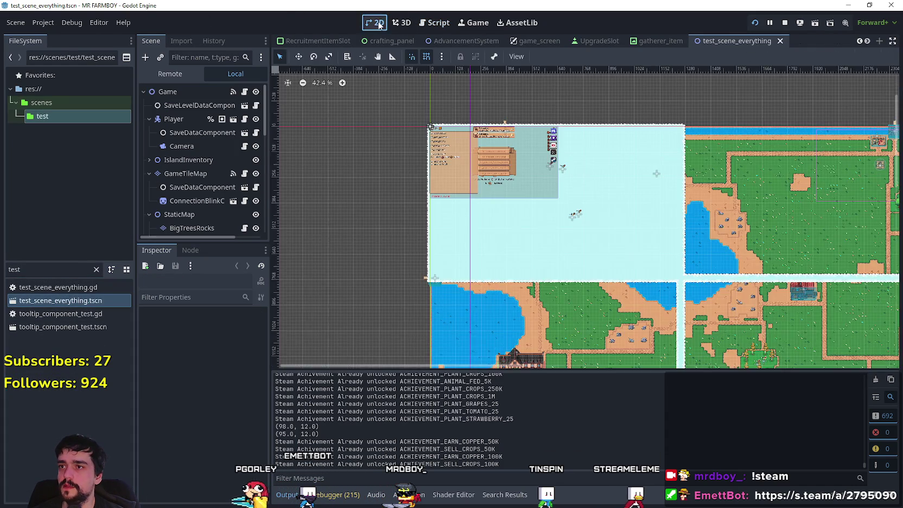
{"action": "scroll", "coordinate": [671, 279], "scroll_direction": "up", "scroll_amount": 4}
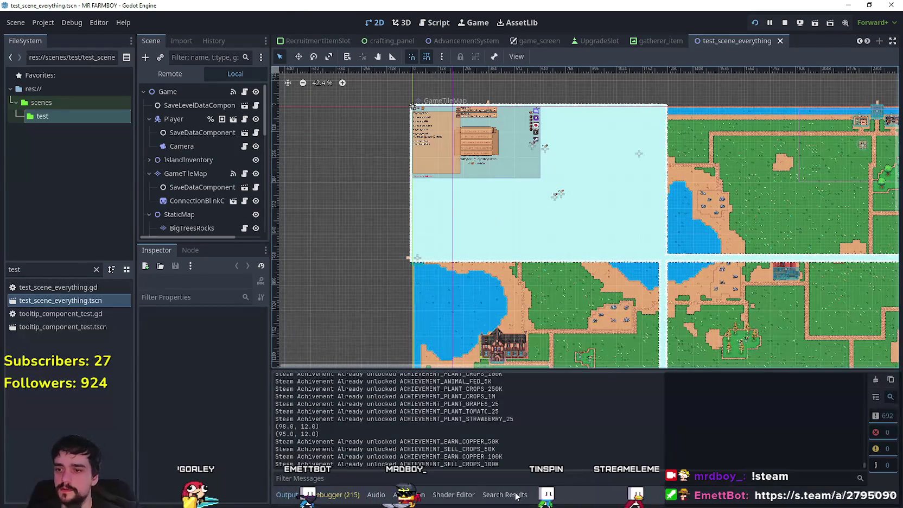
{"action": "scroll", "coordinate": [174, 147], "scroll_direction": "down", "scroll_amount": 3}
{"action": "left_click", "coordinate": [184, 100]}
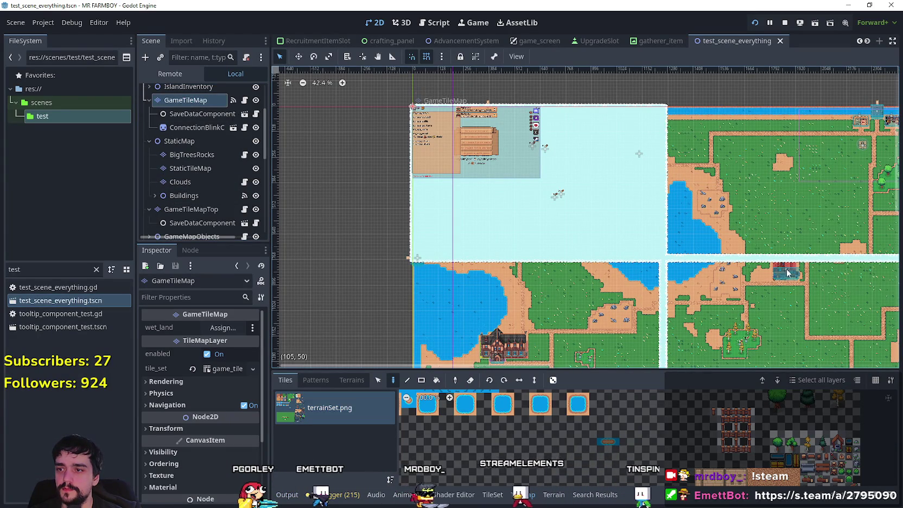
{"action": "scroll", "coordinate": [791, 165], "scroll_direction": "up", "scroll_amount": 3}
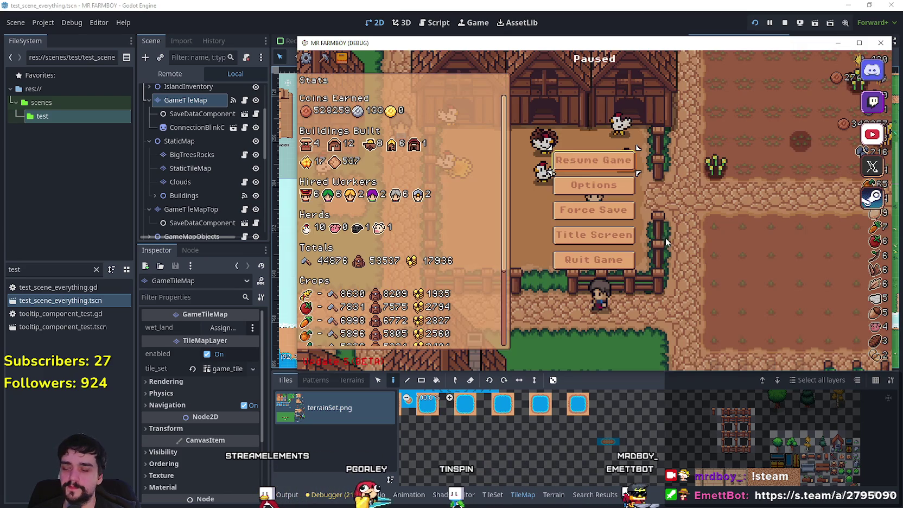
{"action": "left_click", "coordinate": [8, 271]}
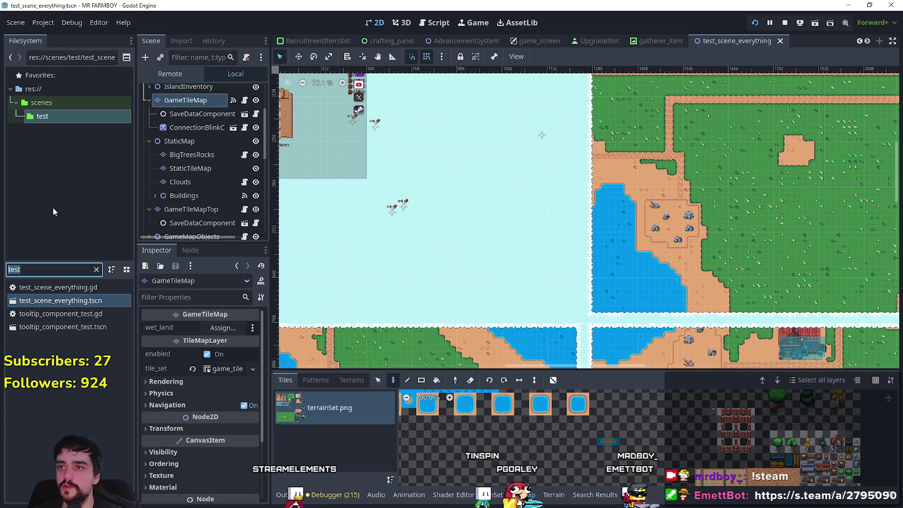
Step: Filter files by 'chick' and open the chicken scene's animalNPC.gd script
{"action": "type", "text": "chick"}
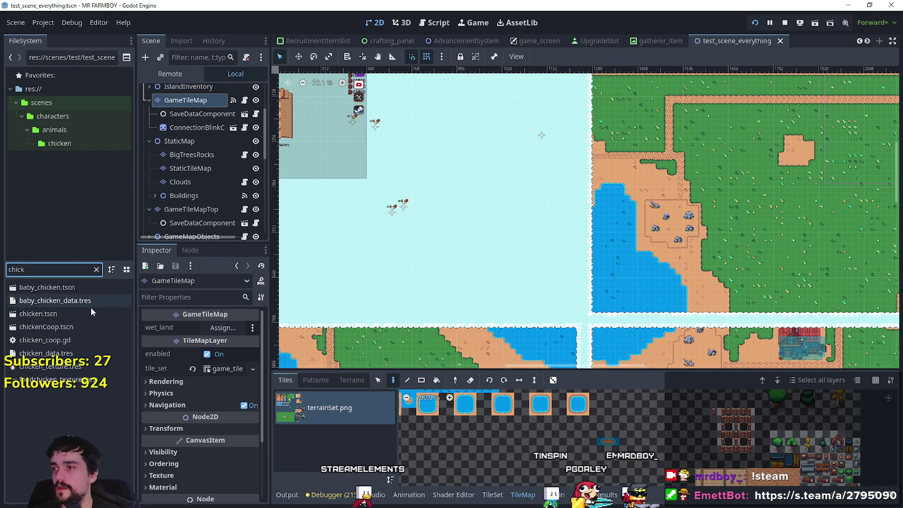
{"action": "double_click", "coordinate": [82, 313]}
{"action": "left_click", "coordinate": [248, 92]}
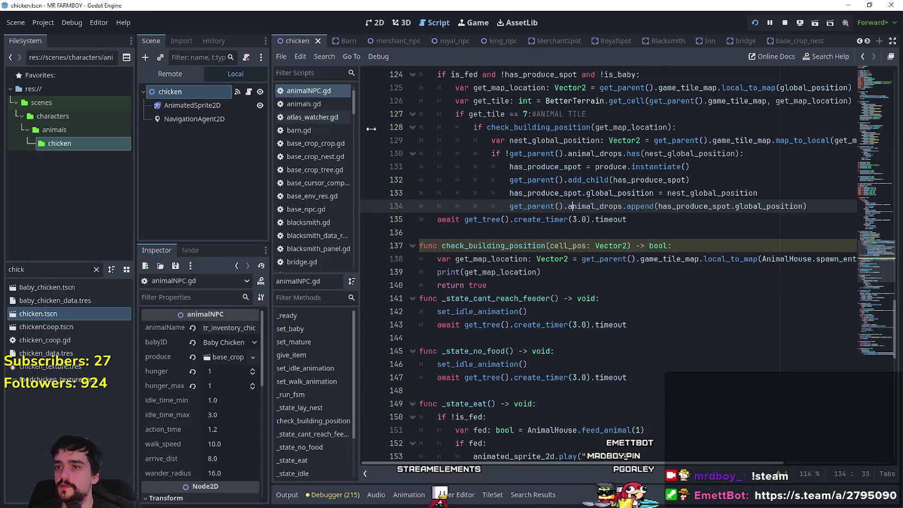
Step: Insert an empty line after the get_map_location line 138 in check_building_position
{"action": "left_click", "coordinate": [513, 258]}
{"action": "double_click", "coordinate": [513, 259]}
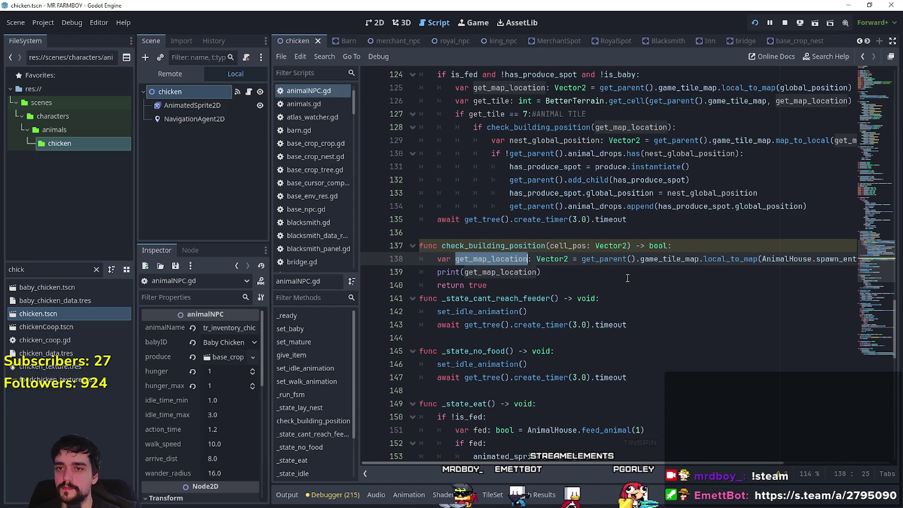
{"action": "left_click", "coordinate": [590, 275]}
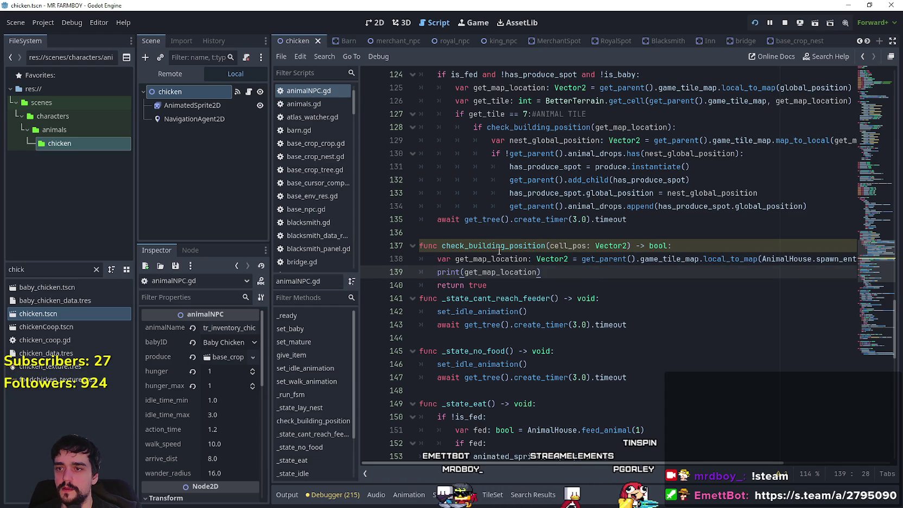
{"action": "double_click", "coordinate": [529, 258]}
{"action": "left_click_drag", "start_coordinate": [689, 259], "coordinate": [867, 258]}
{"action": "left_click", "coordinate": [848, 259]}
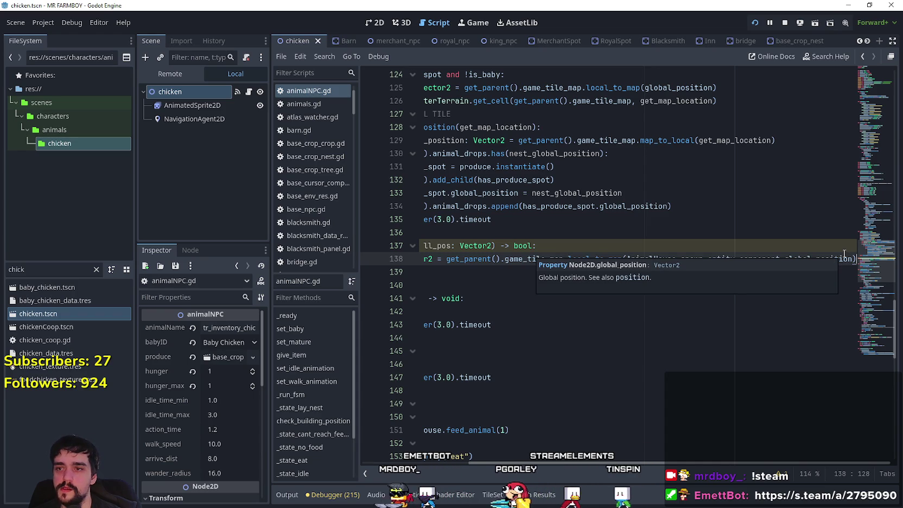
{"action": "key", "text": "Return"}
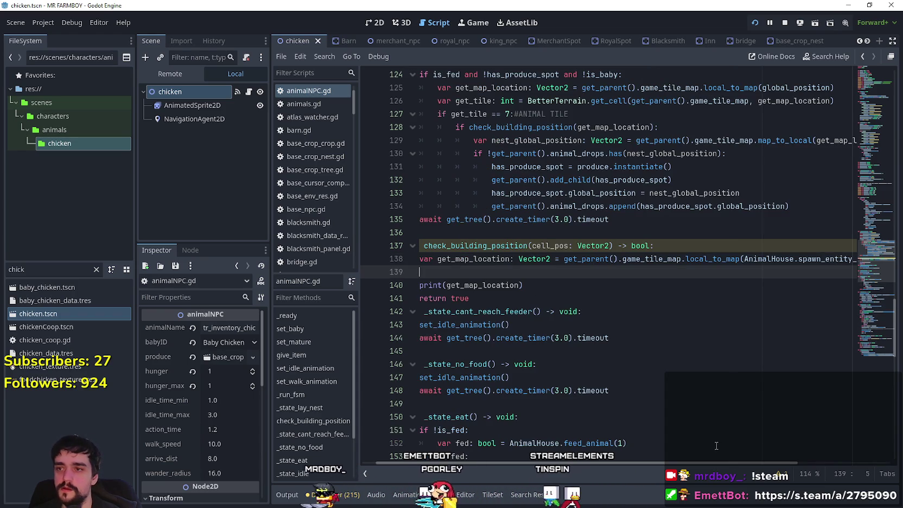
{"action": "key", "text": "shift+Home"}
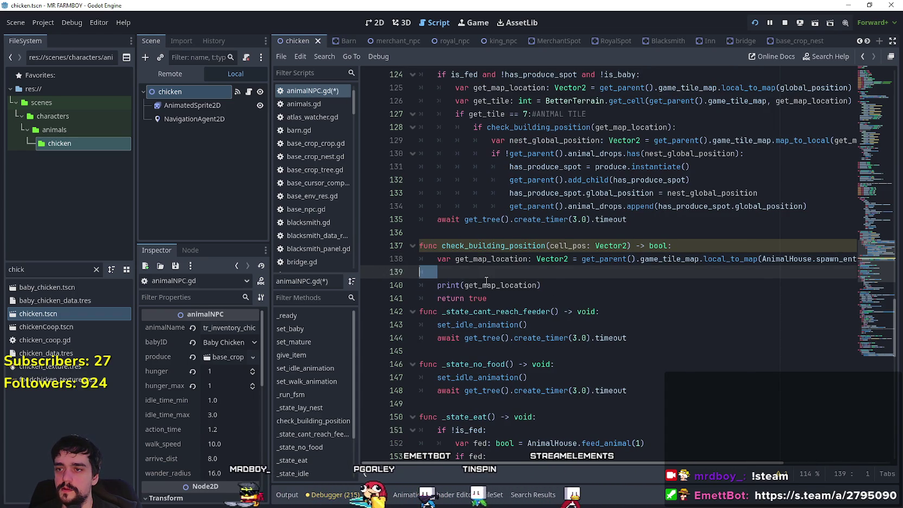
{"action": "left_click", "coordinate": [486, 280]}
{"action": "left_click", "coordinate": [489, 276]}
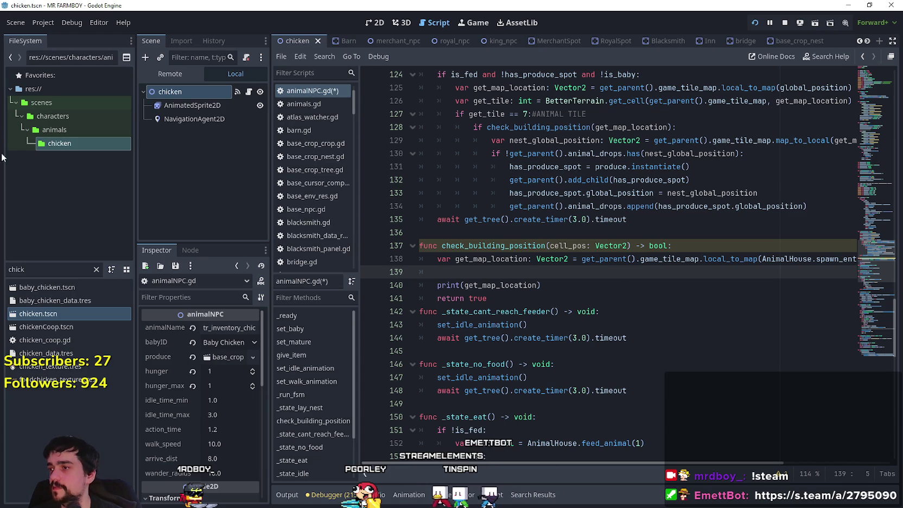
{"action": "left_click", "coordinate": [347, 45]}
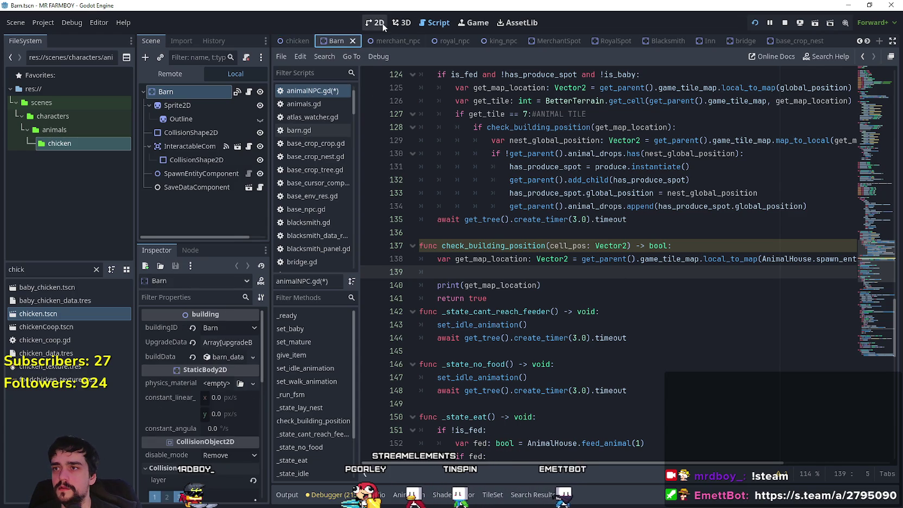
Step: Zoom around the Barn's sprite and collision area in the 2D view, then open barn.gd
{"action": "left_click", "coordinate": [382, 23]}
{"action": "scroll", "coordinate": [319, 132], "scroll_direction": "up", "scroll_amount": 4}
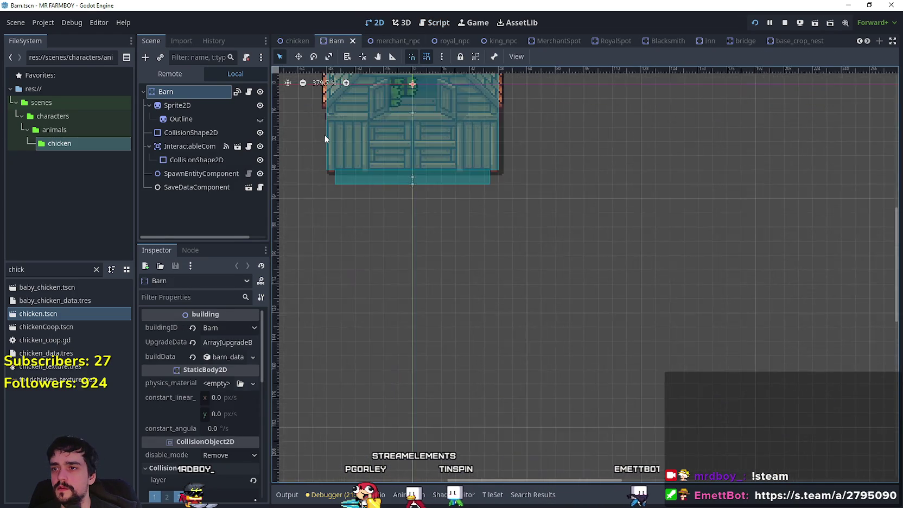
{"action": "scroll", "coordinate": [324, 139], "scroll_direction": "up", "scroll_amount": 4}
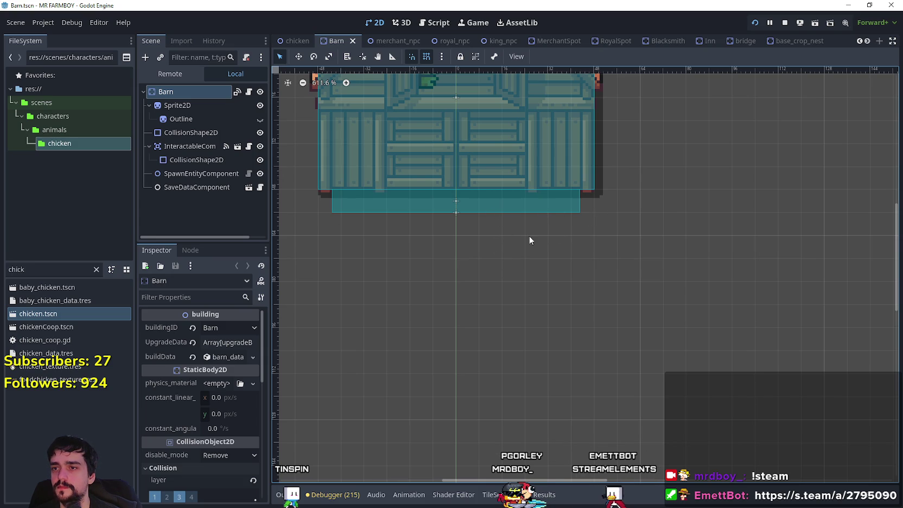
{"action": "scroll", "coordinate": [438, 199], "scroll_direction": "up", "scroll_amount": 2}
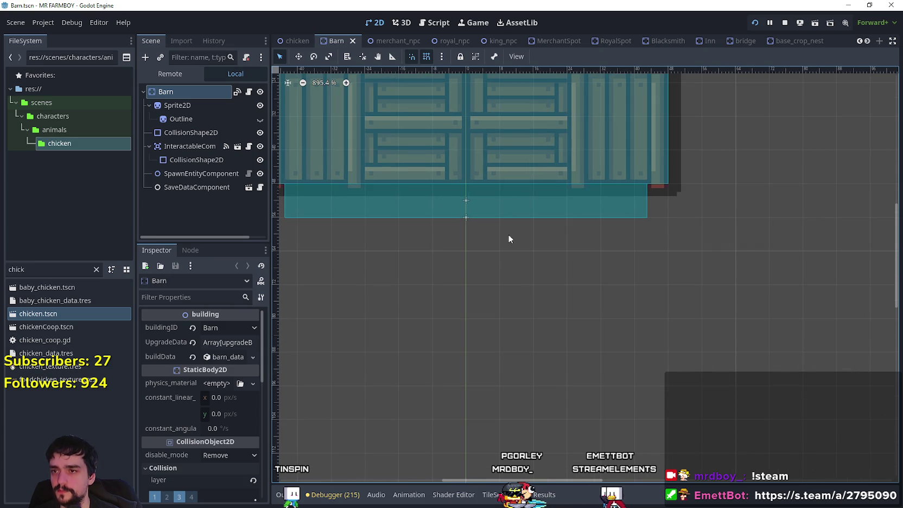
{"action": "scroll", "coordinate": [453, 232], "scroll_direction": "down", "scroll_amount": 2}
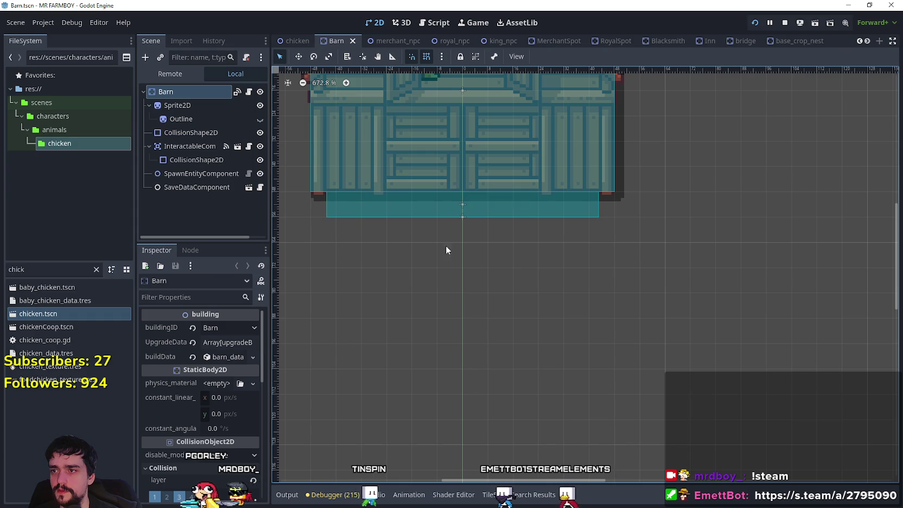
{"action": "scroll", "coordinate": [316, 228], "scroll_direction": "down", "scroll_amount": 2}
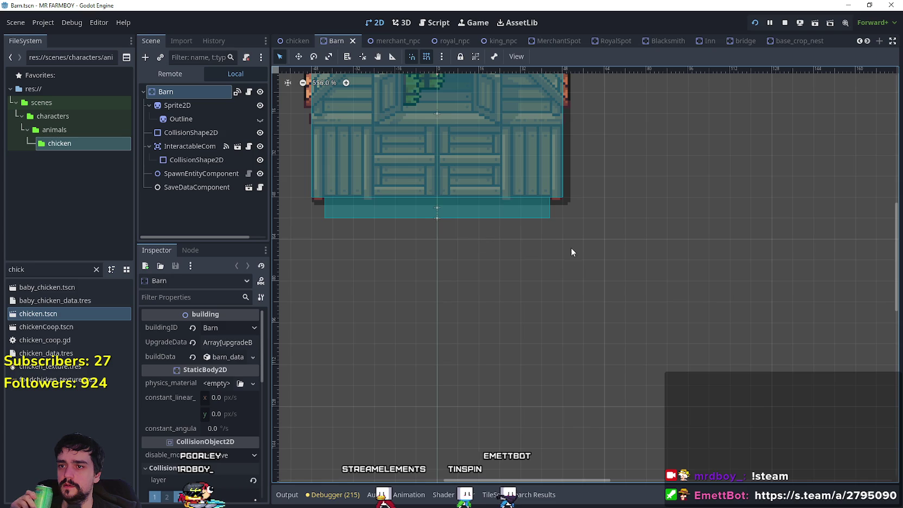
{"action": "scroll", "coordinate": [535, 249], "scroll_direction": "down", "scroll_amount": 2}
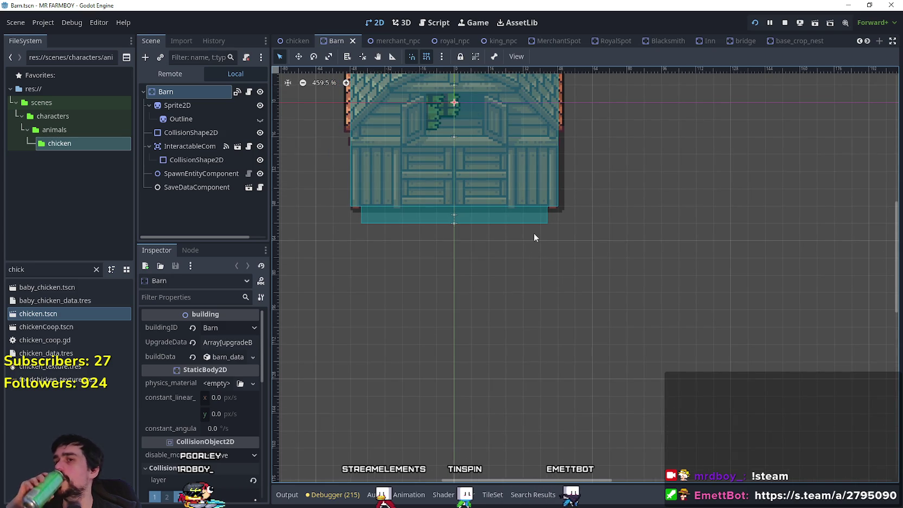
{"action": "scroll", "coordinate": [533, 229], "scroll_direction": "up", "scroll_amount": 2}
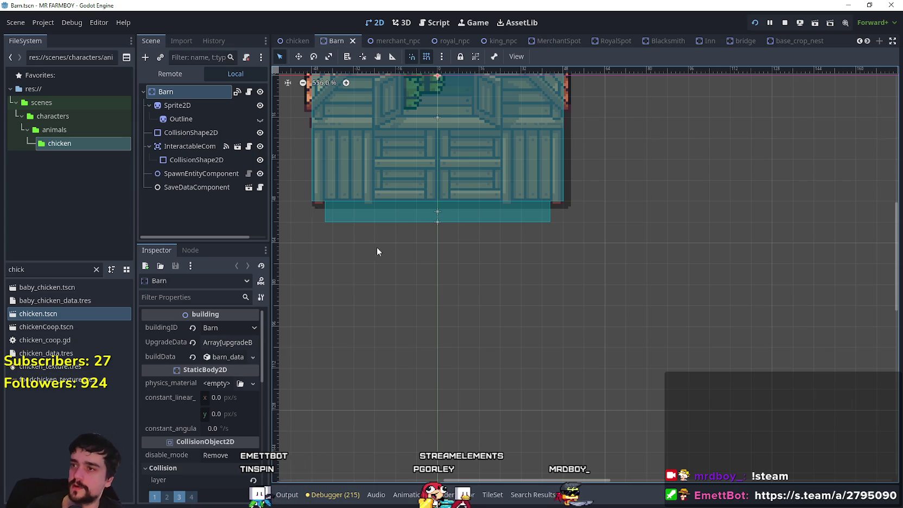
{"action": "left_click", "coordinate": [237, 91]}
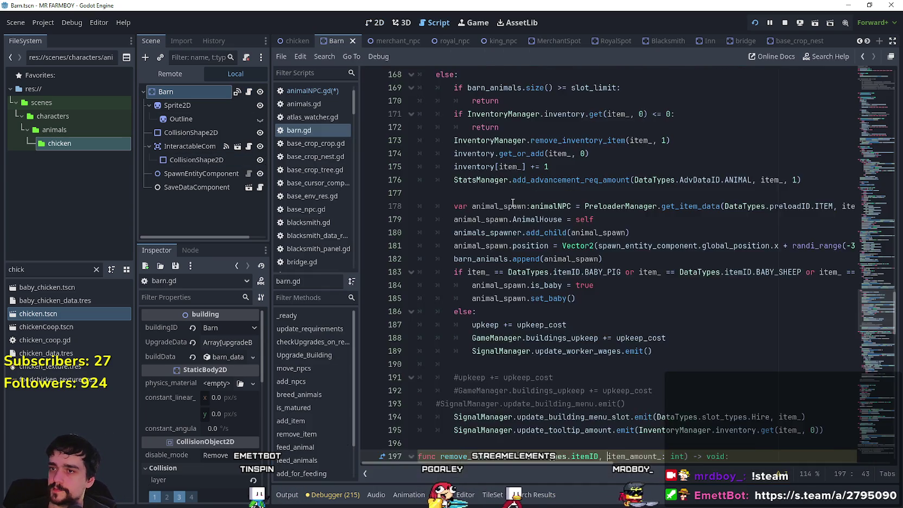
Step: Open a new blank line after the inventory_size declaration on line 12 of barn.gd
{"action": "scroll", "coordinate": [865, 248], "scroll_direction": "up", "scroll_amount": 9}
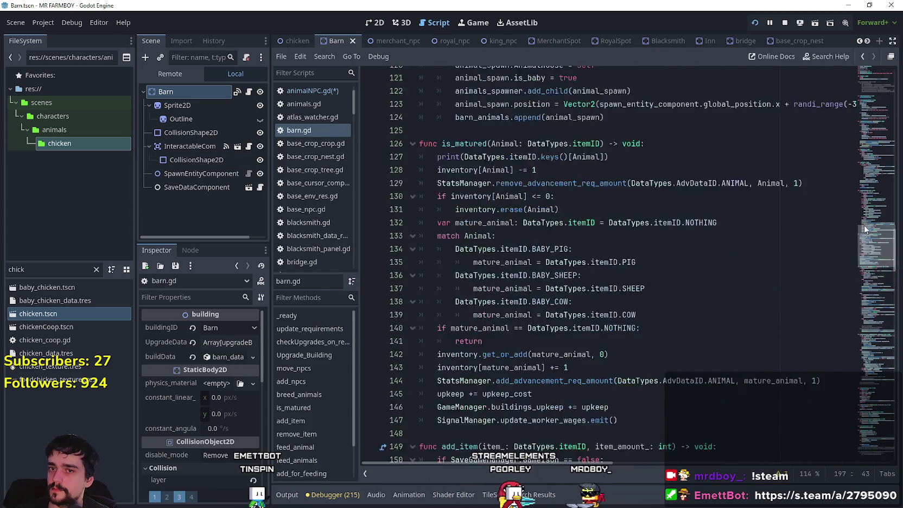
{"action": "left_click_drag", "start_coordinate": [865, 248], "coordinate": [859, 102]}
{"action": "left_click", "coordinate": [527, 233]}
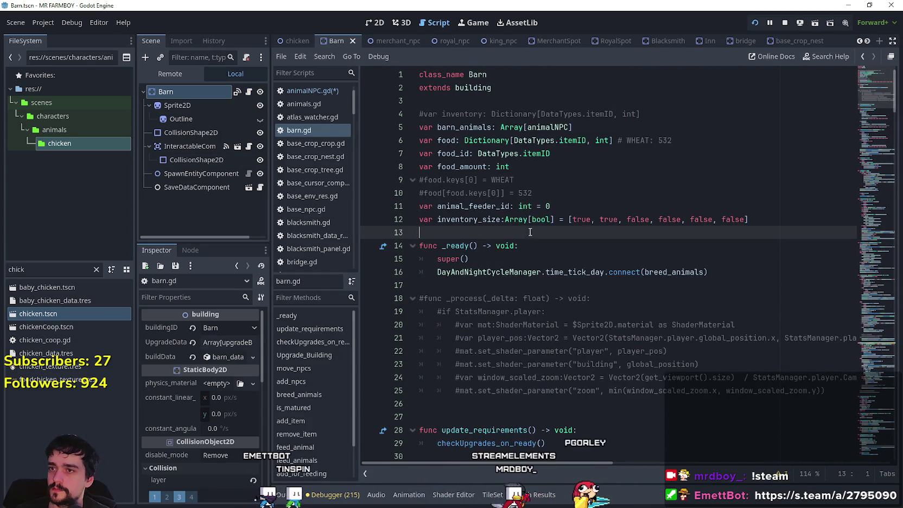
{"action": "left_click", "coordinate": [791, 219]}
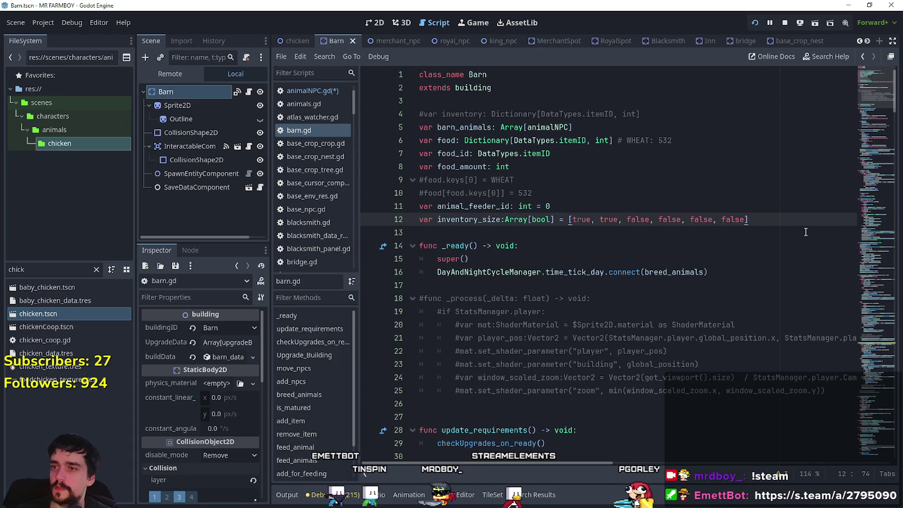
{"action": "key", "text": "Return"}
{"action": "type", "text": "'"}
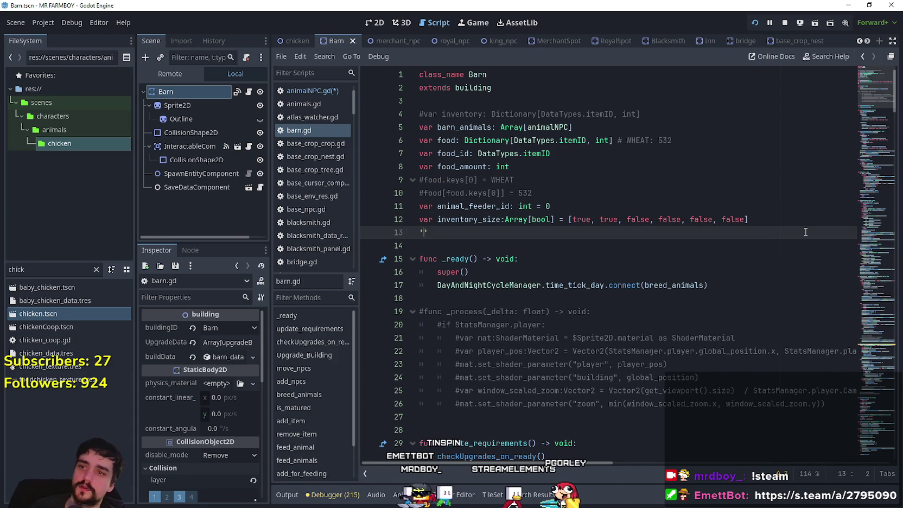
{"action": "key", "text": "BackSpace"}
{"action": "key", "text": "Return"}
Step: Type the declaration var dont_nest_here: Array[Vector2] on the new line
{"action": "type", "text": "var "}
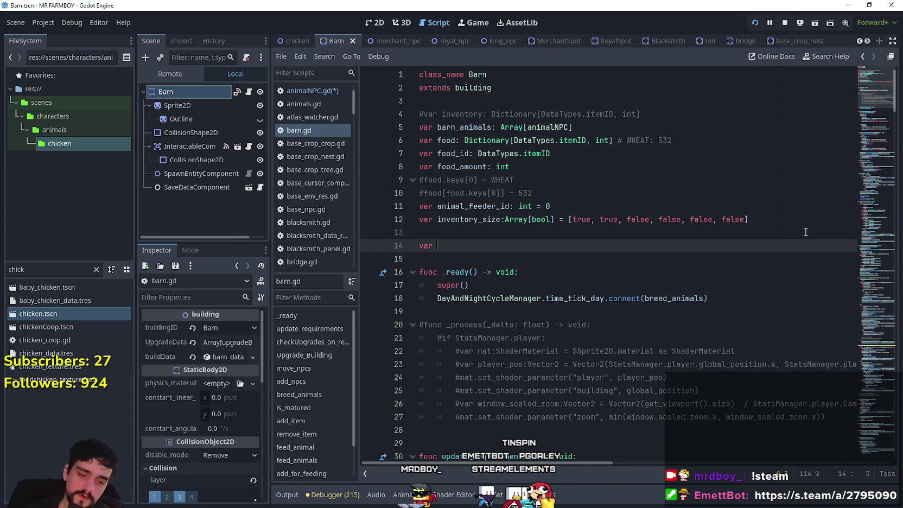
{"action": "type", "text": "don"}
{"action": "key", "text": "BackSpace"}
{"action": "key", "text": "BackSpace"}
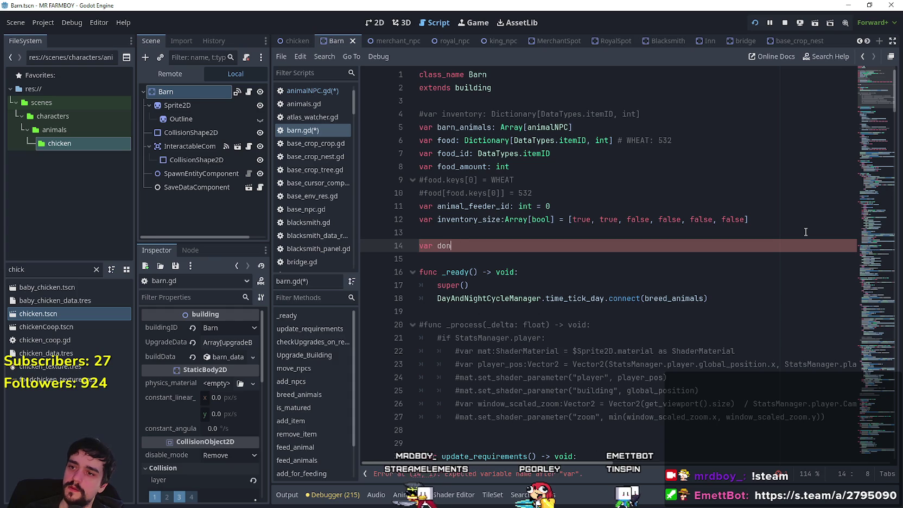
{"action": "type", "text": "-"}
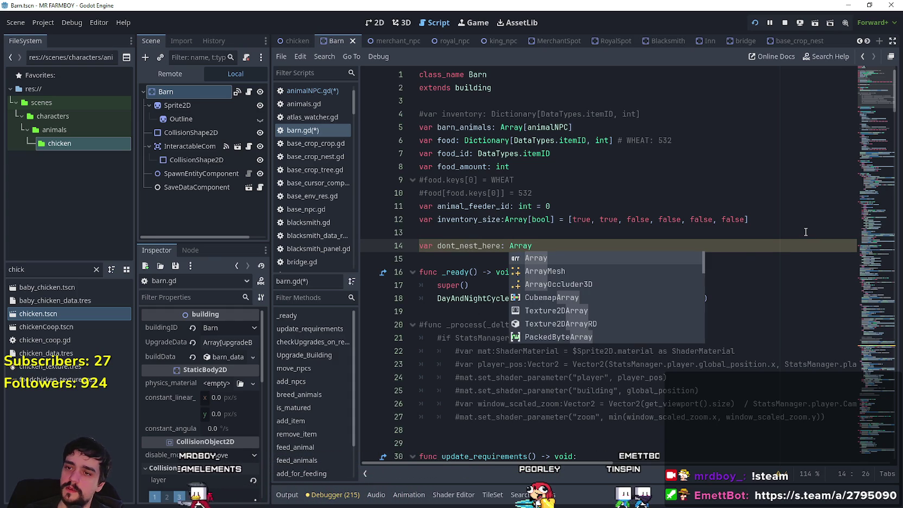
{"action": "type", "text": "[Vec"}
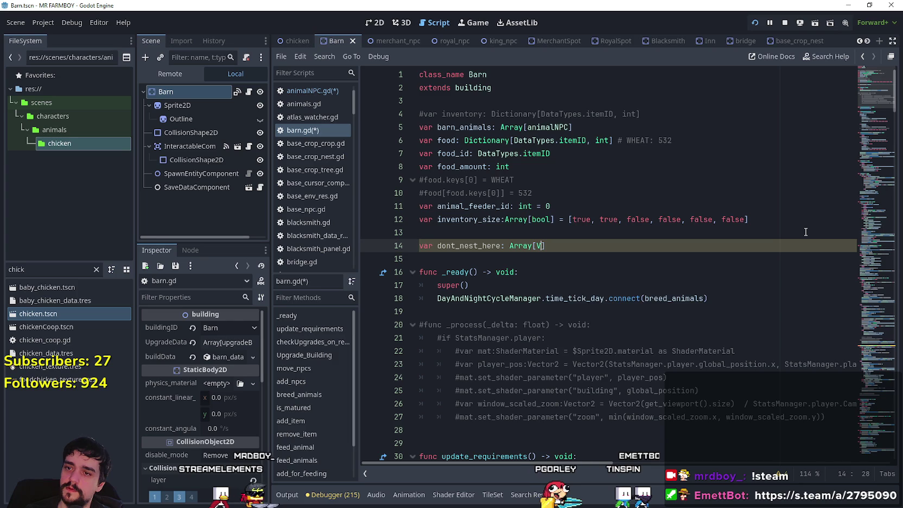
{"action": "type", "text": "tor2]"}
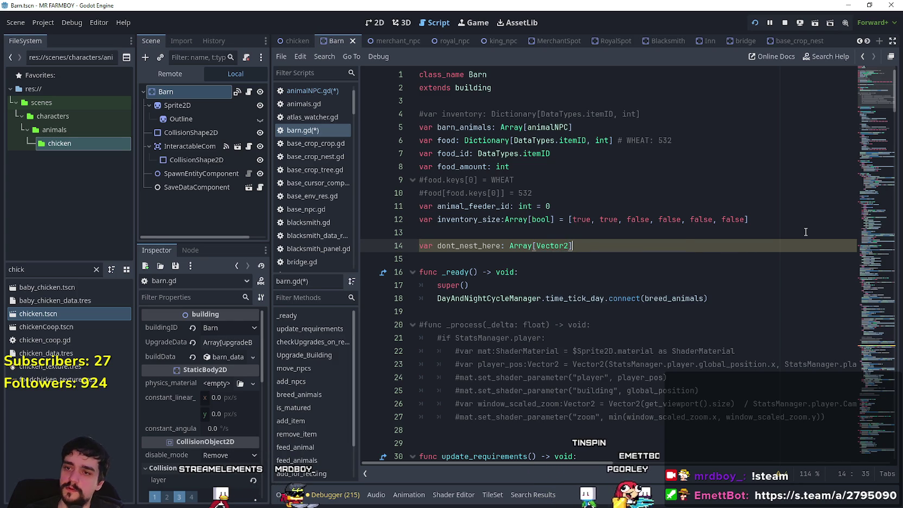
{"action": "key", "text": "BackSpace"}
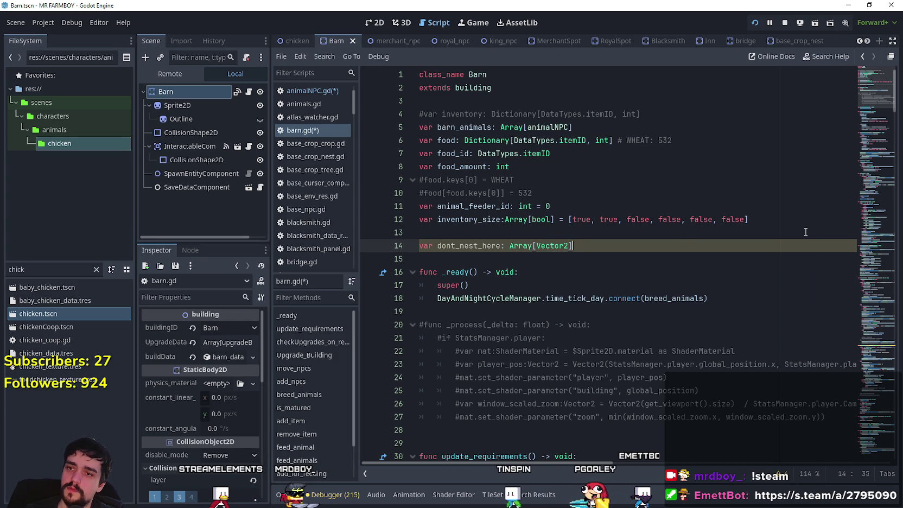
{"action": "double_click", "coordinate": [469, 245]}
{"action": "left_click", "coordinate": [480, 285]}
{"action": "scroll", "coordinate": [480, 271], "scroll_direction": "down", "scroll_amount": 1}
{"action": "scroll", "coordinate": [480, 261], "scroll_direction": "down", "scroll_amount": 2}
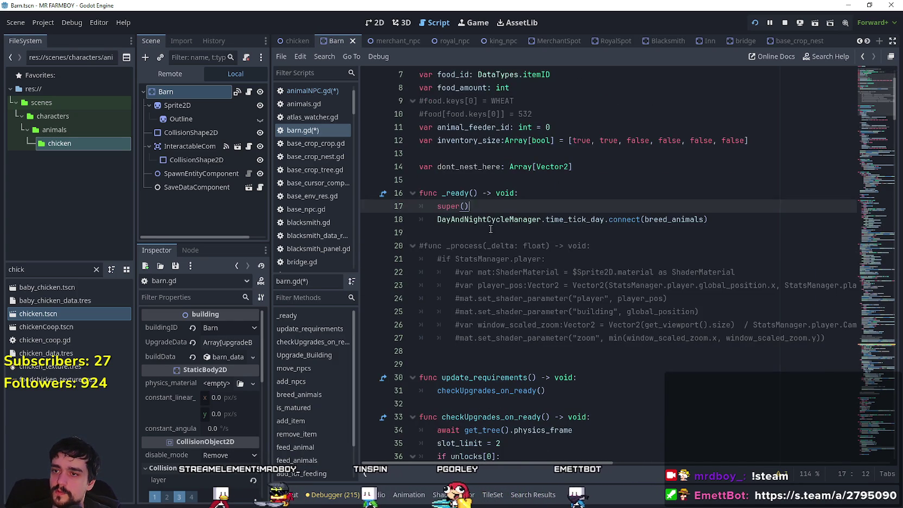
Step: Add an empty func set_dont_nest_here() -> void: stub on line 29 of barn.gd
{"action": "key", "text": "Down"}
{"action": "key", "text": "Down"}
{"action": "left_click", "coordinate": [488, 363]}
{"action": "type", "text": "func"}
{"action": "key", "text": "Escape"}
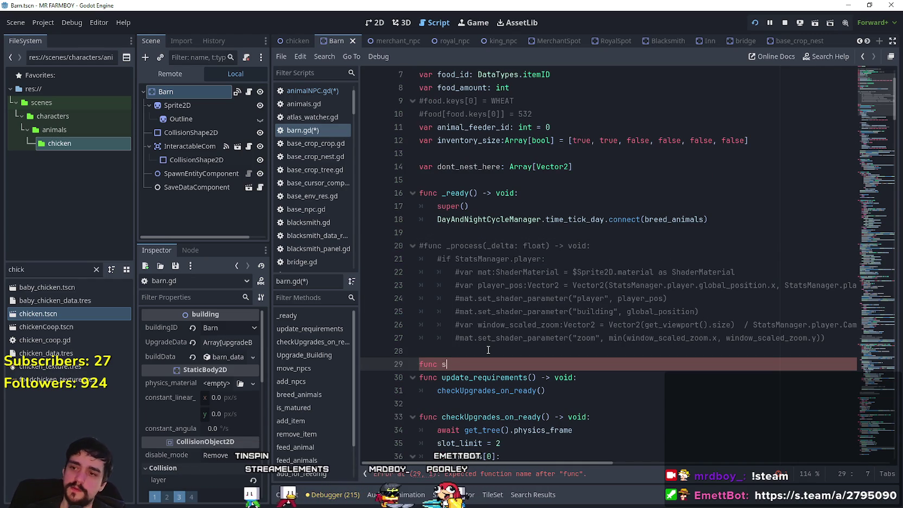
{"action": "type", "text": "et_do"}
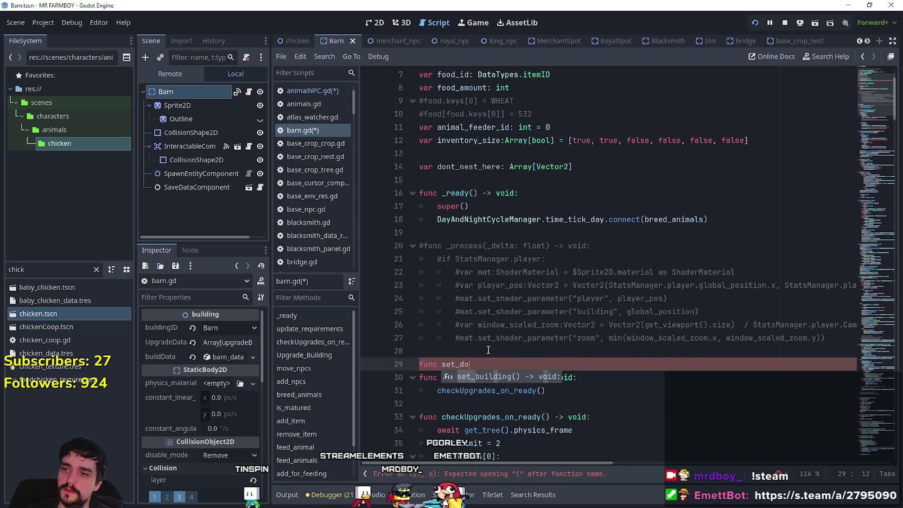
{"action": "type", "text": "nt_nest_here() -> voi"}
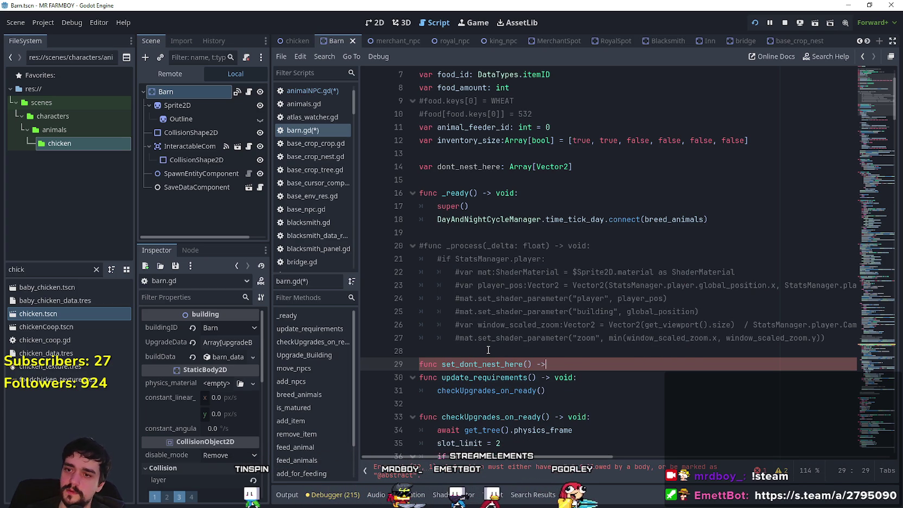
{"action": "type", "text": "d:"}
{"action": "key", "text": "Return"}
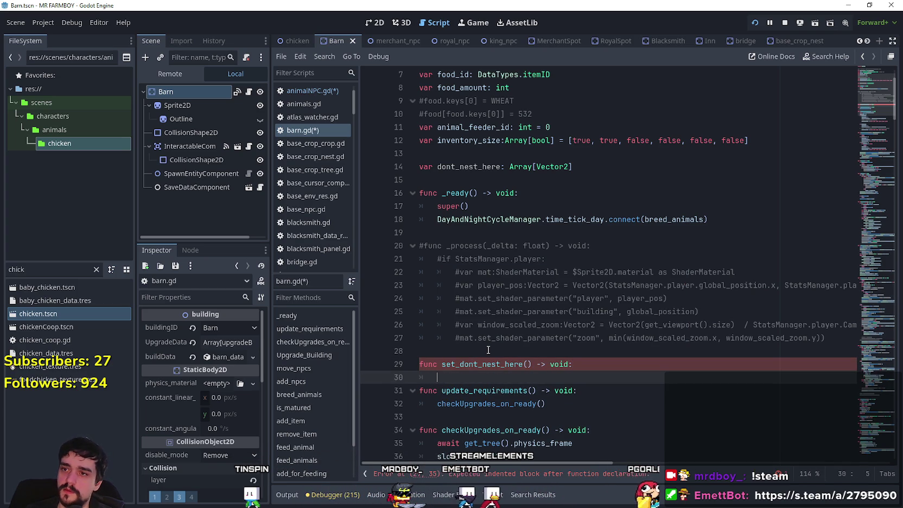
{"action": "scroll", "coordinate": [488, 349], "scroll_direction": "down", "scroll_amount": 1}
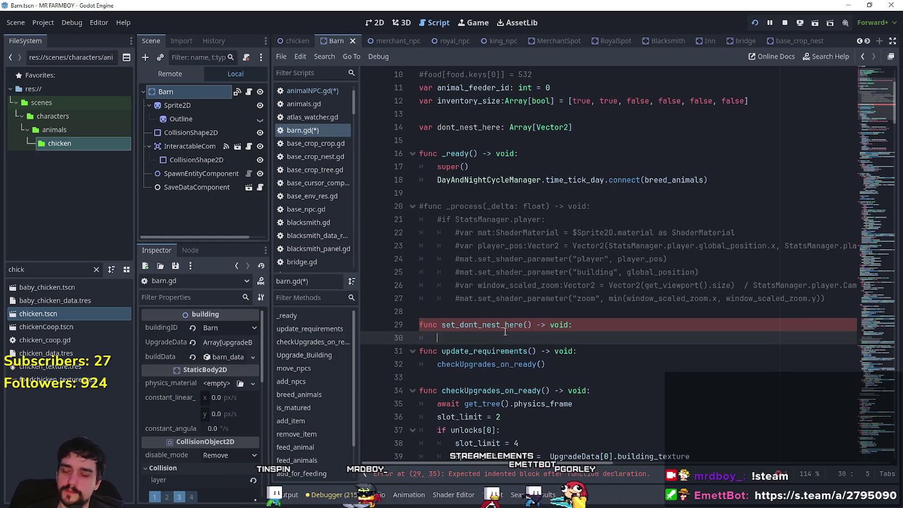
{"action": "double_click", "coordinate": [81, 314]}
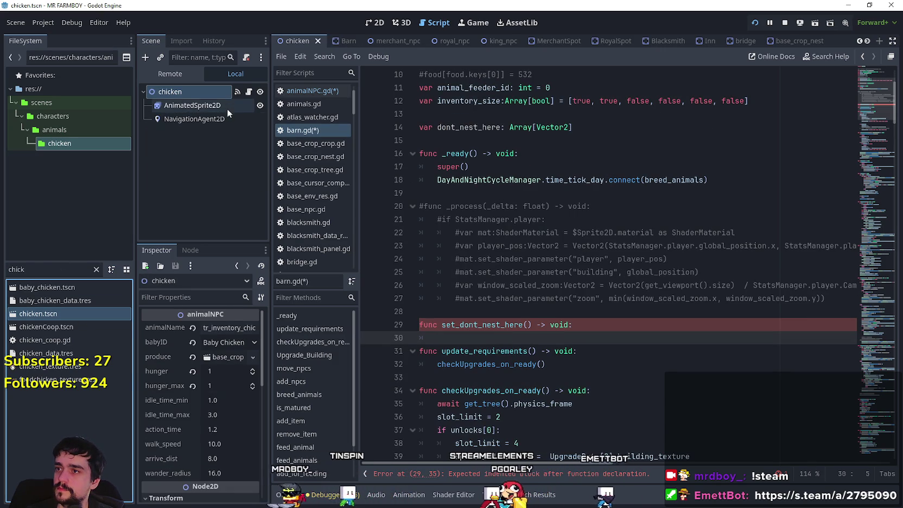
Step: Copy the get_map_location line from animalNPC.gd and paste it into set_dont_nest_here in barn.gd
{"action": "left_click", "coordinate": [248, 92]}
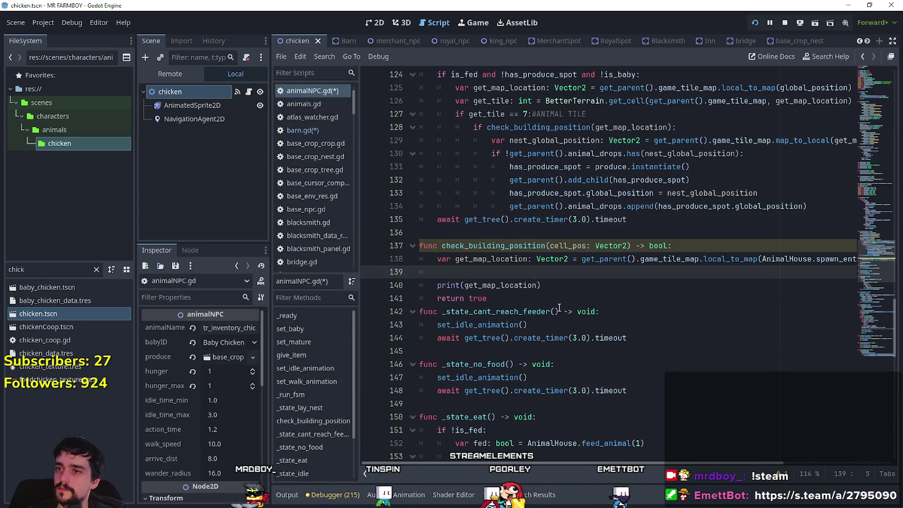
{"action": "left_click", "coordinate": [495, 298]}
{"action": "key", "text": "Up"}
{"action": "key", "text": "Up"}
{"action": "left_click", "coordinate": [403, 263], "text": "shift"}
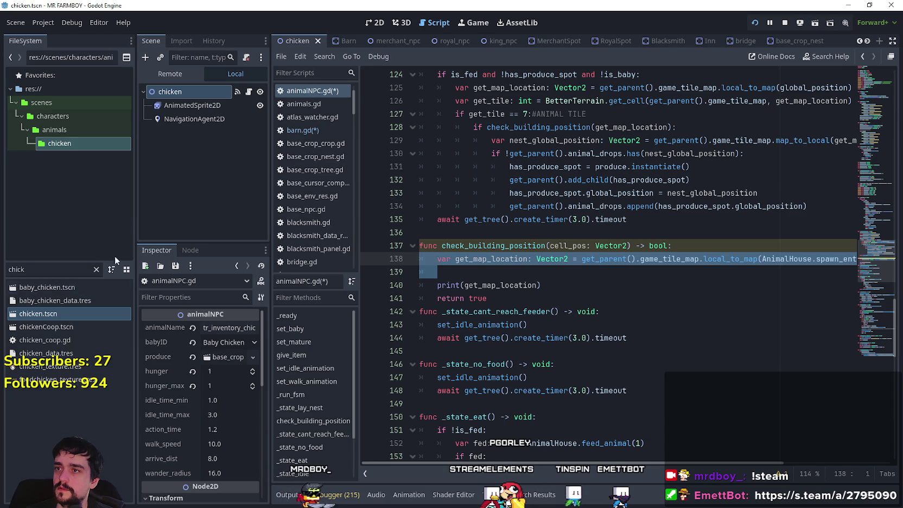
{"action": "left_click", "coordinate": [335, 41]}
{"action": "left_click", "coordinate": [247, 93]}
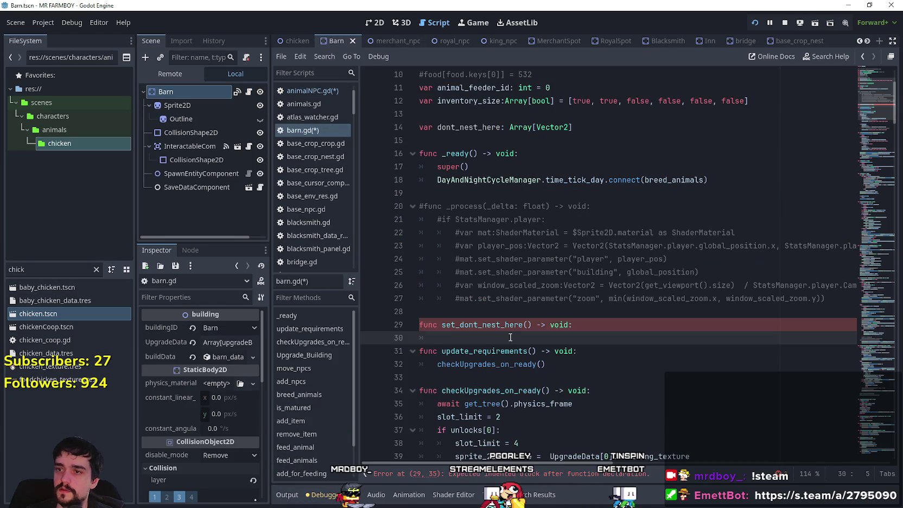
{"action": "key", "text": "ctrl+v"}
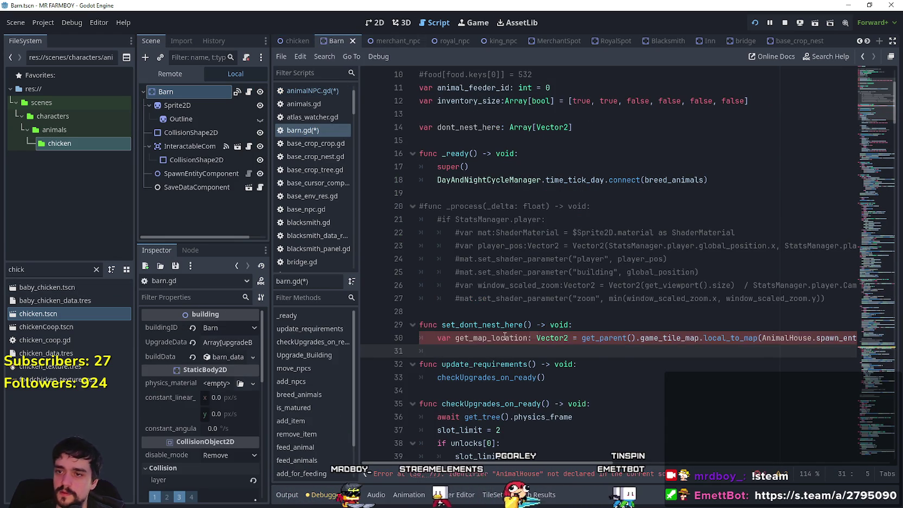
Step: Delete 'AnimalHouse.' so local_to_map() takes spawn_entity_component.global_position directly
{"action": "double_click", "coordinate": [491, 337]}
{"action": "left_click_drag", "start_coordinate": [640, 339], "coordinate": [583, 339]}
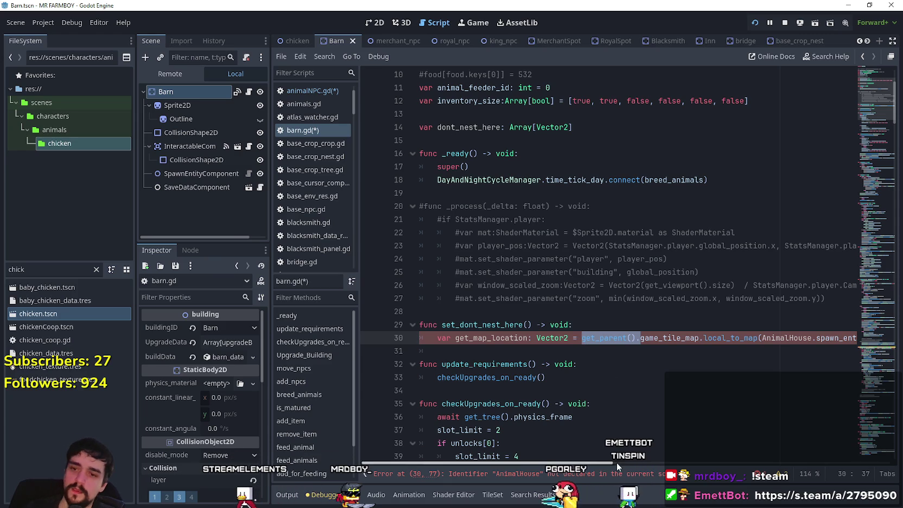
{"action": "left_click_drag", "start_coordinate": [609, 463], "coordinate": [672, 462]}
{"action": "left_click_drag", "start_coordinate": [593, 337], "coordinate": [648, 338]}
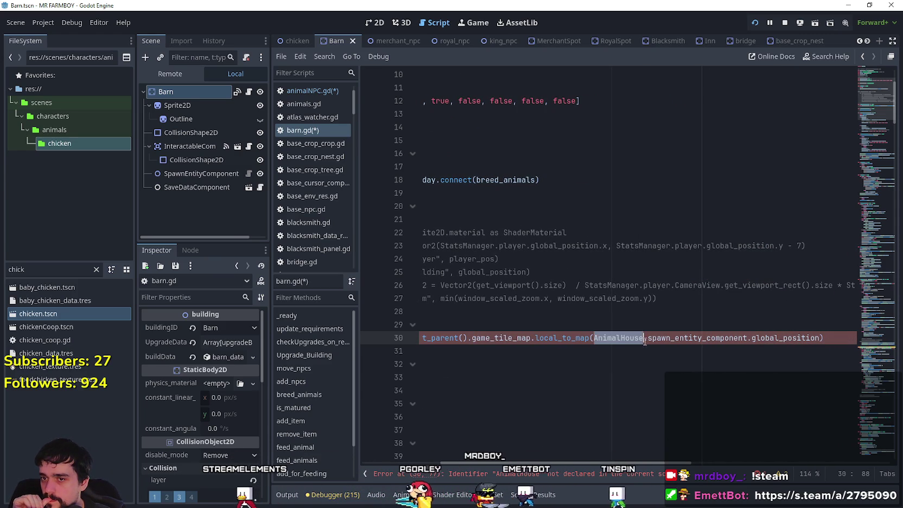
{"action": "key", "text": "BackSpace"}
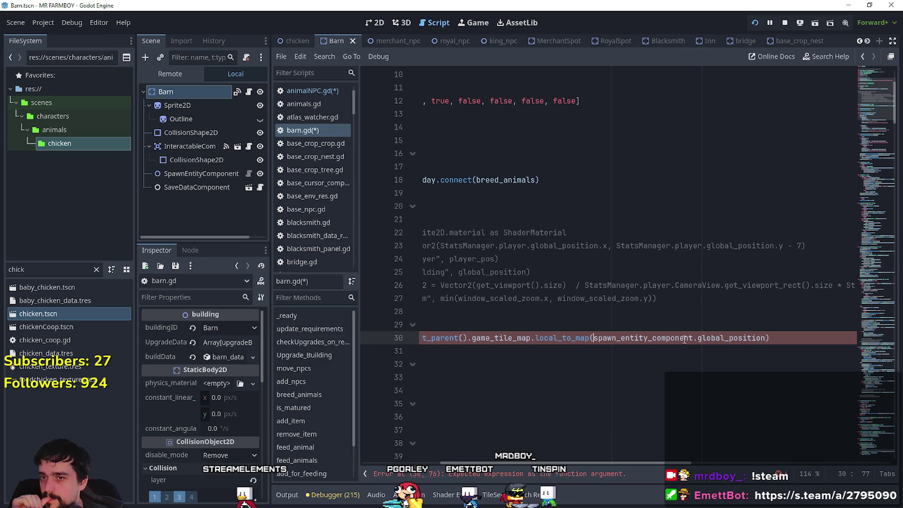
{"action": "left_click_drag", "start_coordinate": [667, 464], "coordinate": [607, 463]}
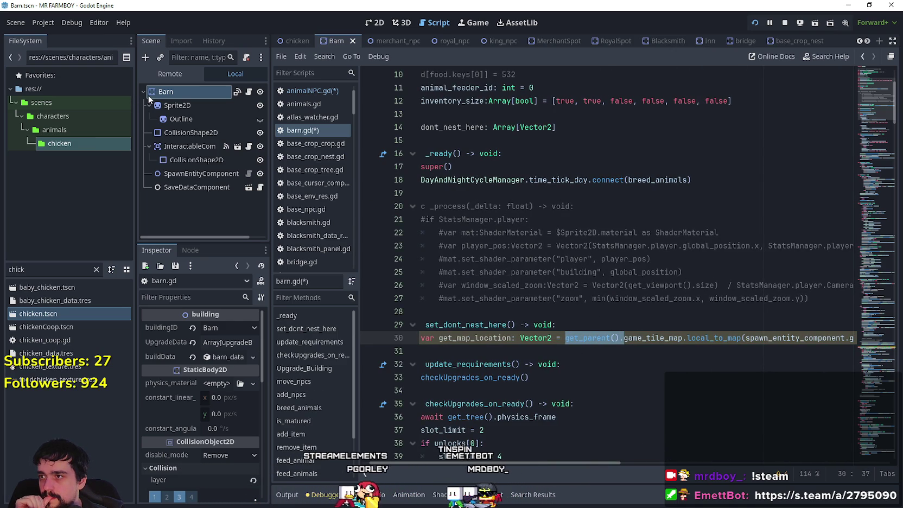
Step: Open test_scene_everything.tscn and view the buildings node's buildings.gd script under GameMapObjects
{"action": "double_click", "coordinate": [47, 274]}
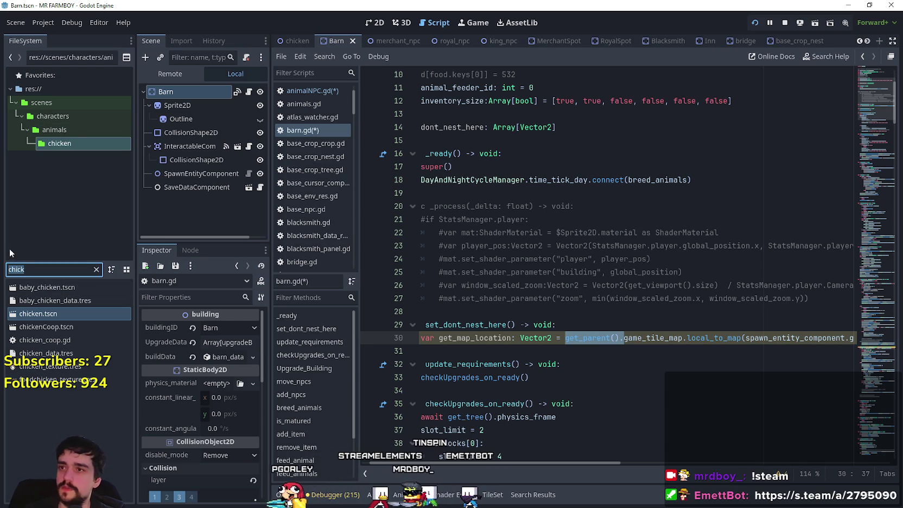
{"action": "type", "text": "test"}
{"action": "double_click", "coordinate": [65, 301]}
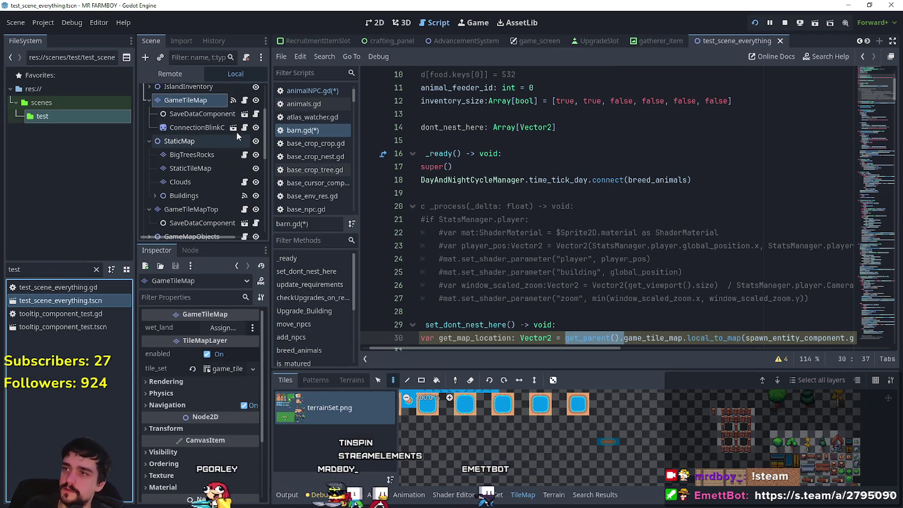
{"action": "scroll", "coordinate": [228, 169], "scroll_direction": "down", "scroll_amount": 5}
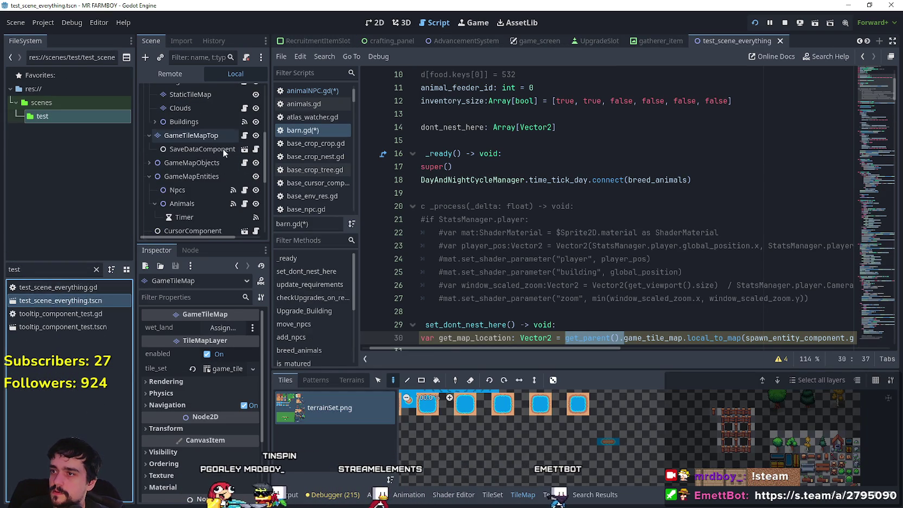
{"action": "scroll", "coordinate": [211, 187], "scroll_direction": "down", "scroll_amount": 1}
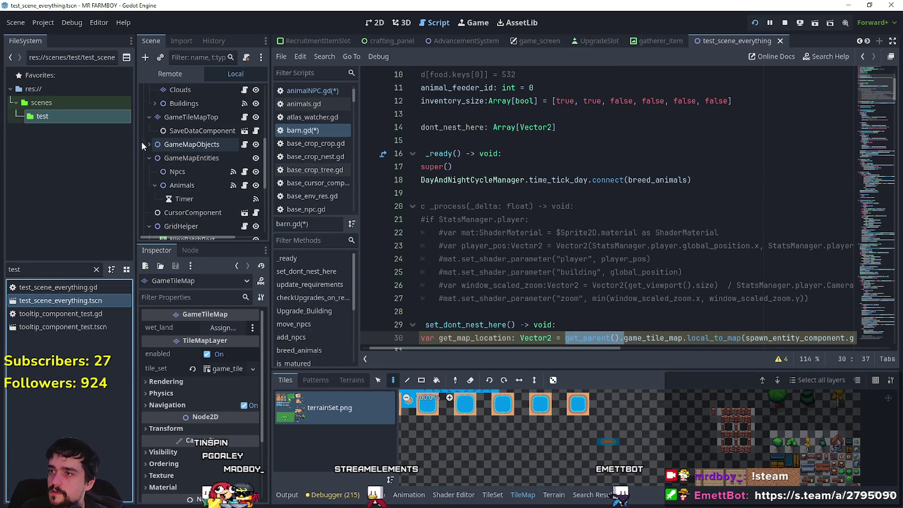
{"action": "left_click", "coordinate": [148, 144]}
{"action": "scroll", "coordinate": [192, 192], "scroll_direction": "down", "scroll_amount": 2}
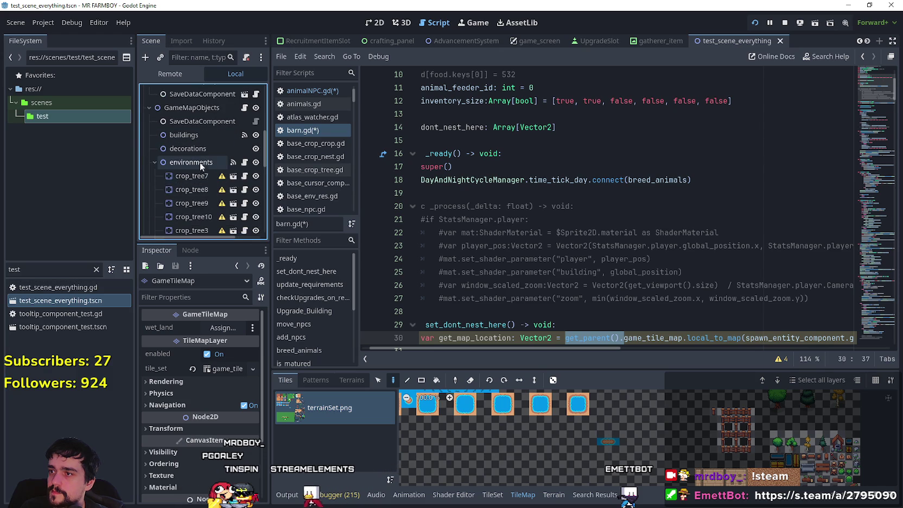
{"action": "left_click", "coordinate": [154, 162]}
{"action": "left_click", "coordinate": [209, 136]}
{"action": "scroll", "coordinate": [213, 169], "scroll_direction": "up", "scroll_amount": 2}
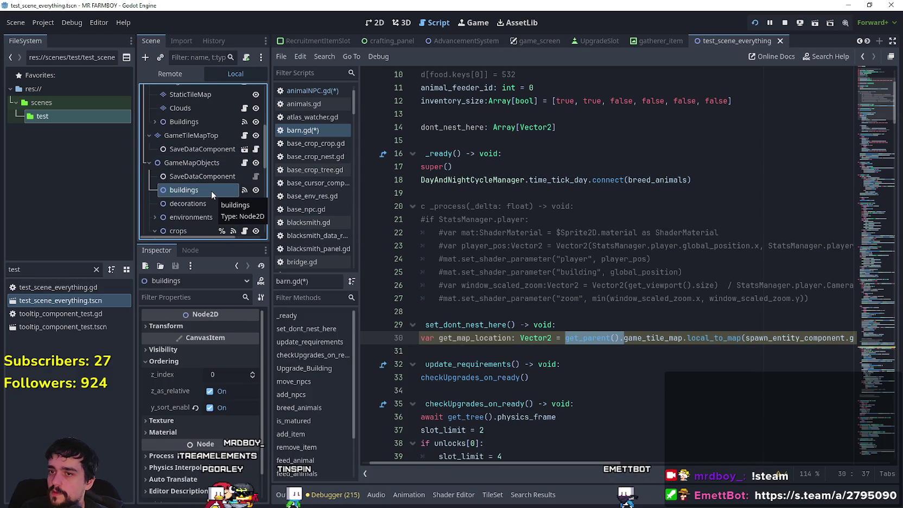
{"action": "left_click", "coordinate": [244, 163]}
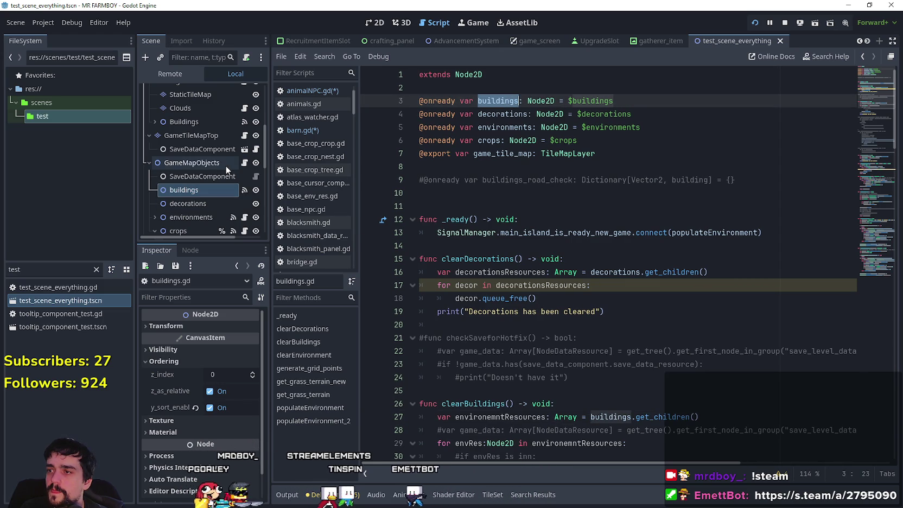
Step: Filter files by 'bar' and reopen the Barn scene
{"action": "double_click", "coordinate": [33, 268]}
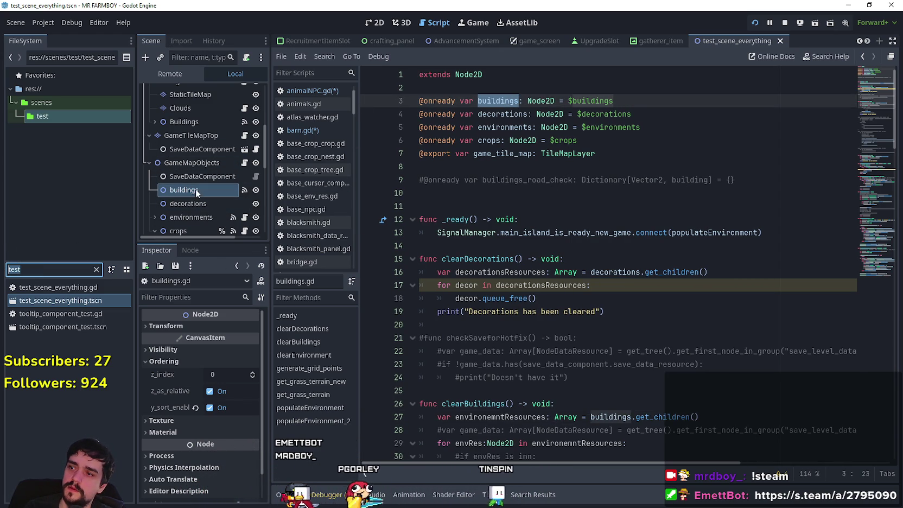
{"action": "type", "text": "bar"}
{"action": "double_click", "coordinate": [54, 300]}
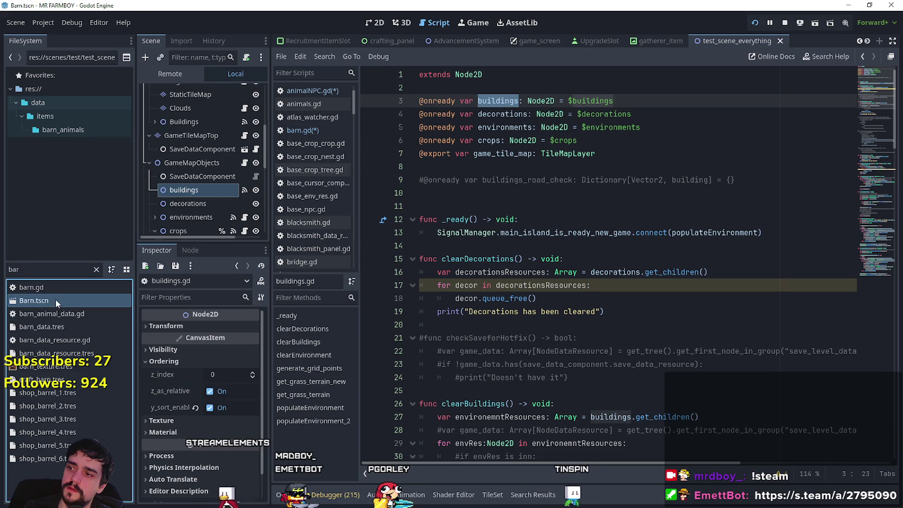
Step: Change line 30 of barn.gd to reach game_tile_map through get_parent().get_parent()
{"action": "left_click", "coordinate": [303, 130]}
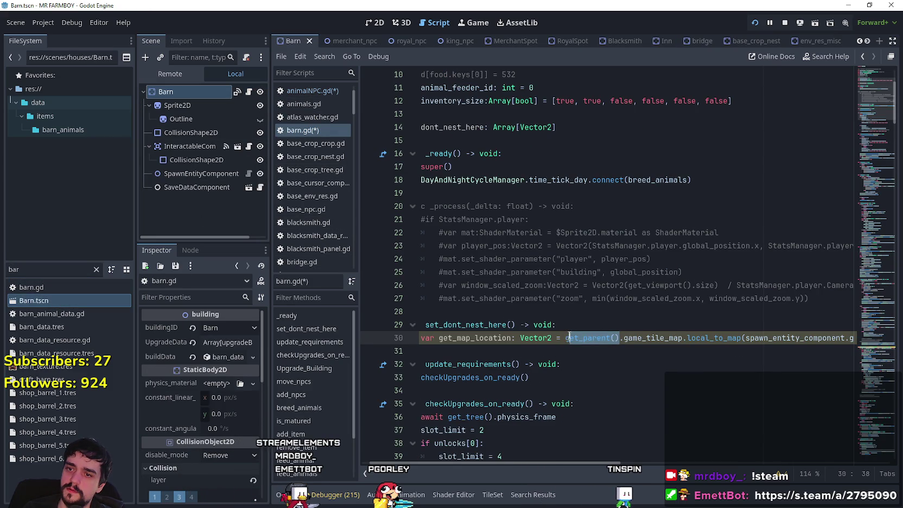
{"action": "left_click", "coordinate": [625, 342]}
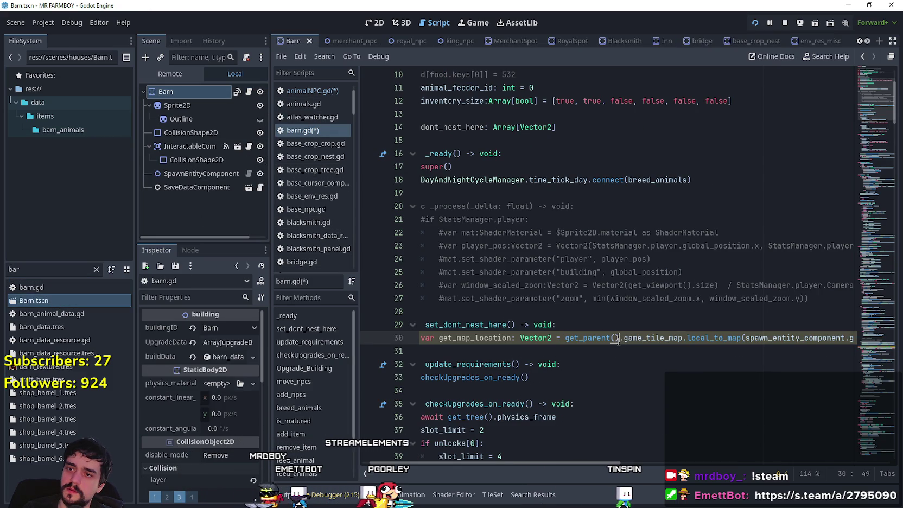
{"action": "type", "text": ".get_parent()"}
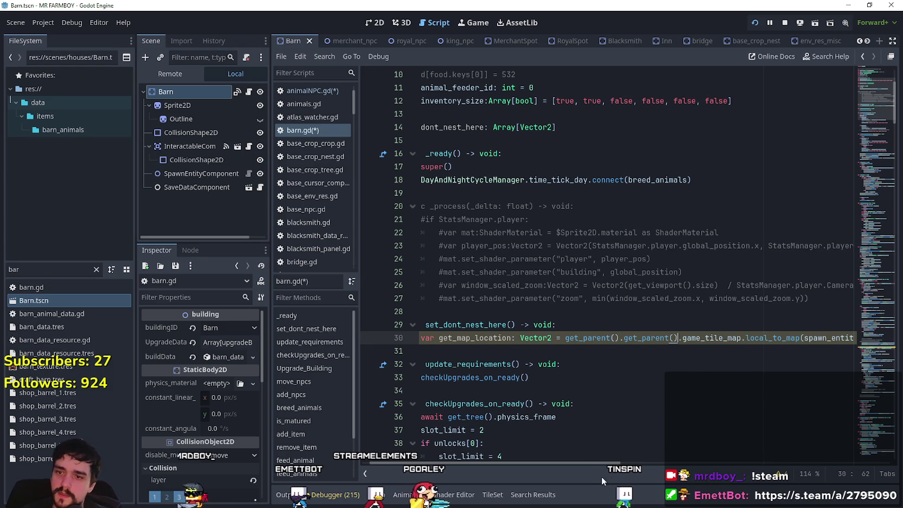
{"action": "scroll", "coordinate": [586, 460], "scroll_direction": "right", "scroll_amount": 5}
{"action": "scroll", "coordinate": [562, 449], "scroll_direction": "left", "scroll_amount": 5}
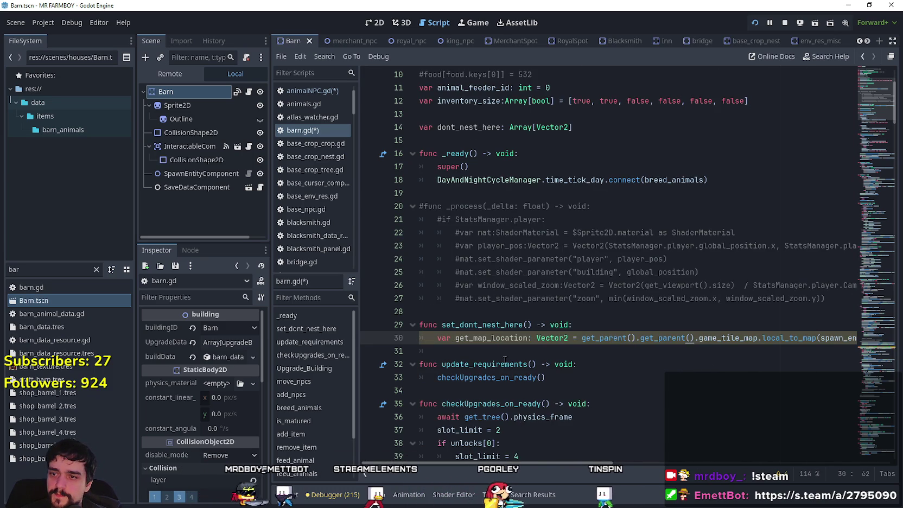
{"action": "key", "text": "Down"}
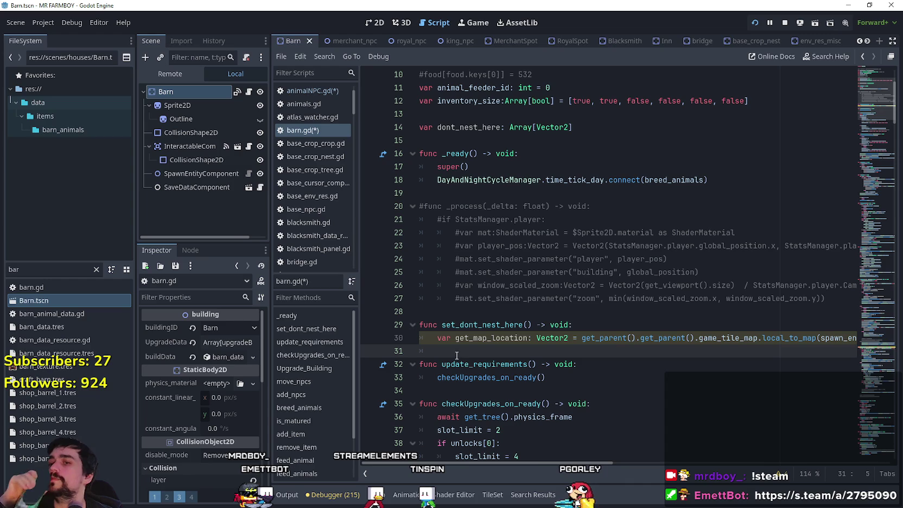
Step: Write dont_nest_here.append(get_map_location) on line 31
{"action": "scroll", "coordinate": [538, 288], "scroll_direction": "up", "scroll_amount": 1}
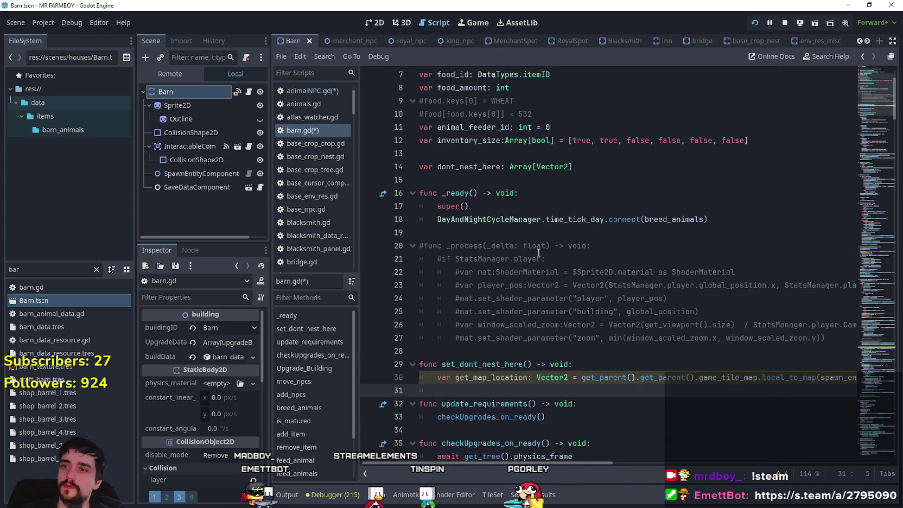
{"action": "double_click", "coordinate": [480, 166]}
{"action": "left_click", "coordinate": [494, 398]}
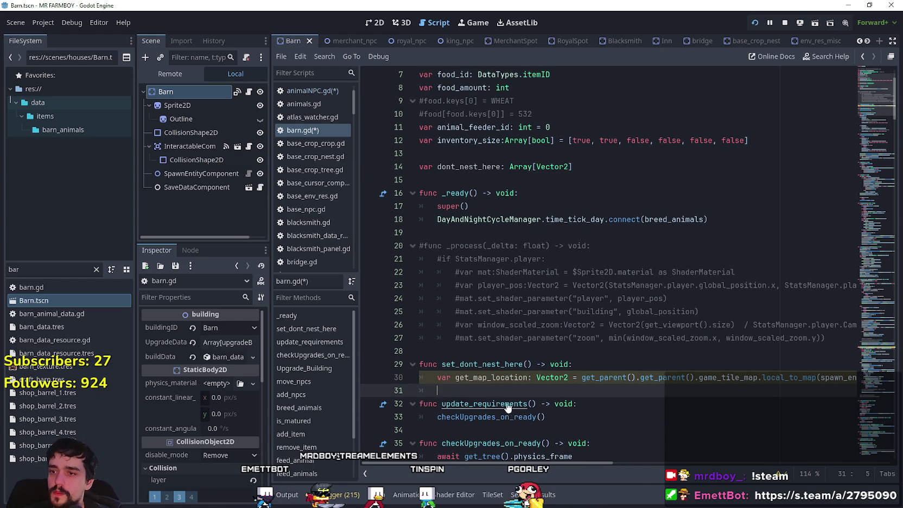
{"action": "type", "text": "."}
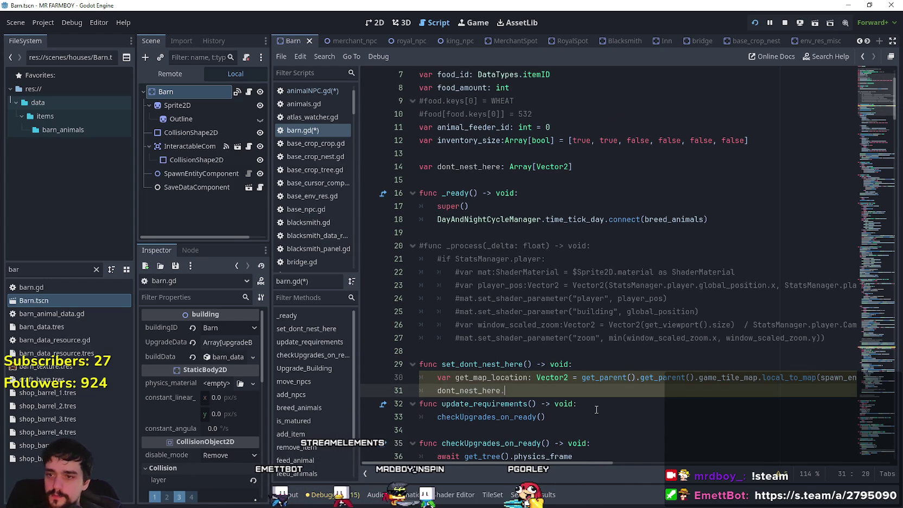
{"action": "type", "text": "append("}
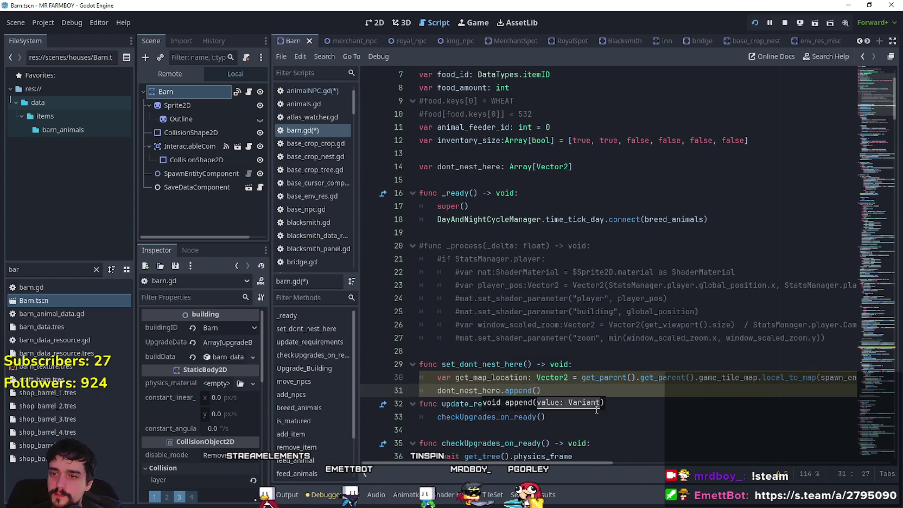
{"action": "double_click", "coordinate": [490, 377]}
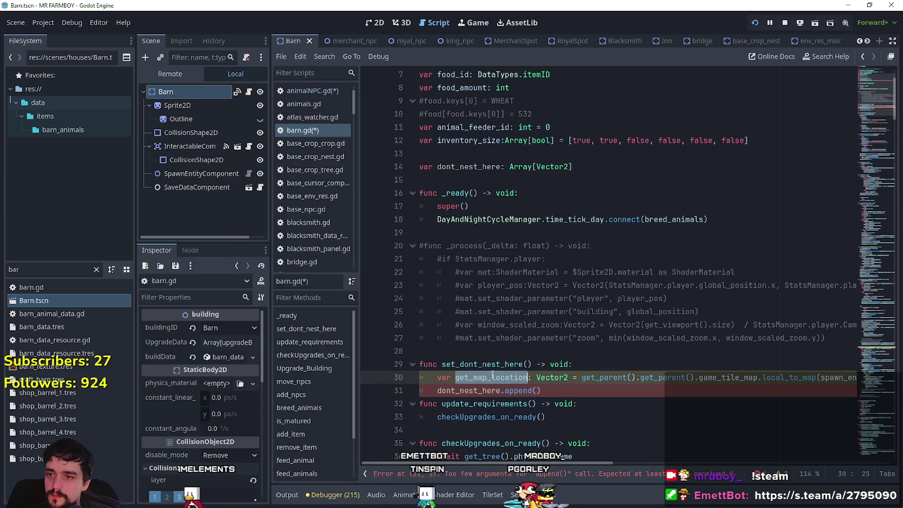
{"action": "left_click", "coordinate": [540, 390]}
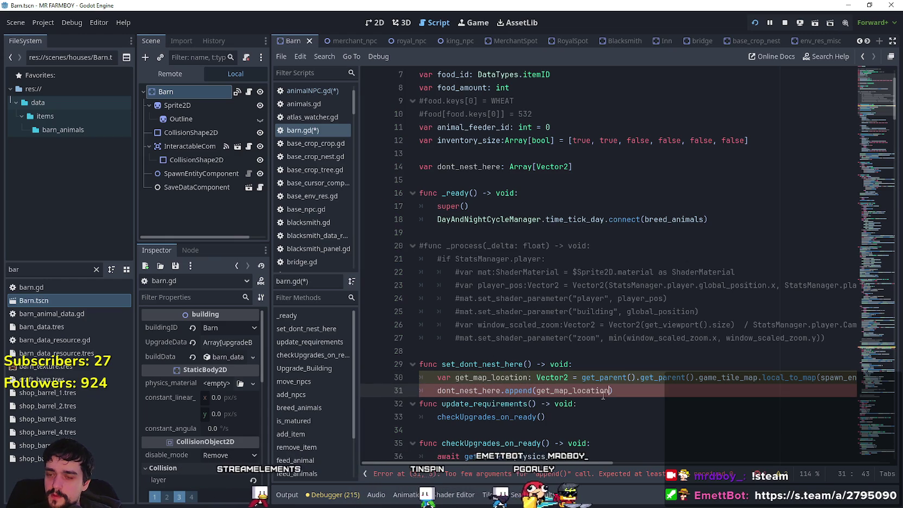
Step: Replace line 31's append with dont_nest_here = [get_map_location, Vector2(get_map_location.x, get_map_location.y)]
{"action": "left_click_drag", "start_coordinate": [541, 390], "coordinate": [499, 391]}
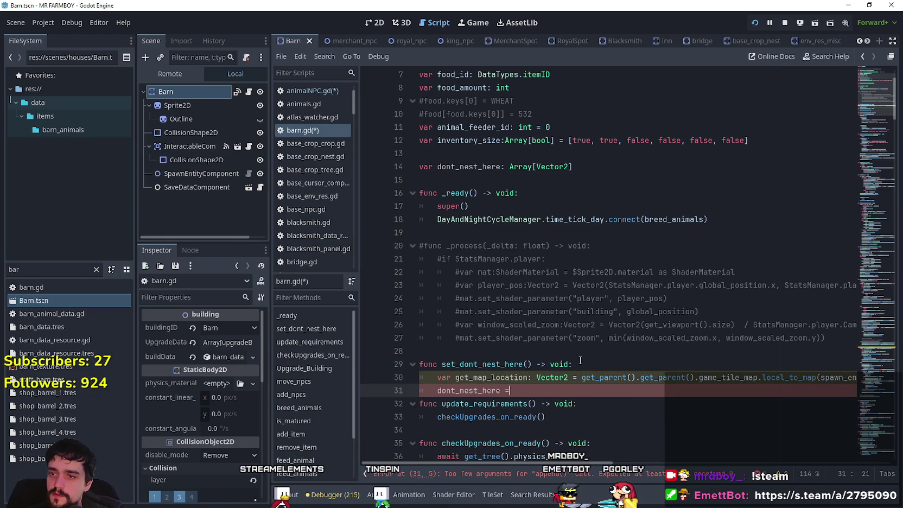
{"action": "type", "text": "="}
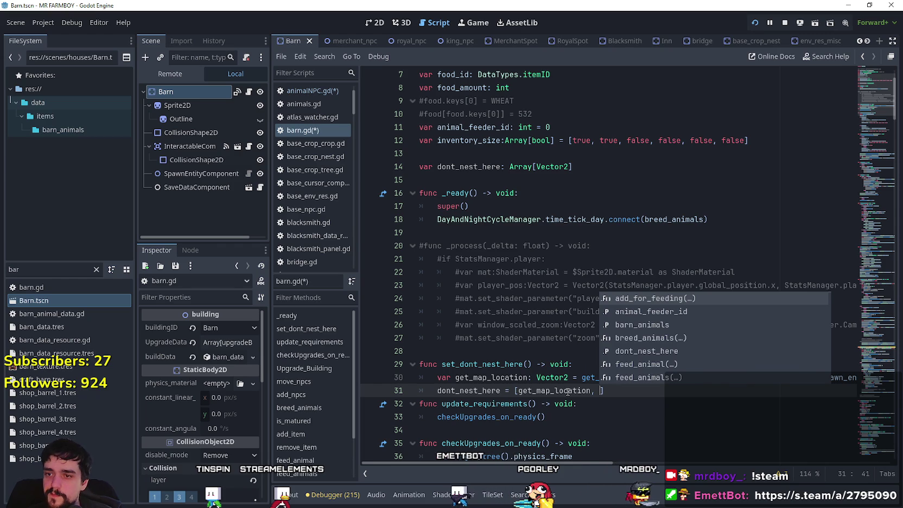
{"action": "key", "text": "Escape"}
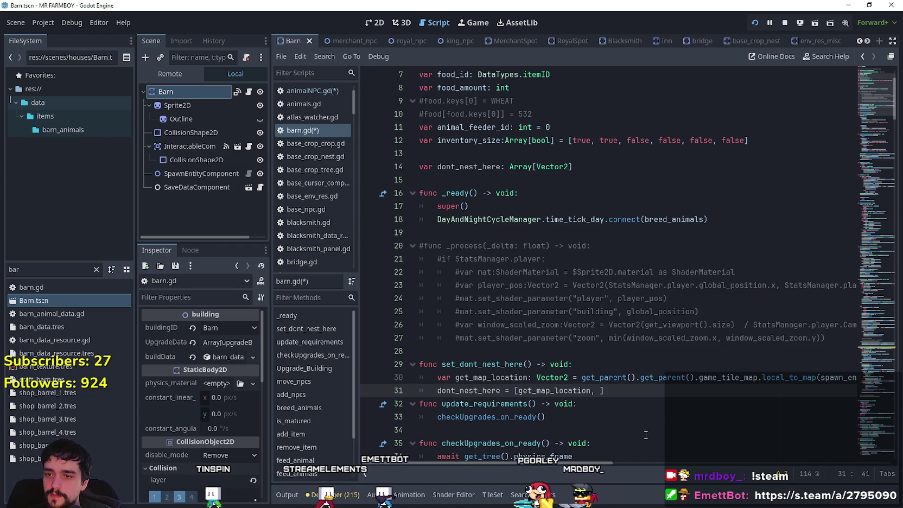
{"action": "type", "text": "Vector2"}
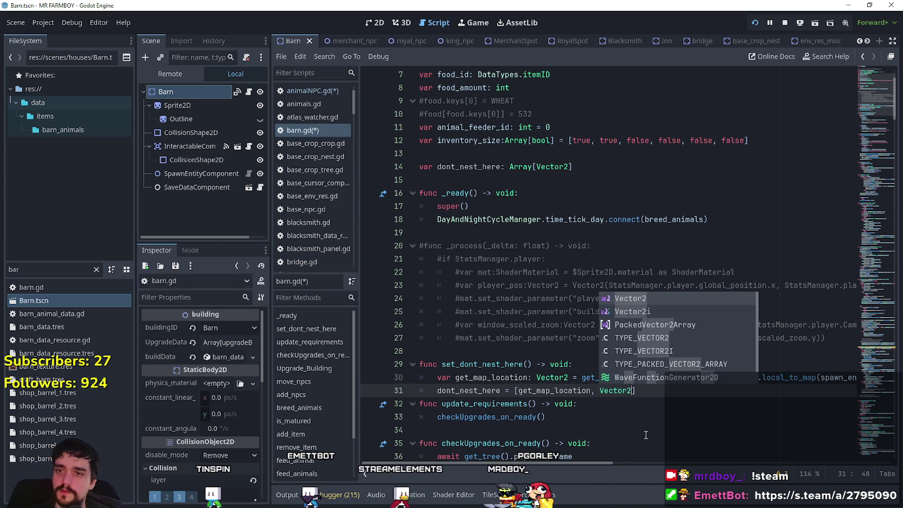
{"action": "type", "text": "("}
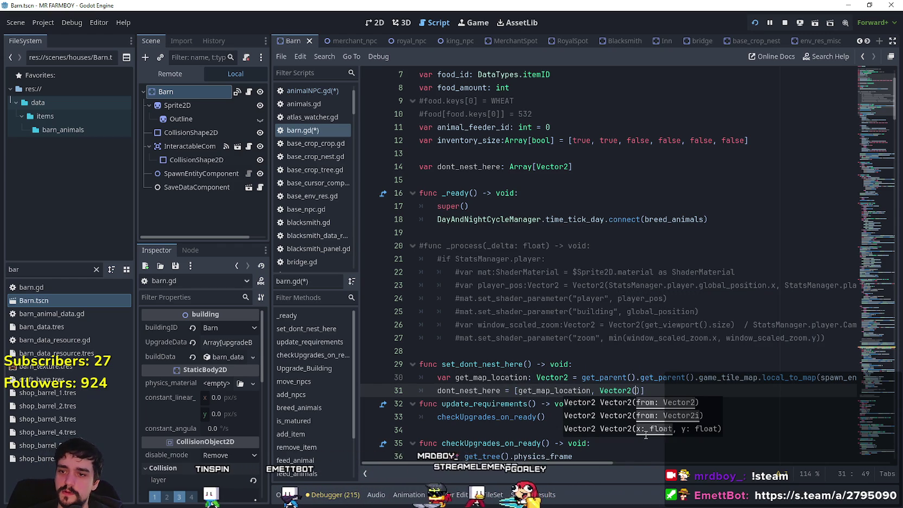
{"action": "type", "text": "get"}
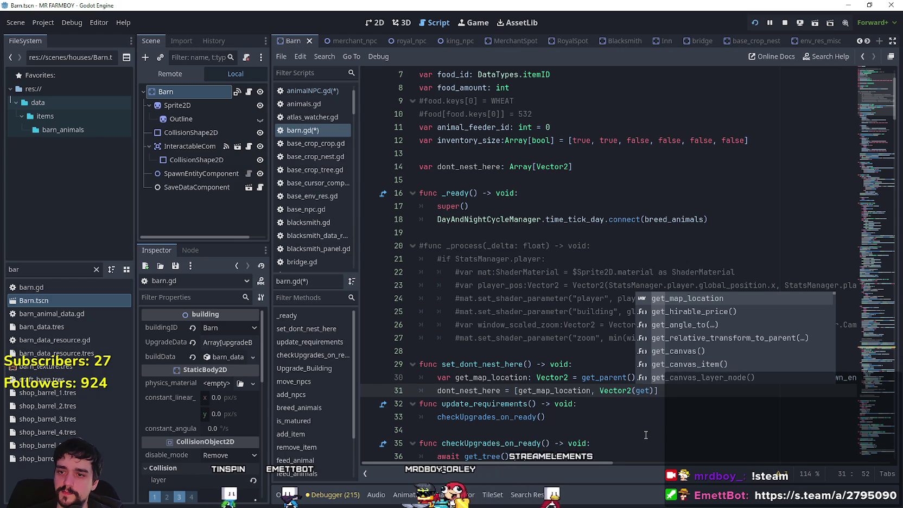
{"action": "key", "text": "Return"}
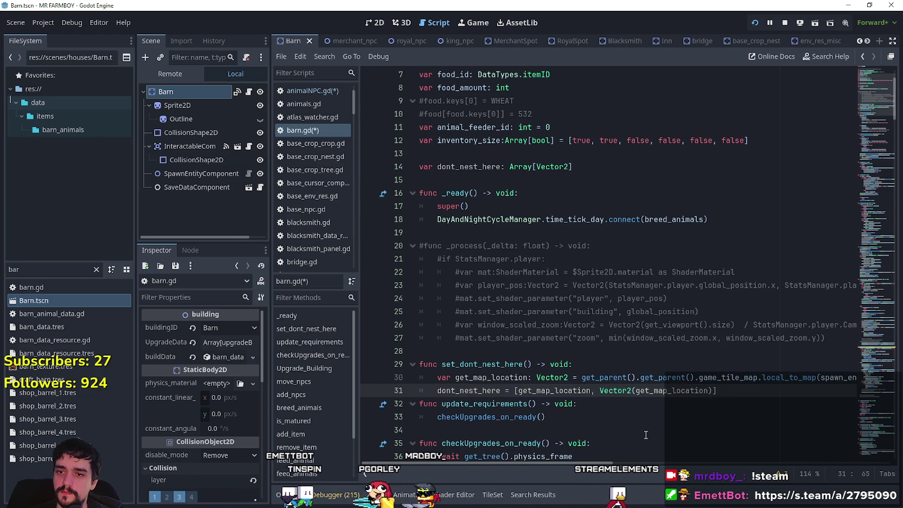
{"action": "type", "text": ".x, get_map_location"}
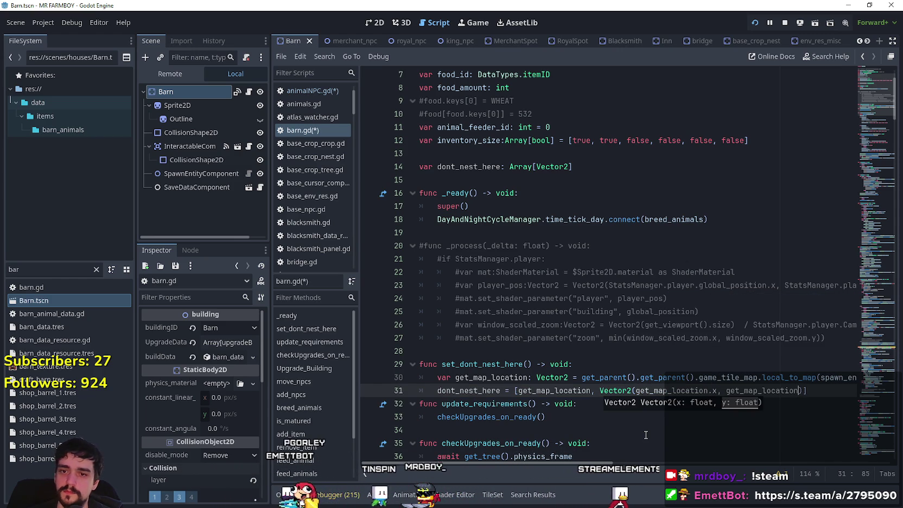
{"action": "type", "text": ".y"}
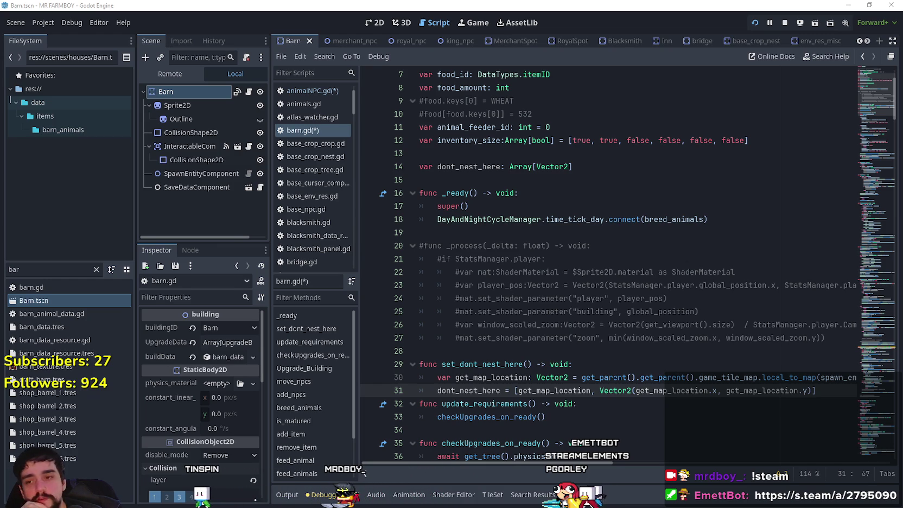
{"action": "left_click", "coordinate": [632, 324]}
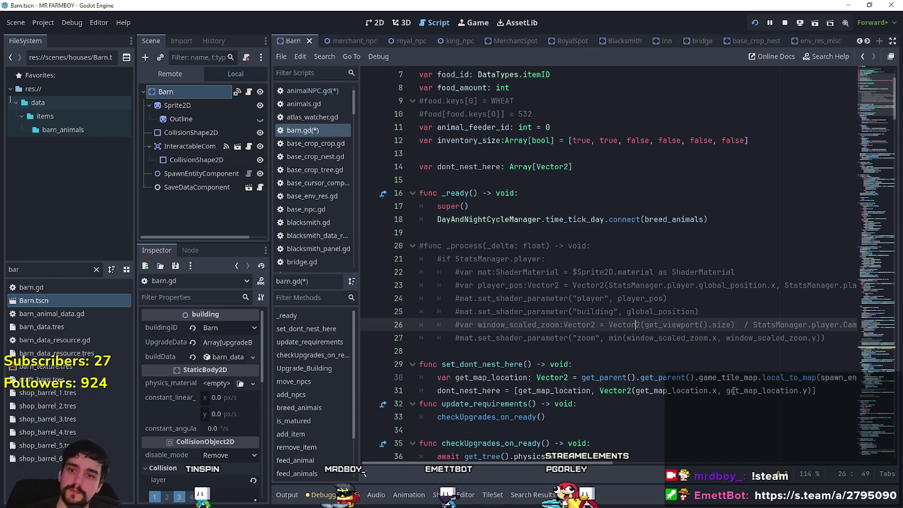
Step: Offset line 31's Vector2 entry to x+1 and add a copied entry for x+2, then check the Barn in 2D
{"action": "left_click", "coordinate": [717, 390]}
{"action": "type", "text": "+1"}
{"action": "left_click_drag", "start_coordinate": [600, 390], "coordinate": [822, 390]}
{"action": "key", "text": "ctrl+c"}
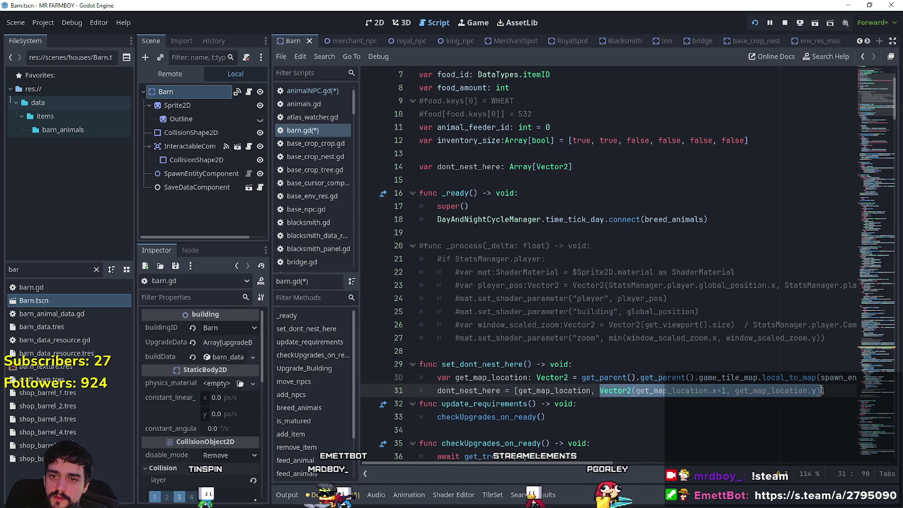
{"action": "left_click", "coordinate": [822, 390]}
{"action": "type", "text": ","}
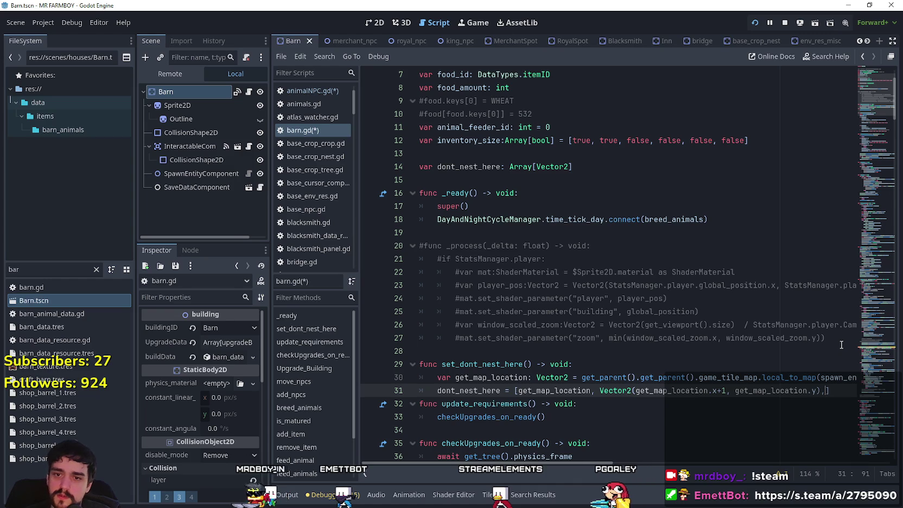
{"action": "key", "text": "ctrl+v"}
{"action": "left_click", "coordinate": [746, 390]}
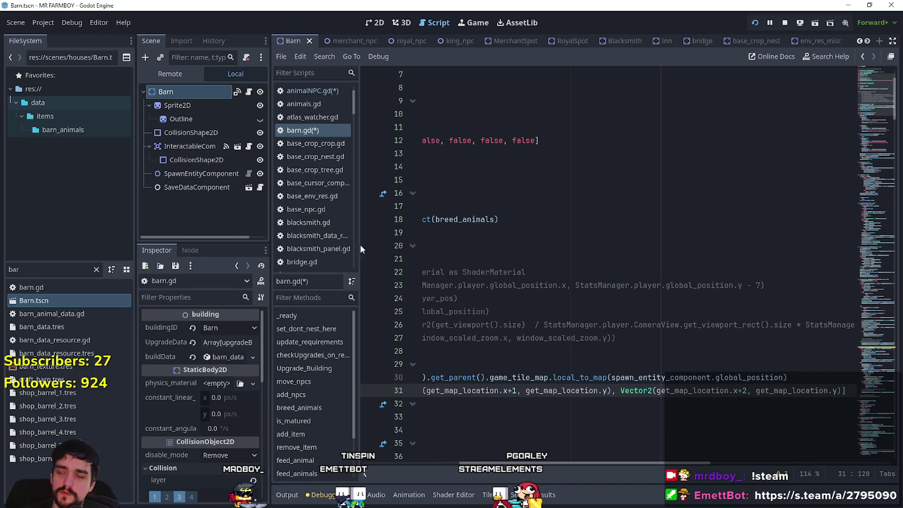
{"action": "left_click", "coordinate": [373, 23]}
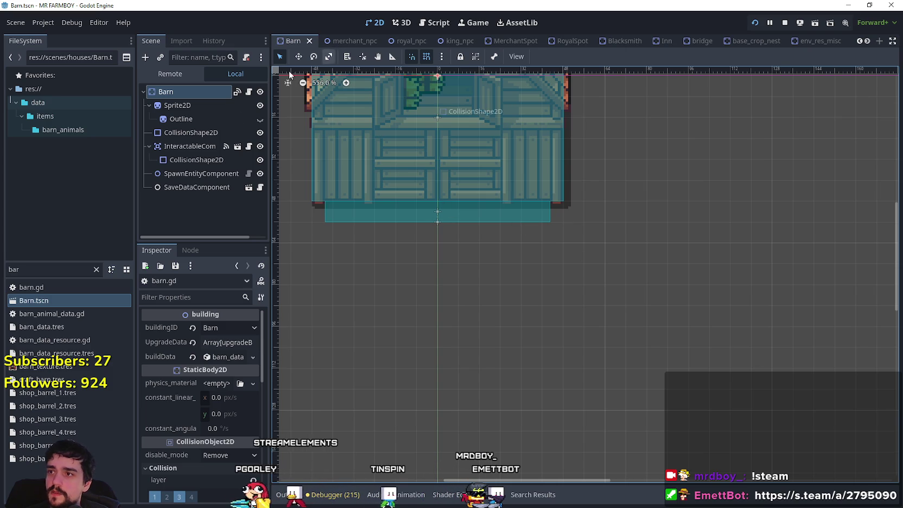
{"action": "left_click", "coordinate": [249, 92]}
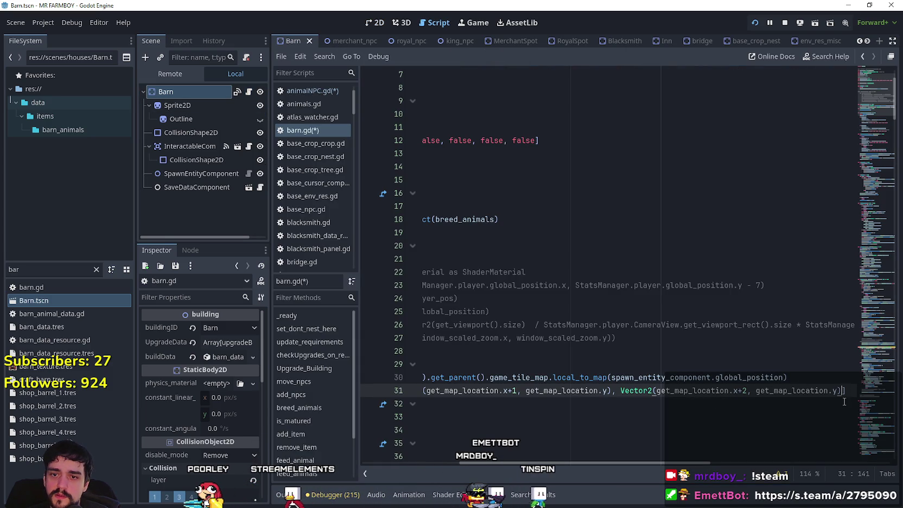
Step: Paste a Vector2 entry into line 31 and remove the broken nested Vector2 and stray comma
{"action": "key", "text": "ctrl+v"}
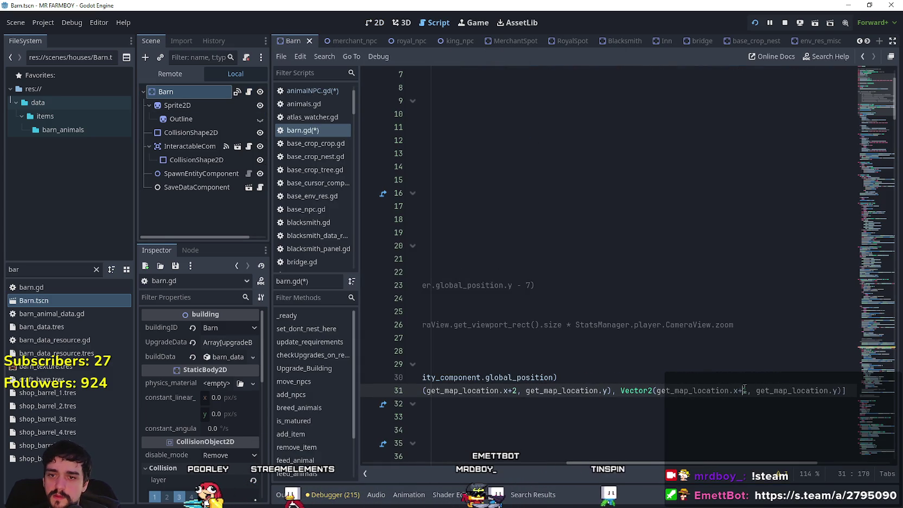
{"action": "left_click_drag", "start_coordinate": [752, 459], "coordinate": [552, 469]}
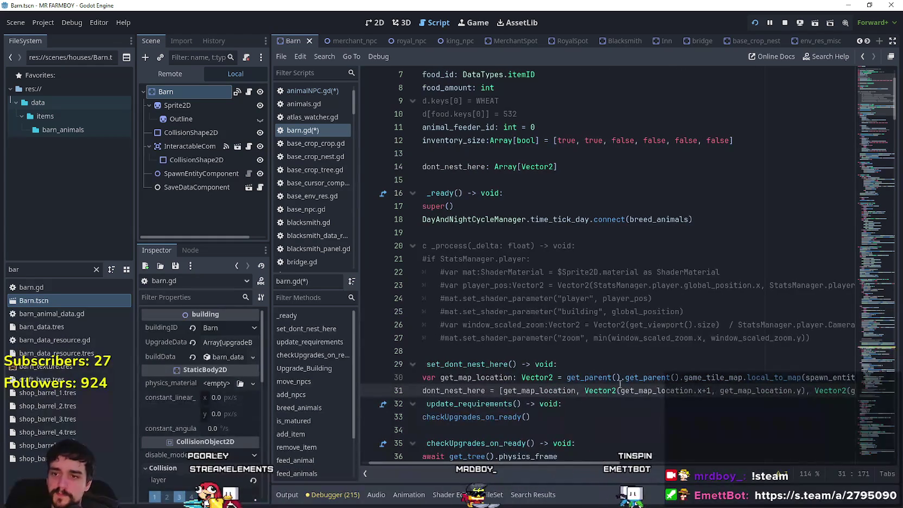
{"action": "type", "text": ","}
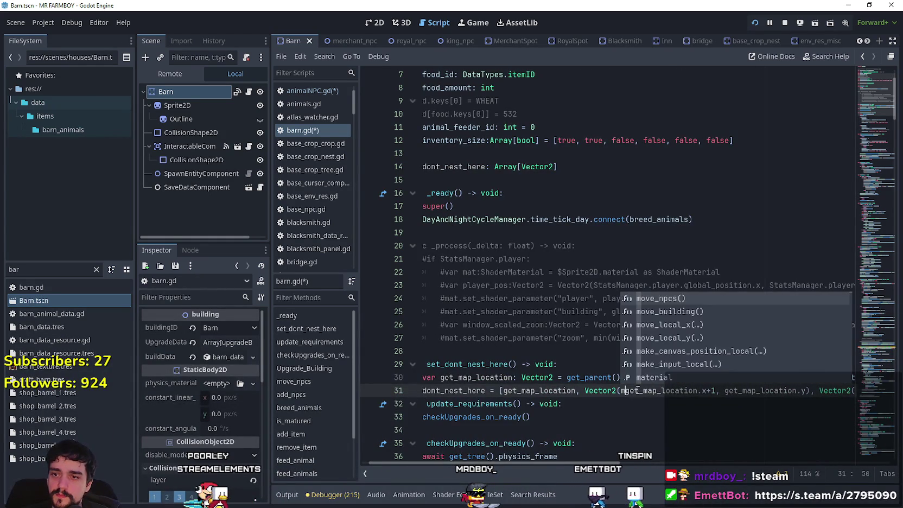
{"action": "key", "text": "ctrl+v"}
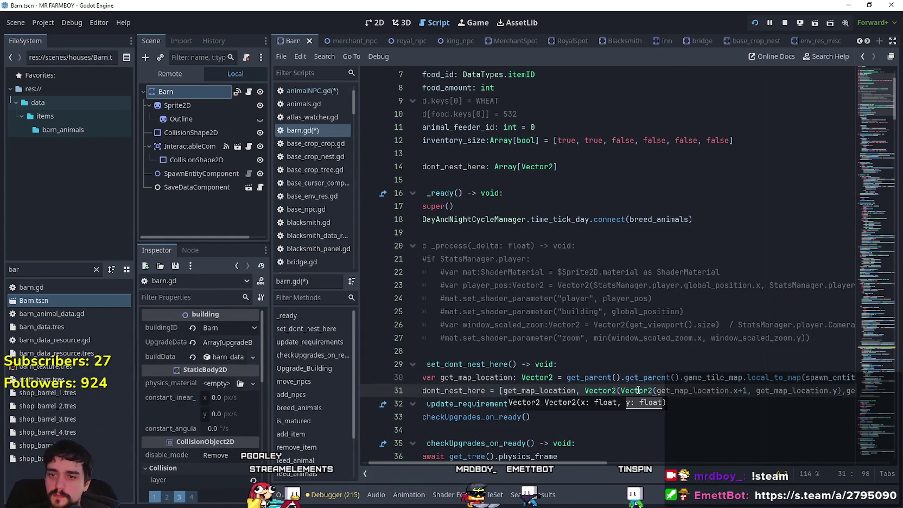
{"action": "left_click", "coordinate": [742, 391]}
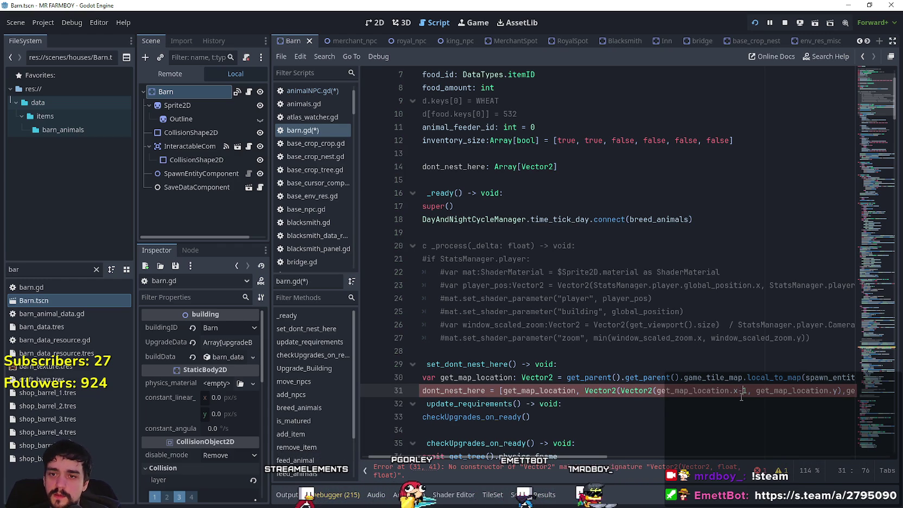
{"action": "key", "text": "Left"}
{"action": "left_click", "coordinate": [620, 390]}
{"action": "key", "text": "Delete"}
{"action": "key", "text": "Delete"}
{"action": "key", "text": "Delete"}
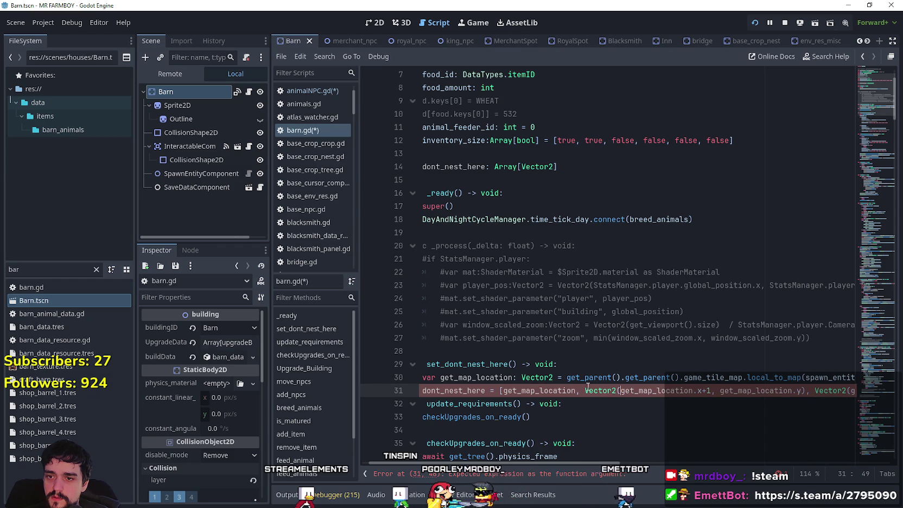
{"action": "key", "text": "Delete"}
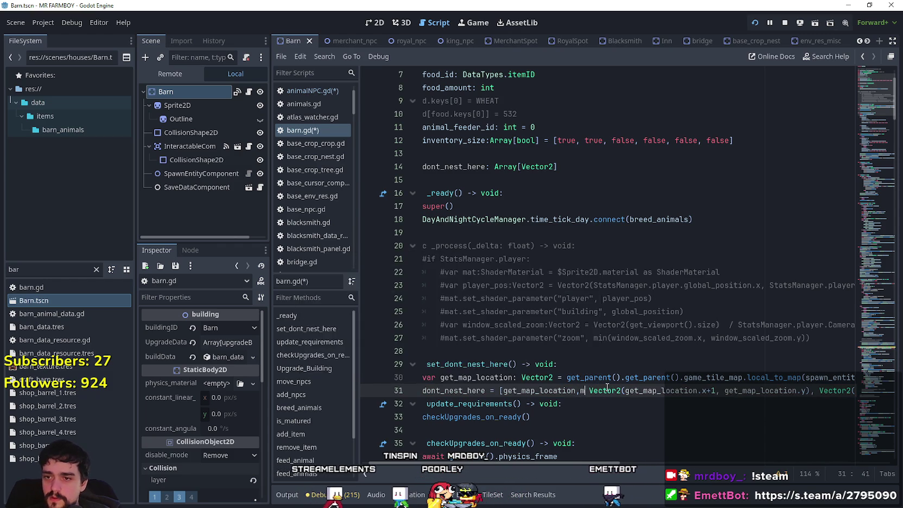
{"action": "key", "text": "ctrl+space"}
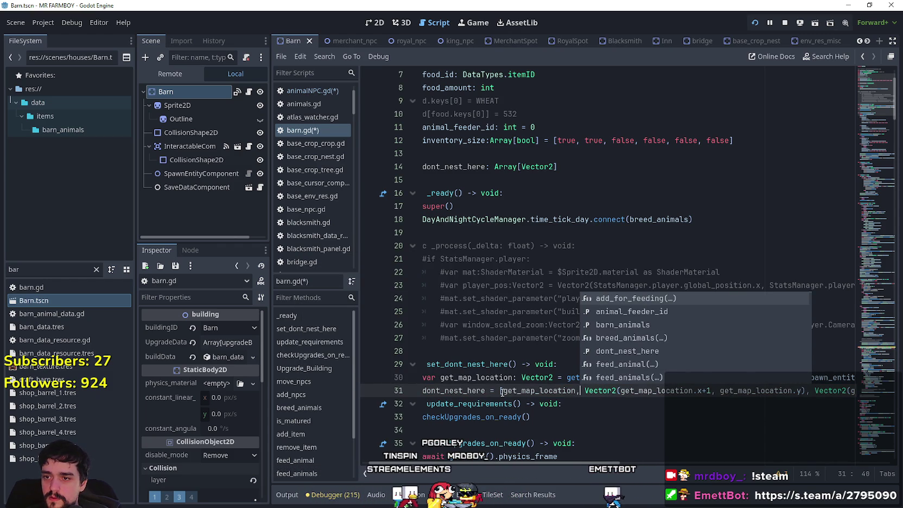
Step: Insert the Vector2 right after '[' with its offset changed to x-1, then check the Barn in 2D
{"action": "left_click", "coordinate": [501, 391]}
{"action": "type", "text": ","}
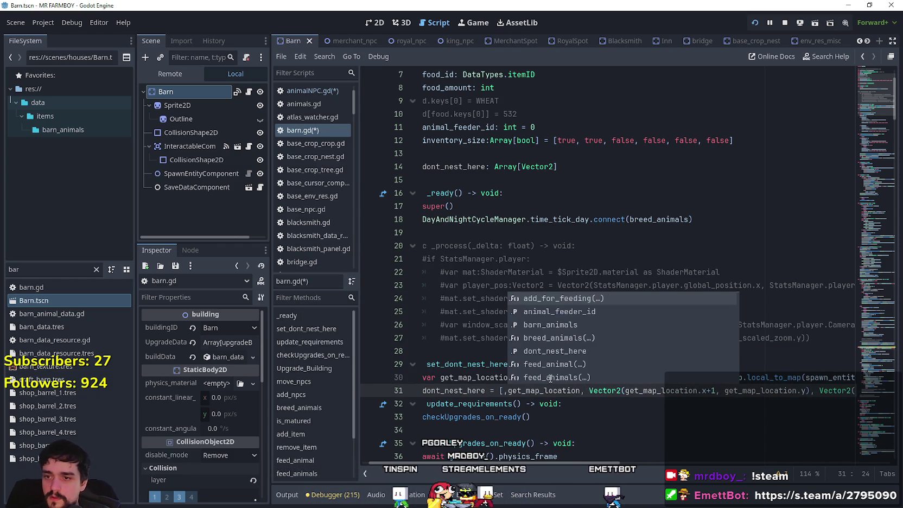
{"action": "key", "text": "BackSpace"}
{"action": "key", "text": "ctrl+v"}
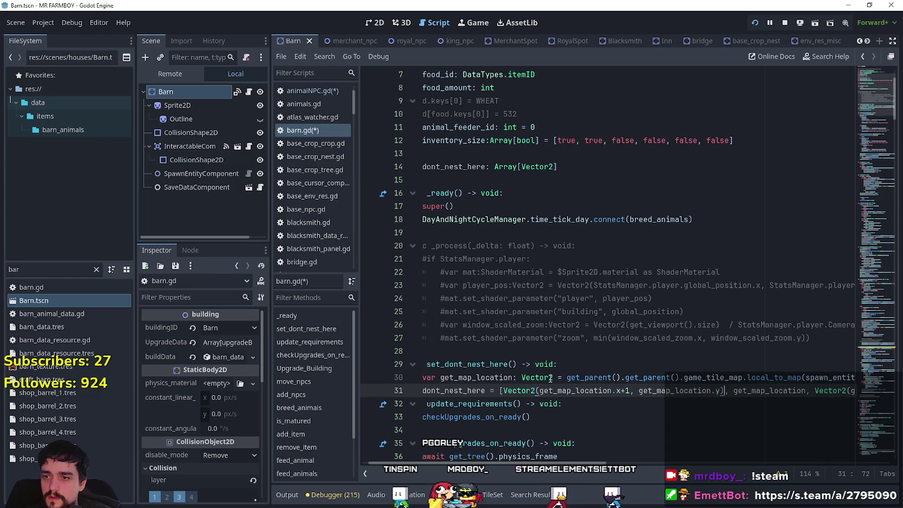
{"action": "left_click", "coordinate": [625, 391]}
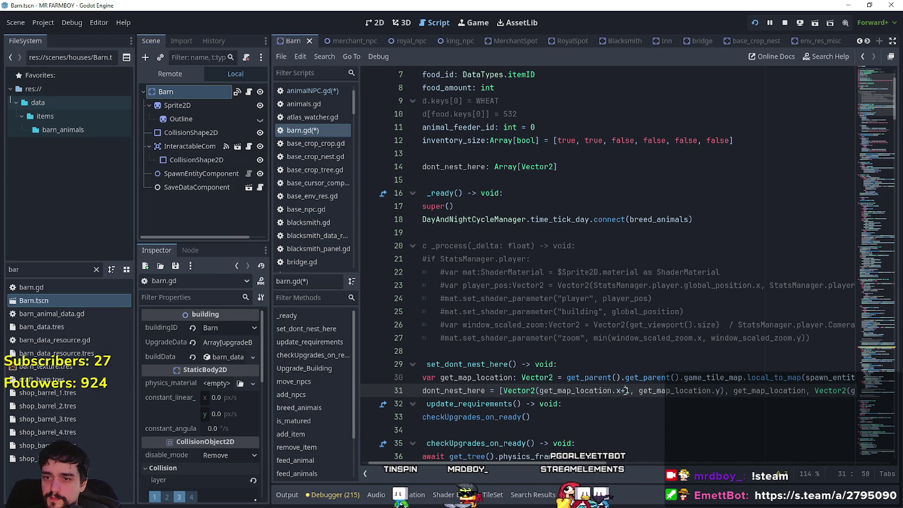
{"action": "type", "text": "-"}
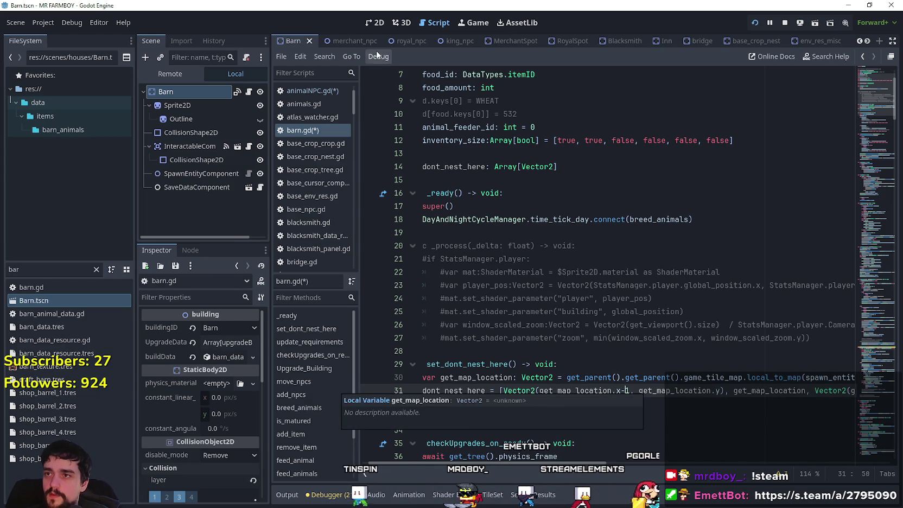
{"action": "left_click", "coordinate": [380, 22]}
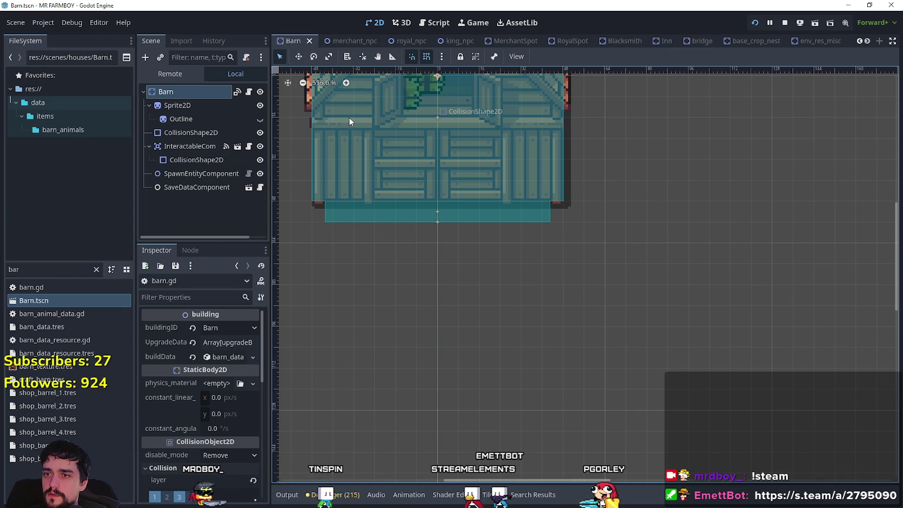
{"action": "left_click", "coordinate": [238, 92]}
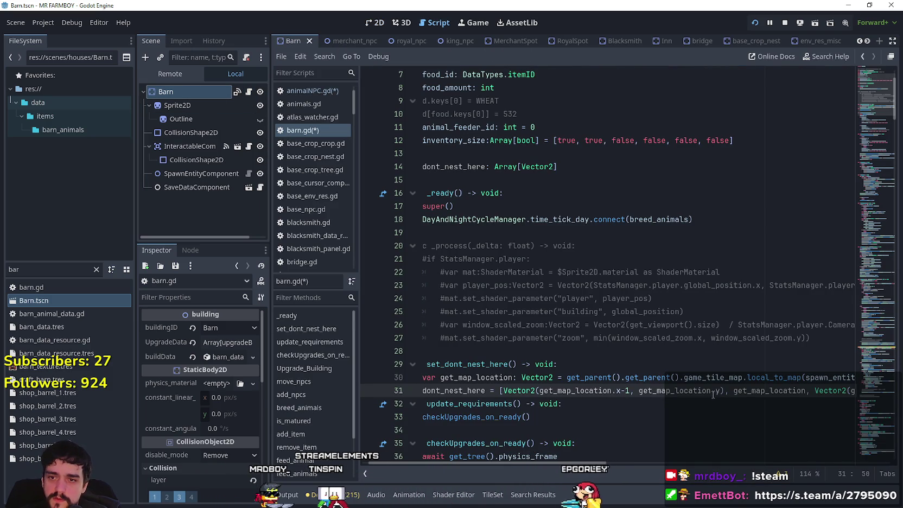
Step: Add a Vector2(get_map_location.x-3, get_map_location.y) entry ahead of the x-1 tile on line 31 and save
{"action": "left_click_drag", "start_coordinate": [503, 391], "coordinate": [727, 388]}
{"action": "left_click", "coordinate": [504, 391]}
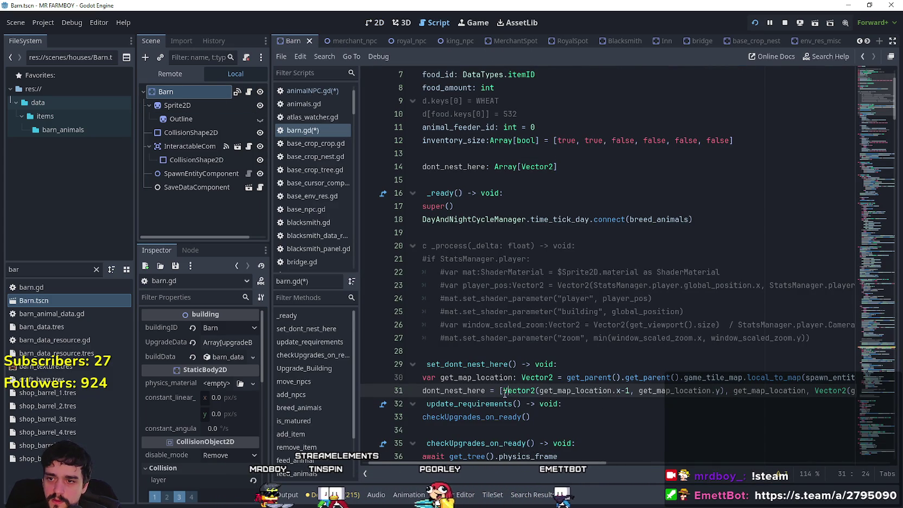
{"action": "type", "text": ","}
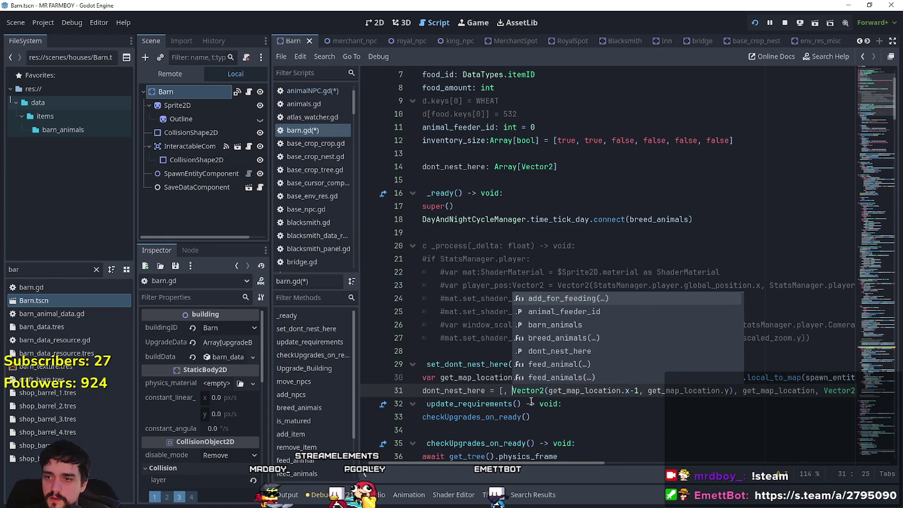
{"action": "key", "text": "ctrl+z"}
{"action": "key", "text": "ctrl+z"}
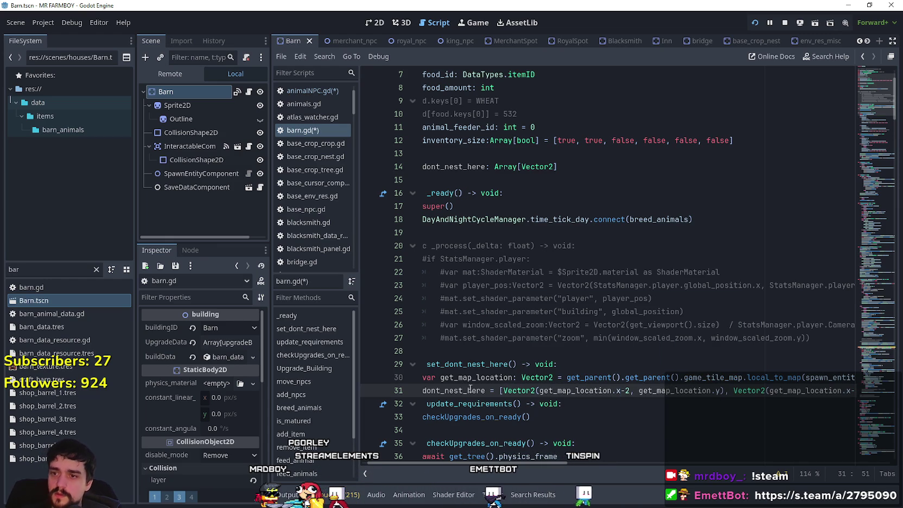
{"action": "type", "text": ","}
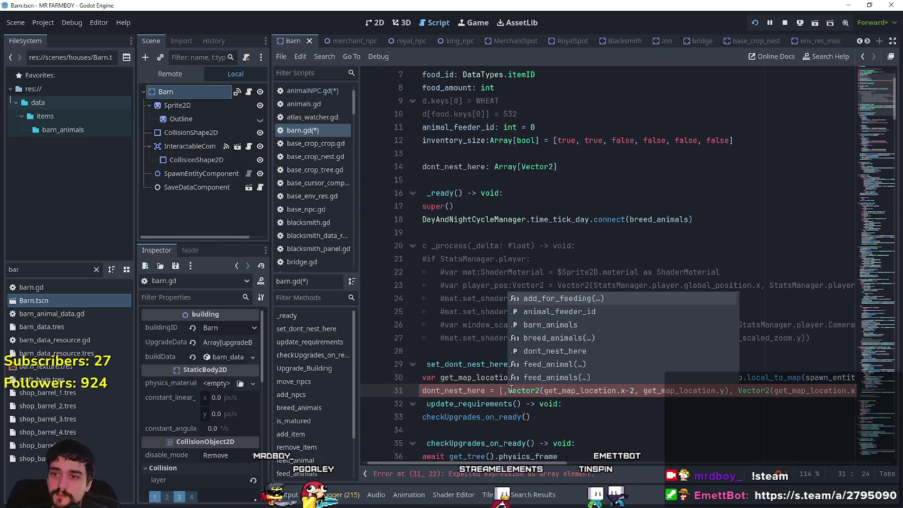
{"action": "key", "text": "BackSpace"}
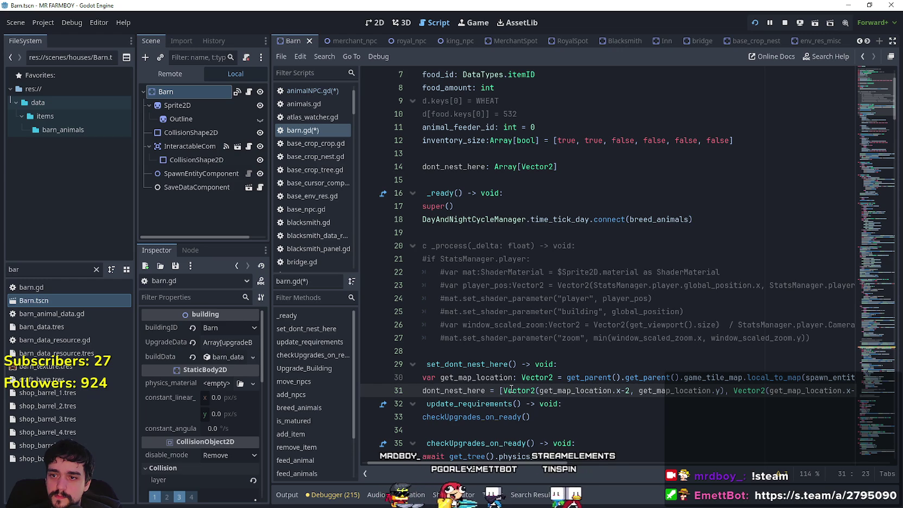
{"action": "type", "text": ","}
{"action": "key", "text": "ctrl+z"}
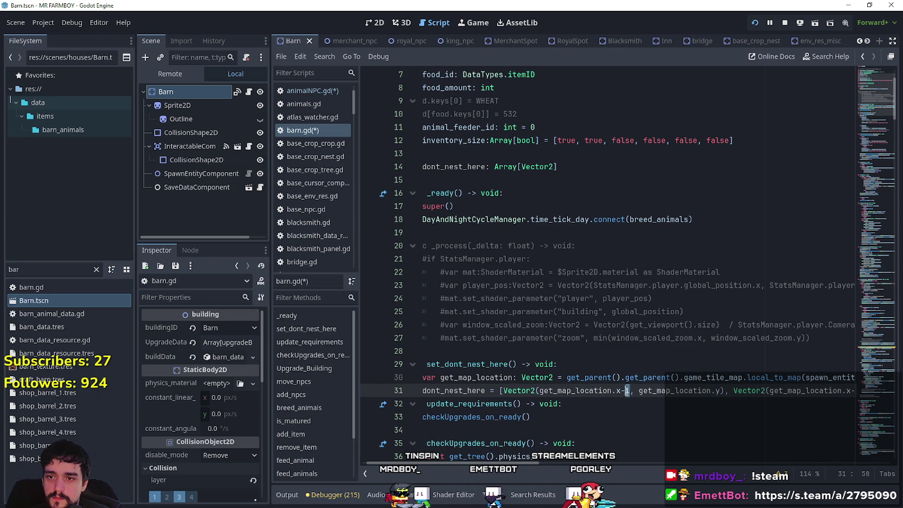
{"action": "mouse_move", "coordinate": [546, 463]}
{"action": "left_mouse_down"}
{"action": "mouse_move", "coordinate": [702, 459]}
{"action": "mouse_move", "coordinate": [866, 474]}
{"action": "mouse_move", "coordinate": [398, 441]}
{"action": "left_mouse_up"}
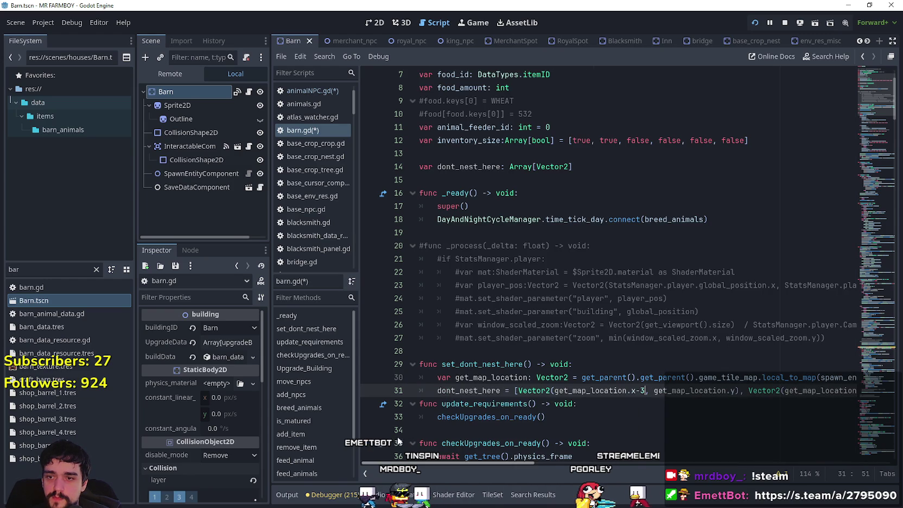
{"action": "left_click", "coordinate": [484, 404]}
{"action": "key", "text": "ctrl+s"}
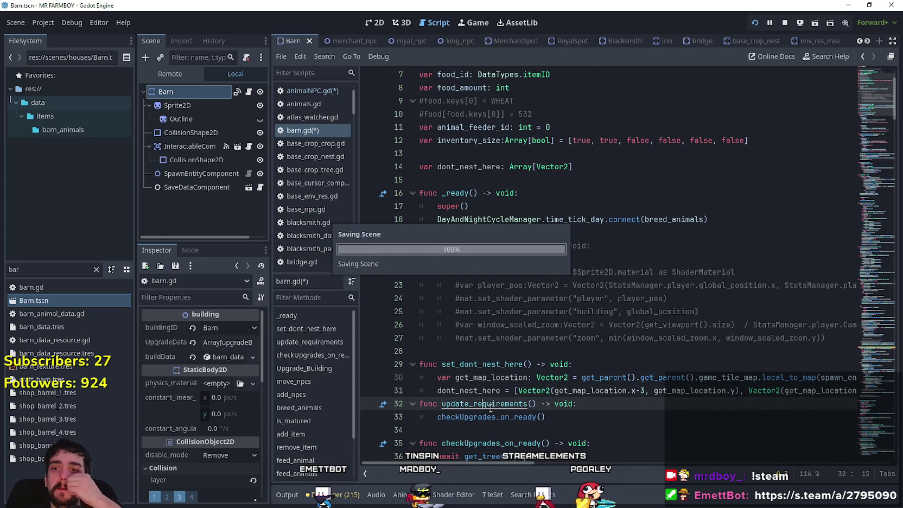
Step: Add an 'await get_tree().physics_frame' line inside barn.gd's _ready
{"action": "mouse_move", "coordinate": [441, 364]}
{"action": "left_mouse_down"}
{"action": "mouse_move", "coordinate": [557, 361]}
{"action": "mouse_move", "coordinate": [534, 360]}
{"action": "left_mouse_up"}
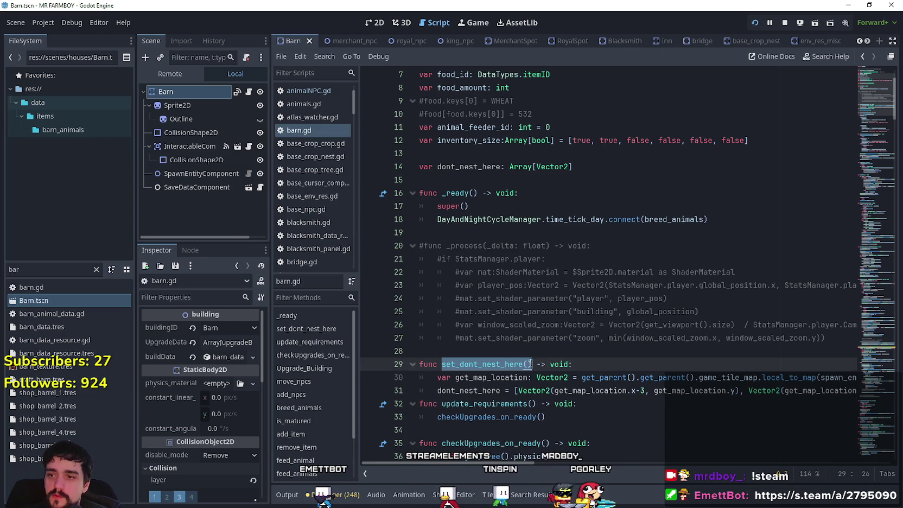
{"action": "left_click", "coordinate": [563, 232]}
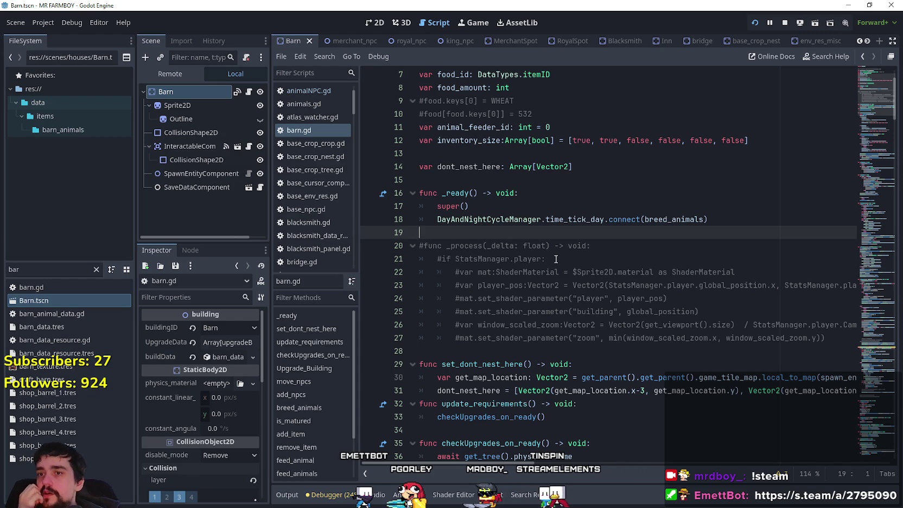
{"action": "key", "text": "Left"}
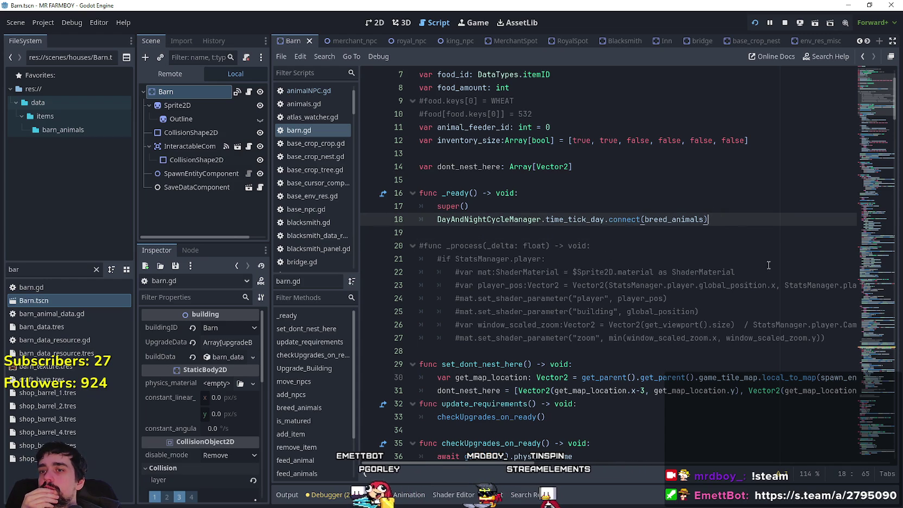
{"action": "key", "text": "Return"}
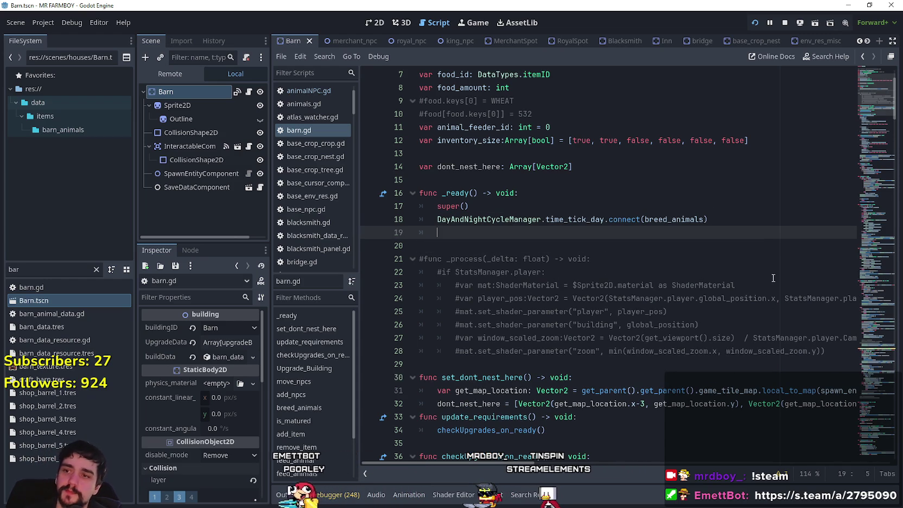
{"action": "type", "text": "spaw"}
{"action": "key", "text": "BackSpace"}
{"action": "key", "text": "BackSpace"}
{"action": "key", "text": "BackSpace"}
{"action": "type", "text": "et_tree"}
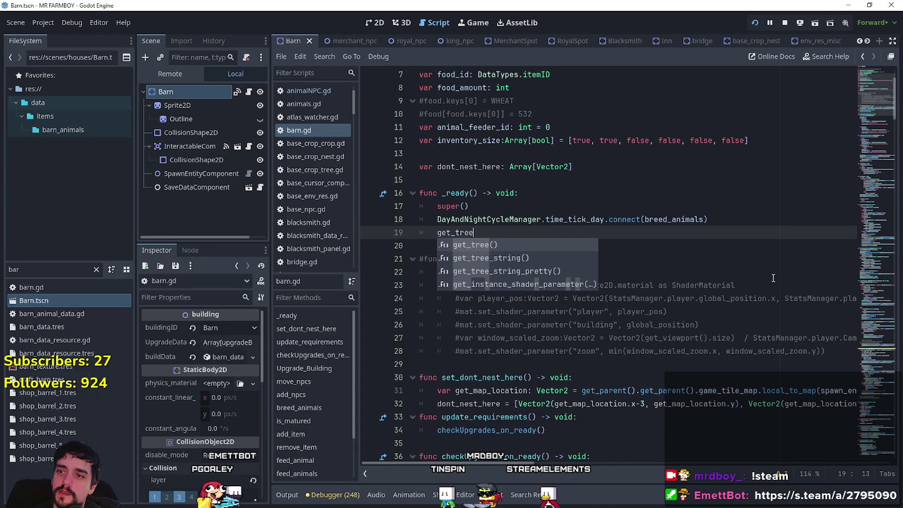
{"action": "key", "text": "BackSpace"}
{"action": "key", "text": "BackSpace"}
{"action": "key", "text": "BackSpace"}
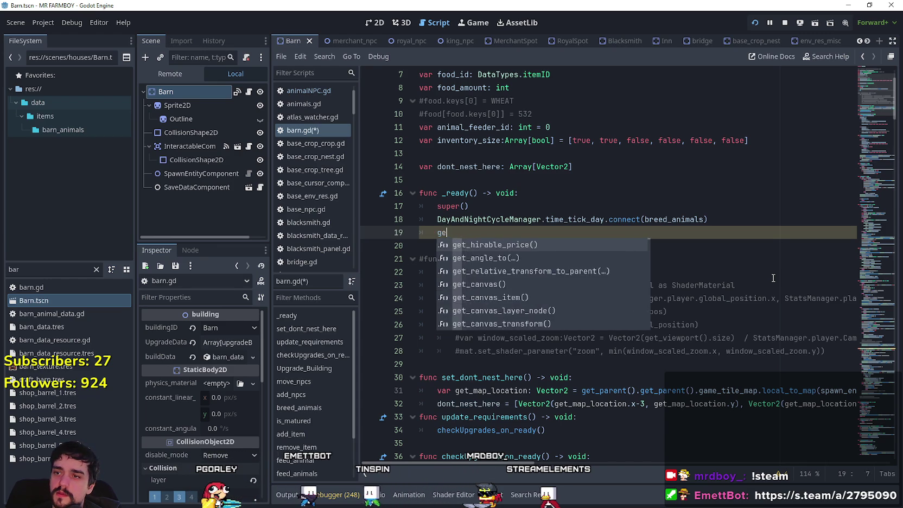
{"action": "type", "text": "await get_"}
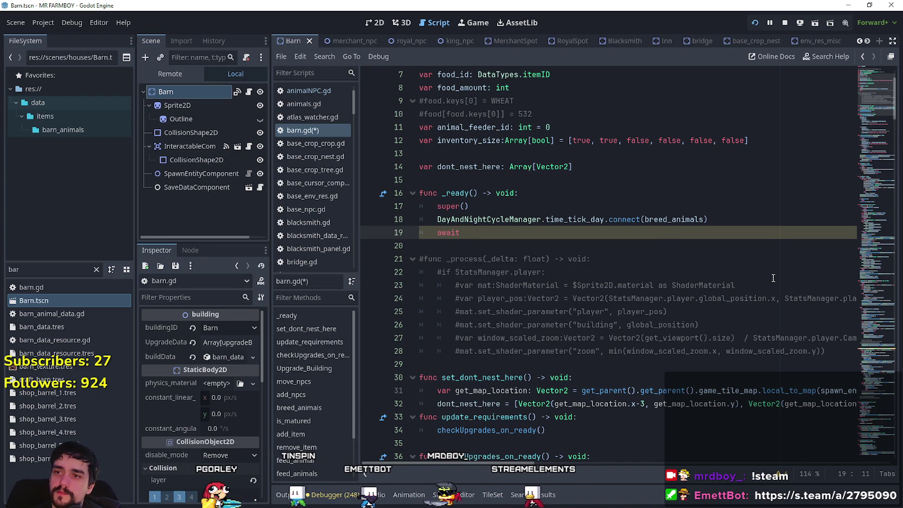
{"action": "type", "text": "tree"}
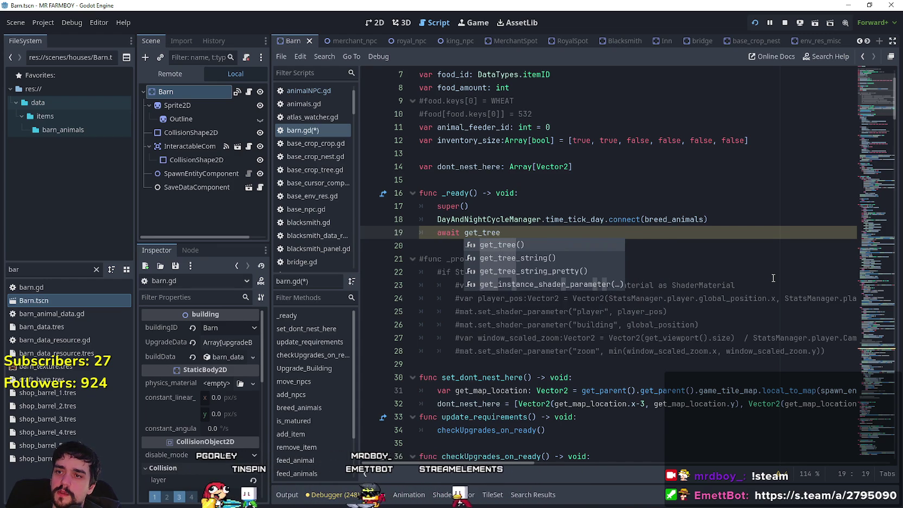
{"action": "key", "text": "Return"}
{"action": "type", "text": "y"}
{"action": "key", "text": "Return"}
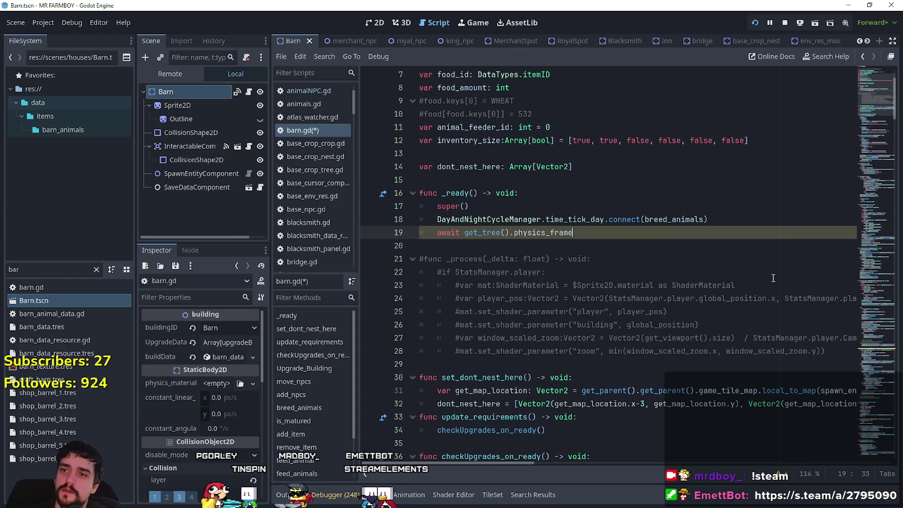
Step: Add an indented set_dont_nest_here() call on line 20 of _ready and save barn.gd
{"action": "double_click", "coordinate": [513, 380]}
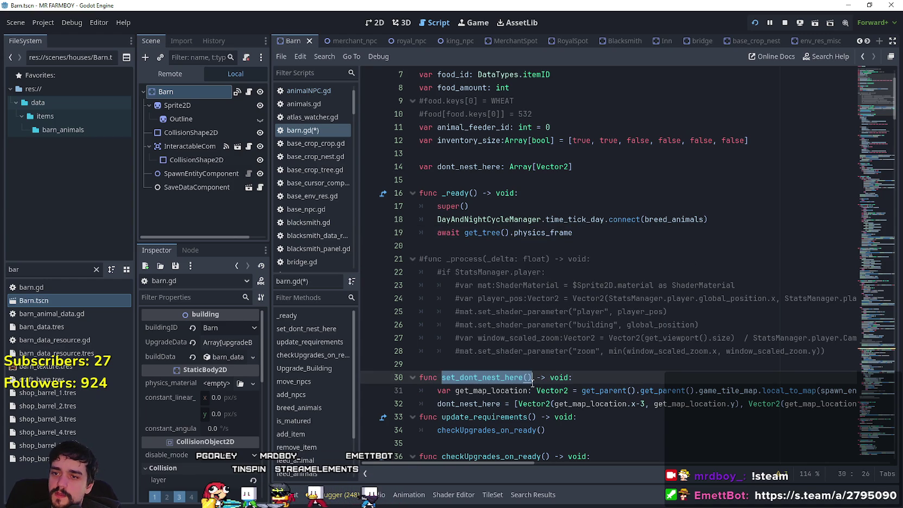
{"action": "key", "text": "ctrl+c"}
{"action": "left_click", "coordinate": [414, 245]}
{"action": "key", "text": "ctrl+v"}
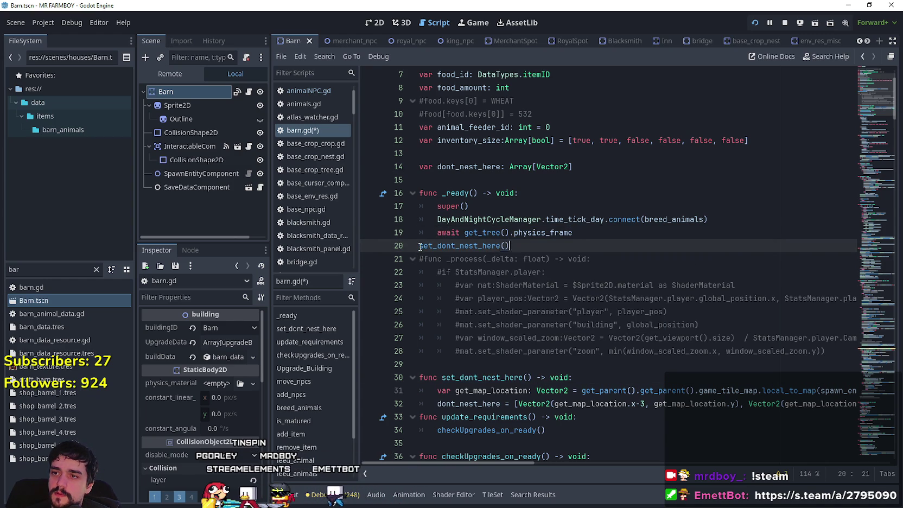
{"action": "key", "text": "Tab"}
{"action": "key", "text": "Tab"}
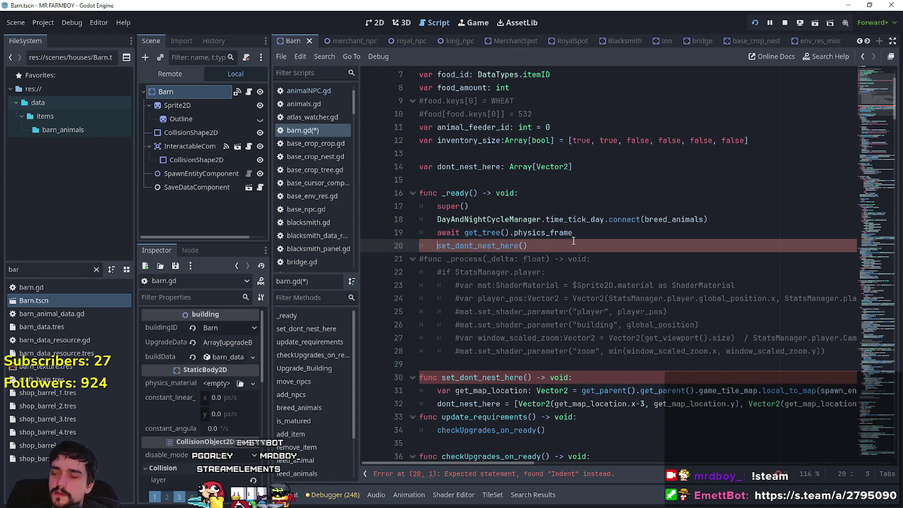
{"action": "left_click", "coordinate": [554, 249]}
{"action": "key", "text": "ctrl+s"}
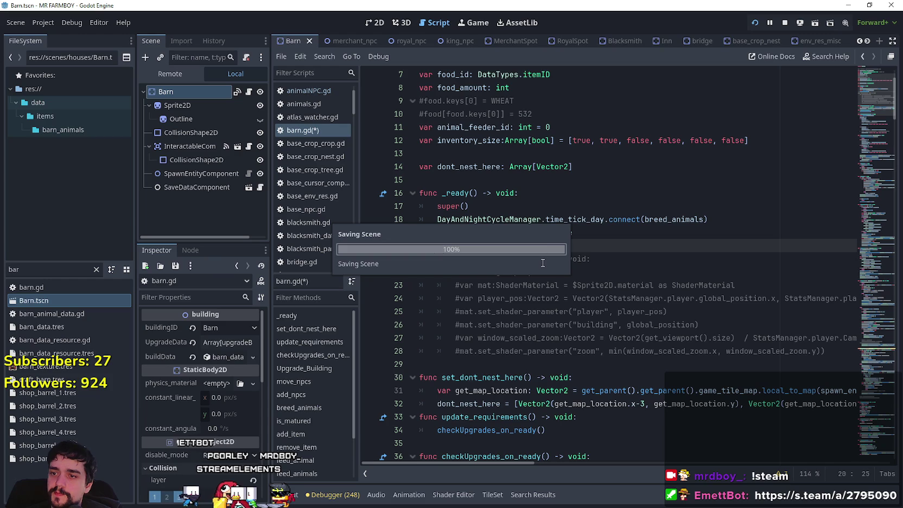
{"action": "double_click", "coordinate": [472, 406]}
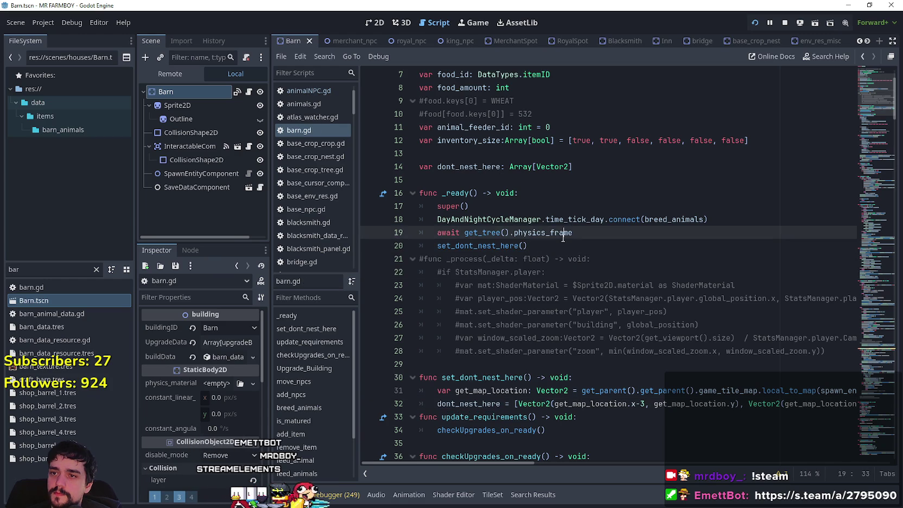
{"action": "left_click_drag", "start_coordinate": [527, 246], "coordinate": [423, 238]}
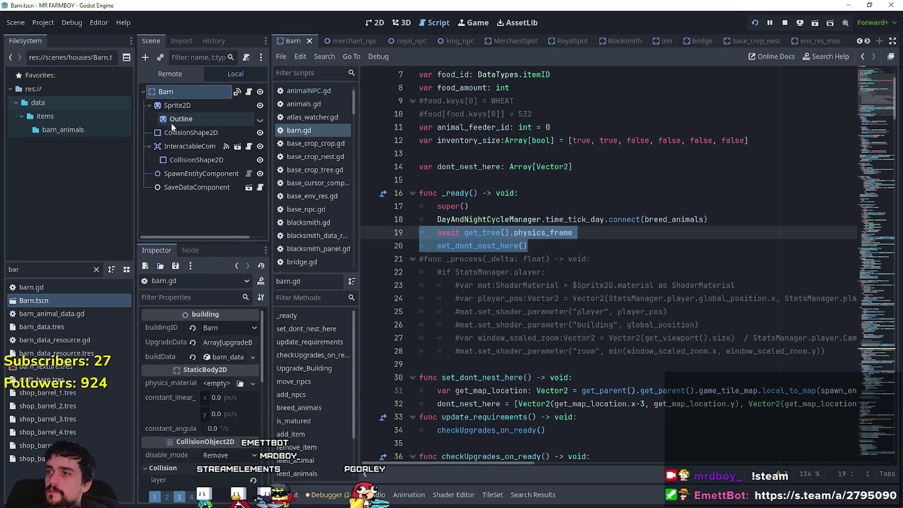
{"action": "left_click", "coordinate": [860, 42]}
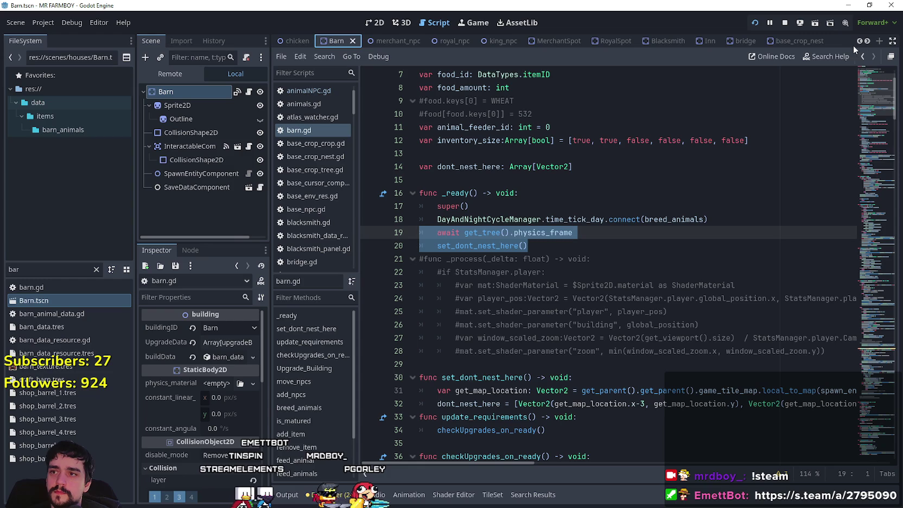
Step: Inspect the chicken script's _ready around line 24, then switch to the chickenCoop scene
{"action": "left_click", "coordinate": [296, 42]}
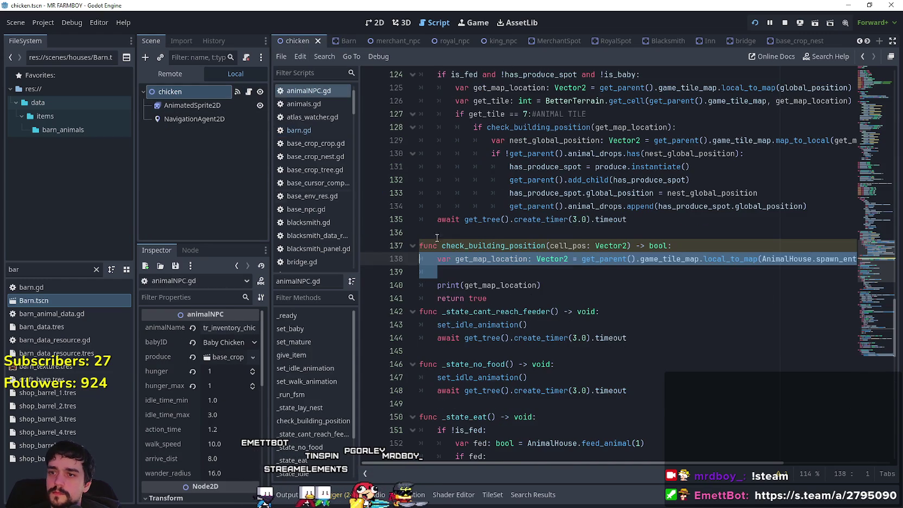
{"action": "left_click", "coordinate": [461, 284]}
{"action": "scroll", "coordinate": [796, 137], "scroll_direction": "up", "scroll_amount": 10}
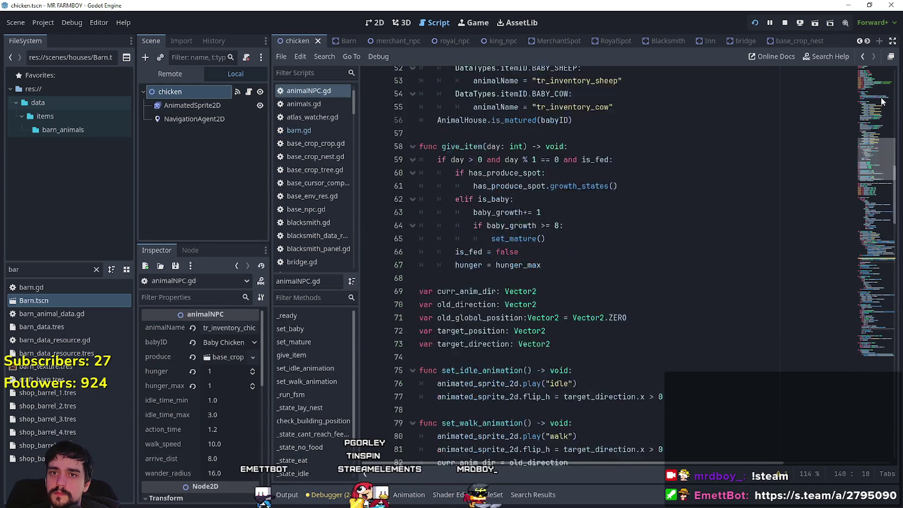
{"action": "left_click", "coordinate": [874, 109]}
{"action": "left_click", "coordinate": [496, 300]}
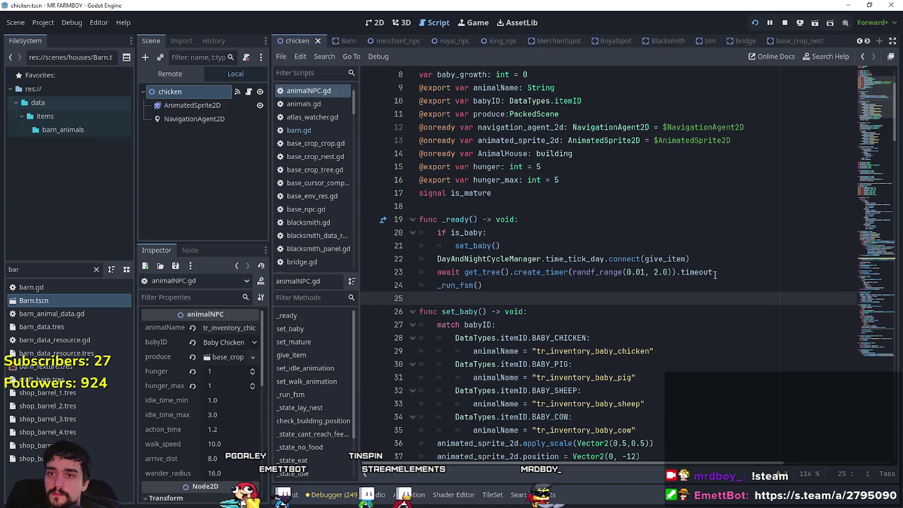
{"action": "left_click", "coordinate": [714, 277]}
{"action": "key", "text": "Up"}
{"action": "key", "text": "Up"}
{"action": "key", "text": "Down"}
{"action": "key", "text": "Down"}
{"action": "key", "text": "Down"}
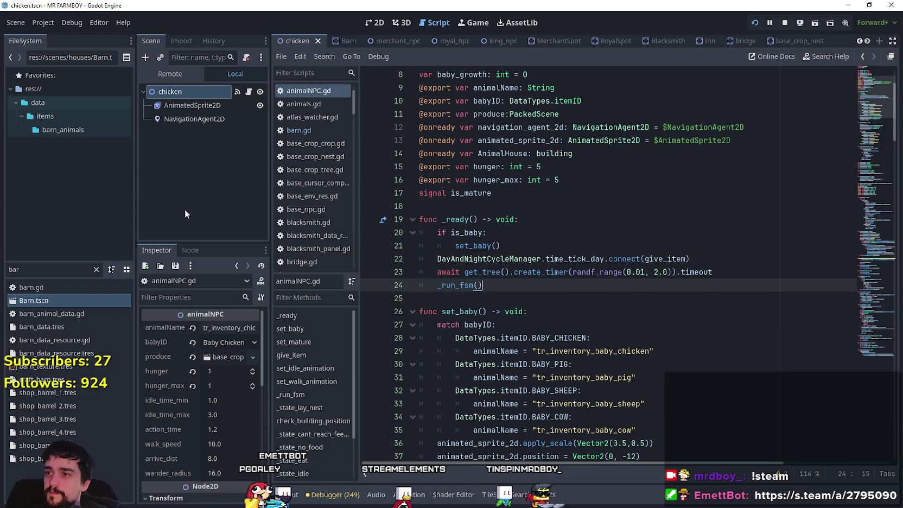
{"action": "left_click", "coordinate": [859, 40]}
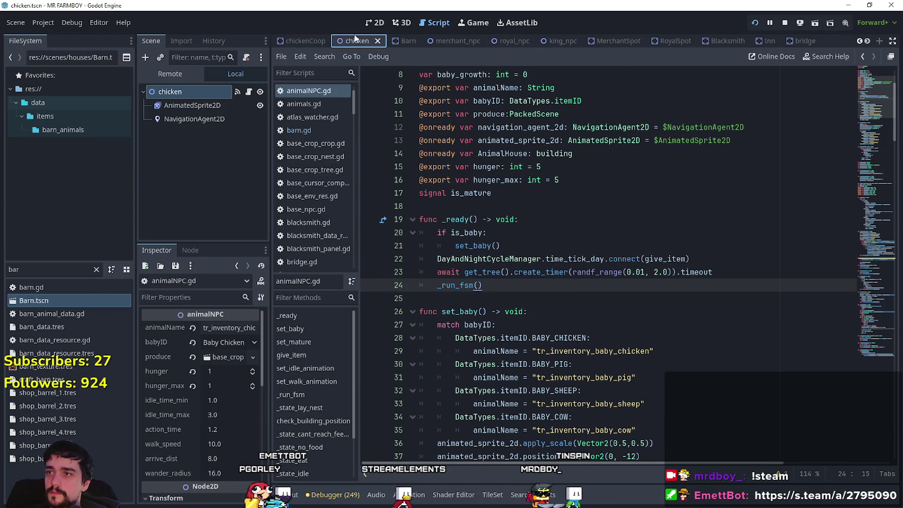
{"action": "left_click", "coordinate": [291, 40]}
Step: Paste the await and set_dont_nest_here() lines into chicken_coop.gd's _ready after the breed_animals connect
{"action": "scroll", "coordinate": [486, 217], "scroll_direction": "up", "scroll_amount": 20}
{"action": "scroll", "coordinate": [530, 243], "scroll_direction": "up", "scroll_amount": 4}
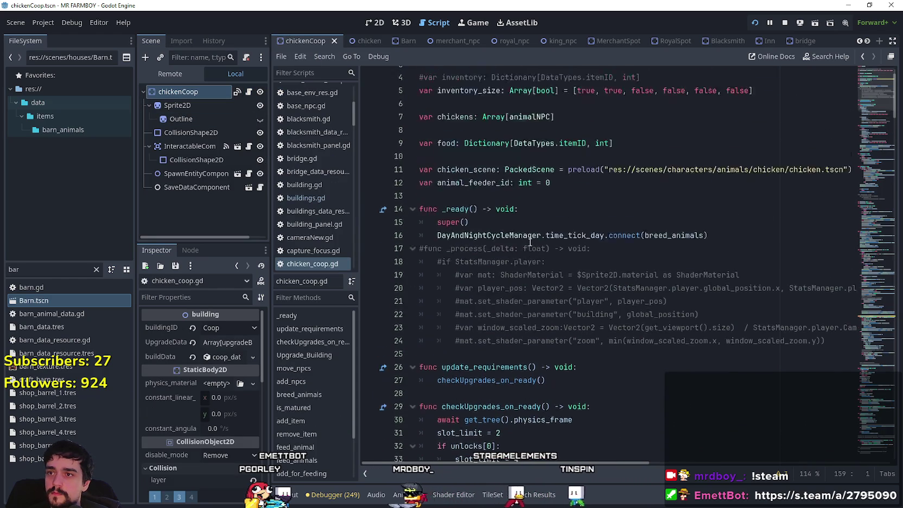
{"action": "scroll", "coordinate": [530, 242], "scroll_direction": "up", "scroll_amount": 2}
{"action": "left_click", "coordinate": [727, 272]}
{"action": "key", "text": "Return"}
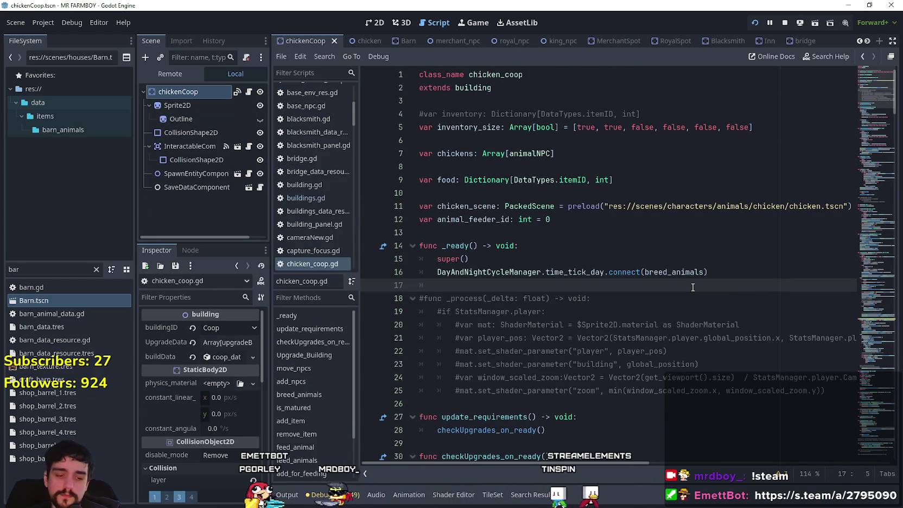
{"action": "key", "text": "ctrl+v"}
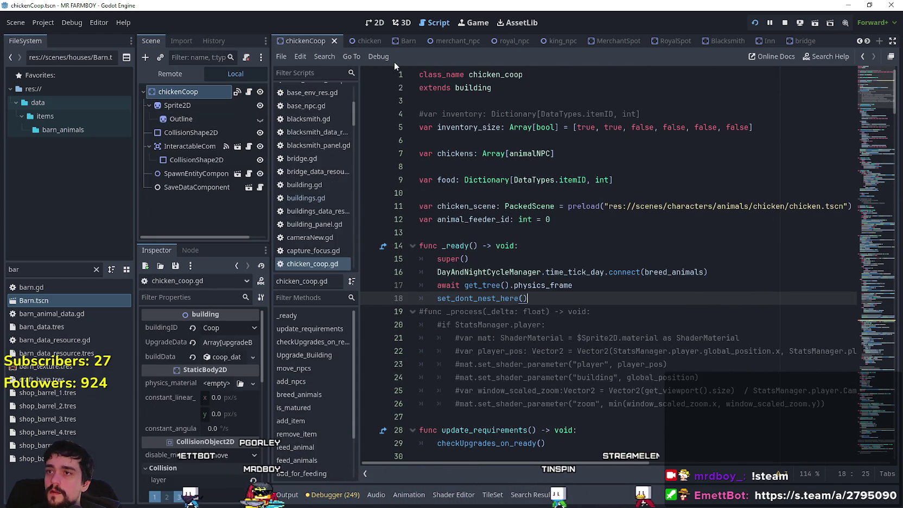
Step: Select the whole set_dont_nest_here function in the Barn's barn.gd script
{"action": "left_click", "coordinate": [404, 41]}
{"action": "left_click", "coordinate": [249, 92]}
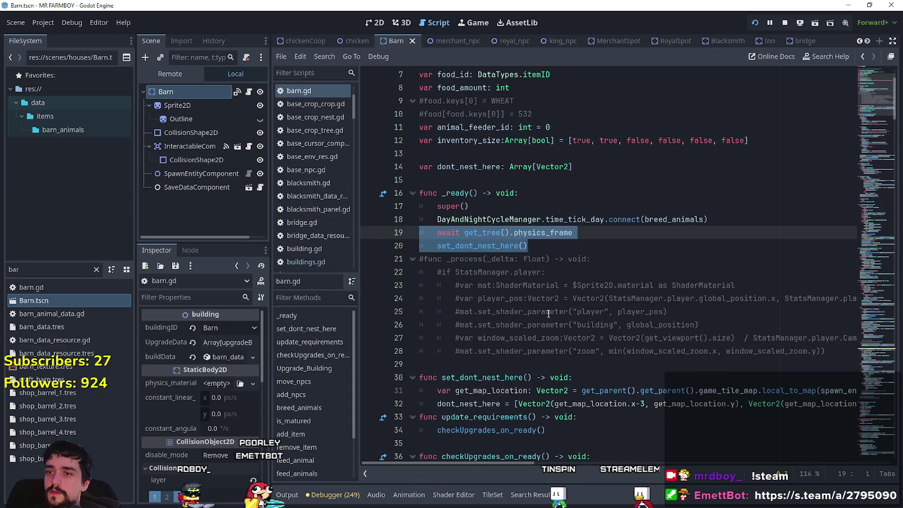
{"action": "scroll", "coordinate": [557, 376], "scroll_direction": "down", "scroll_amount": 3}
{"action": "left_click_drag", "start_coordinate": [731, 285], "coordinate": [890, 281]}
{"action": "left_click", "coordinate": [854, 285]}
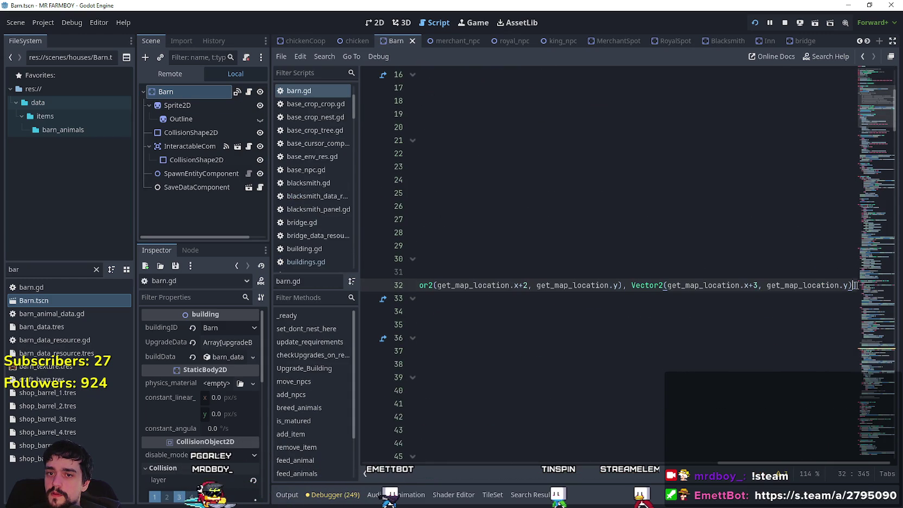
{"action": "left_click_drag", "start_coordinate": [665, 278], "coordinate": [247, 263]}
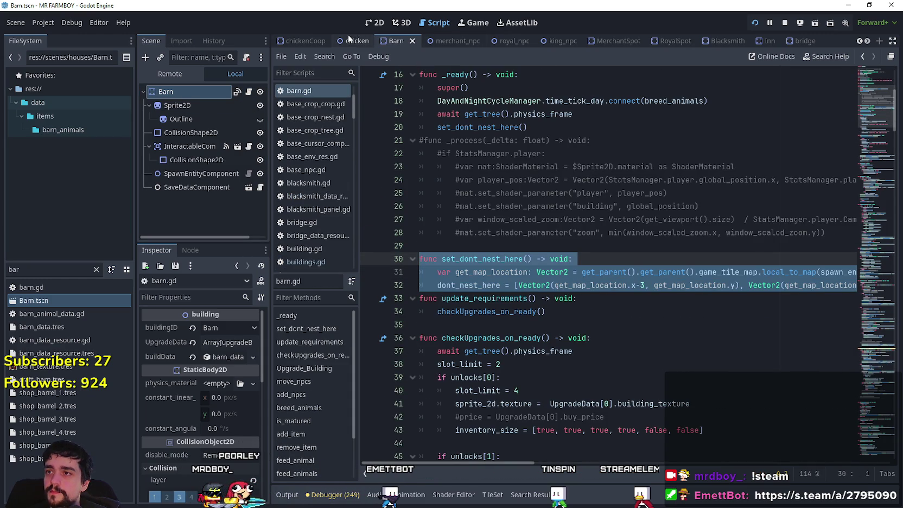
Step: Paste the set_dont_nest_here function into chicken_coop.gd, then return to the Barn script
{"action": "left_click", "coordinate": [312, 43]}
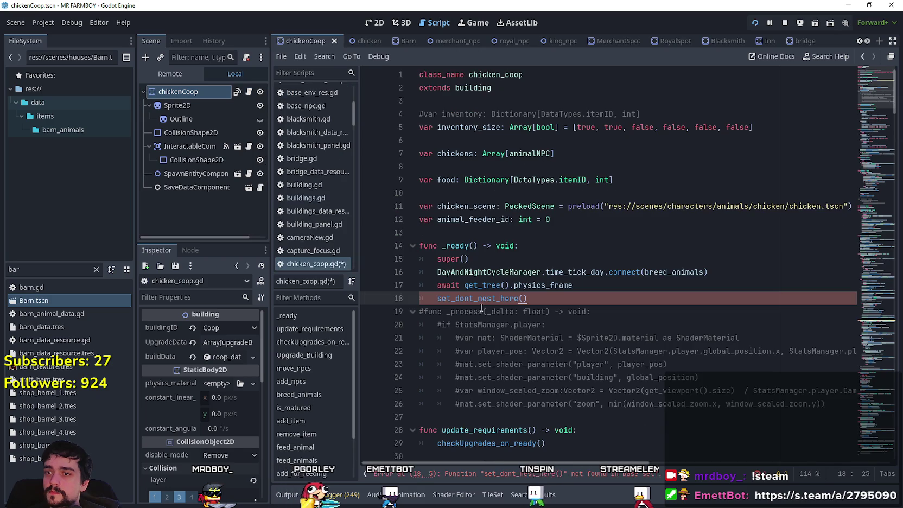
{"action": "left_click", "coordinate": [488, 416]}
{"action": "key", "text": "ctrl+v"}
{"action": "scroll", "coordinate": [474, 406], "scroll_direction": "down", "scroll_amount": 2}
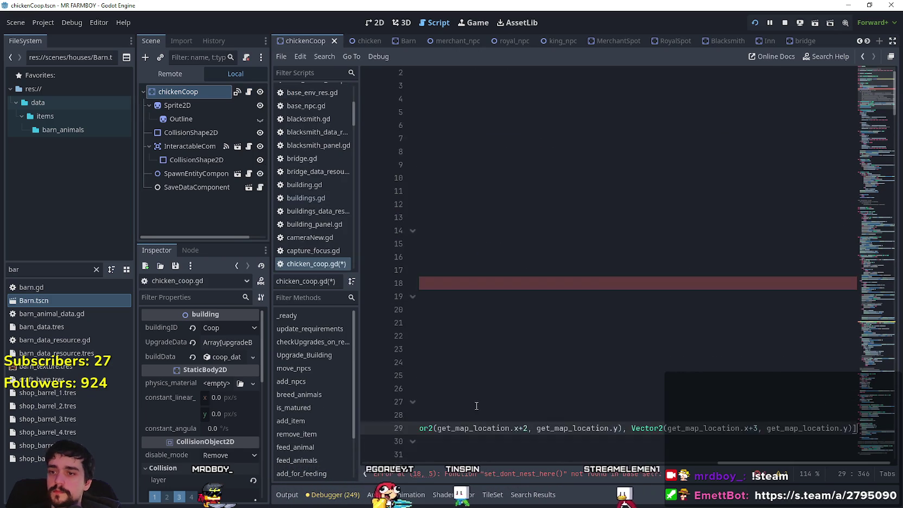
{"action": "left_click_drag", "start_coordinate": [790, 462], "coordinate": [474, 463]}
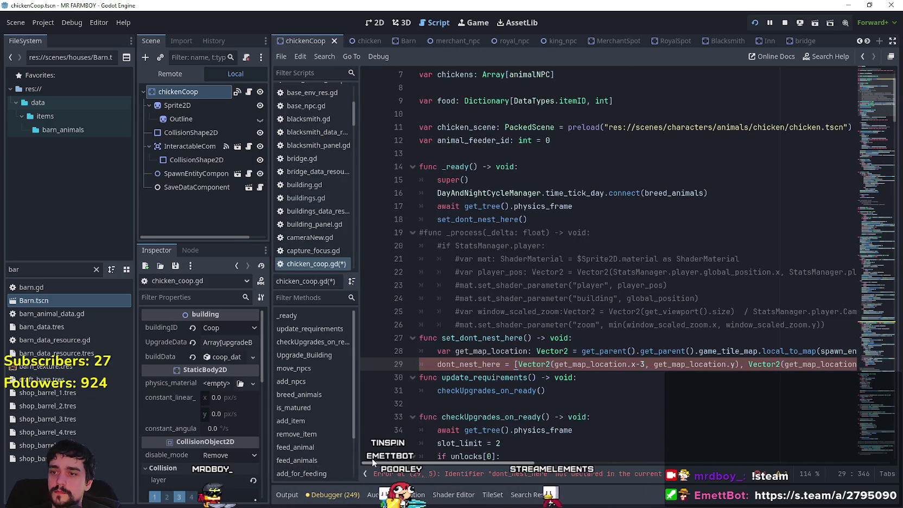
{"action": "key", "text": "Return"}
{"action": "key", "text": "BackSpace"}
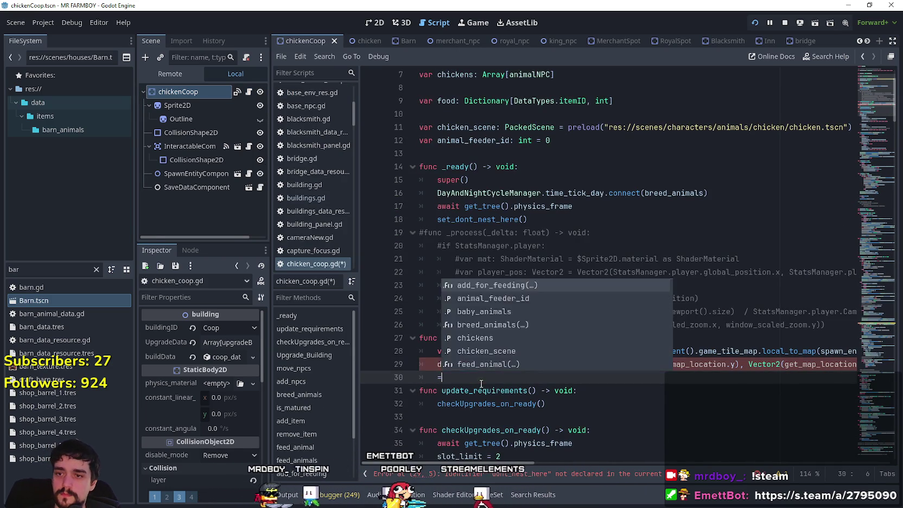
{"action": "left_click", "coordinate": [501, 341]}
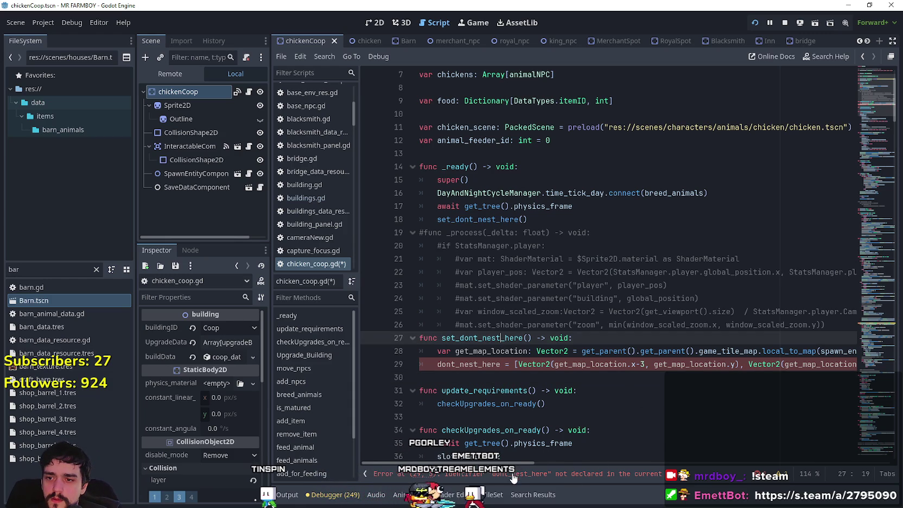
{"action": "scroll", "coordinate": [516, 156], "scroll_direction": "up", "scroll_amount": 2}
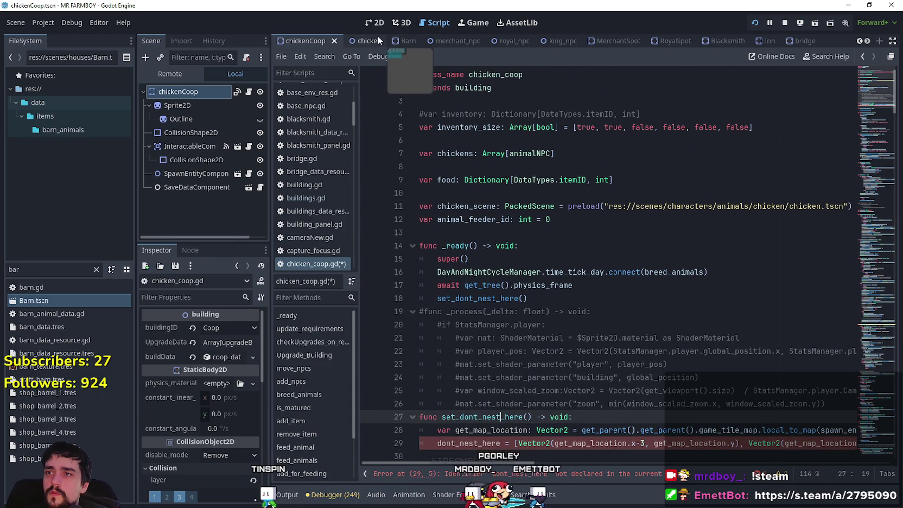
{"action": "left_click", "coordinate": [395, 43]}
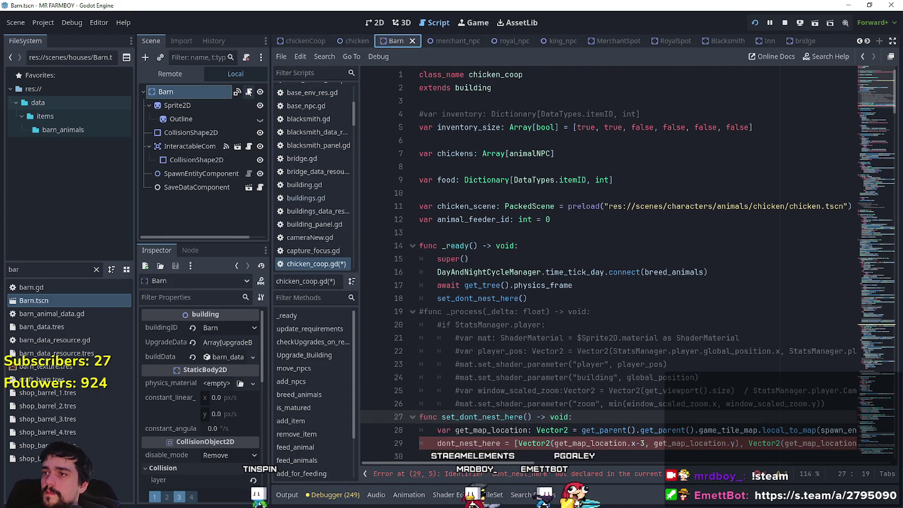
{"action": "scroll", "coordinate": [559, 187], "scroll_direction": "up", "scroll_amount": 5}
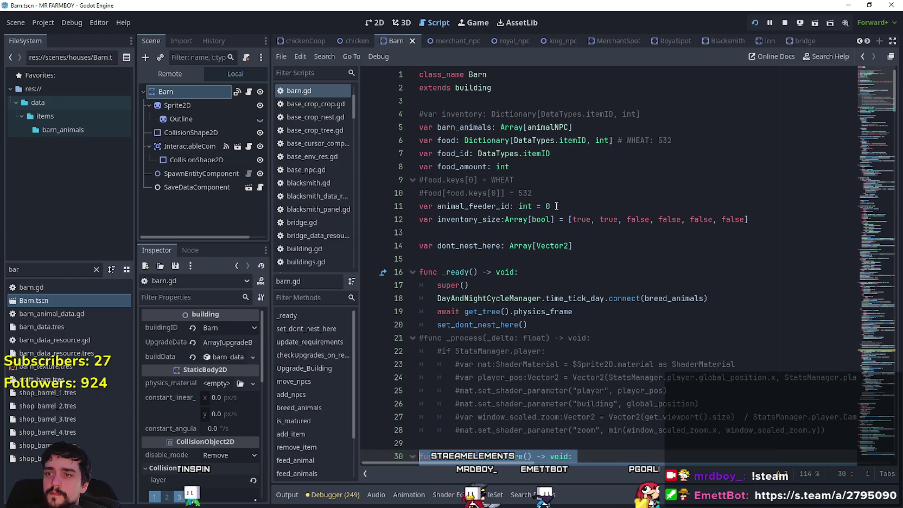
Step: Copy barn.gd's 'var dont_nest_here: Array[Vector2]' line to chicken_coop.gd line 13 and save
{"action": "left_click", "coordinate": [534, 170]}
{"action": "left_click", "coordinate": [564, 219]}
{"action": "left_click_drag", "start_coordinate": [579, 245], "coordinate": [413, 246]}
{"action": "key", "text": "ctrl+c"}
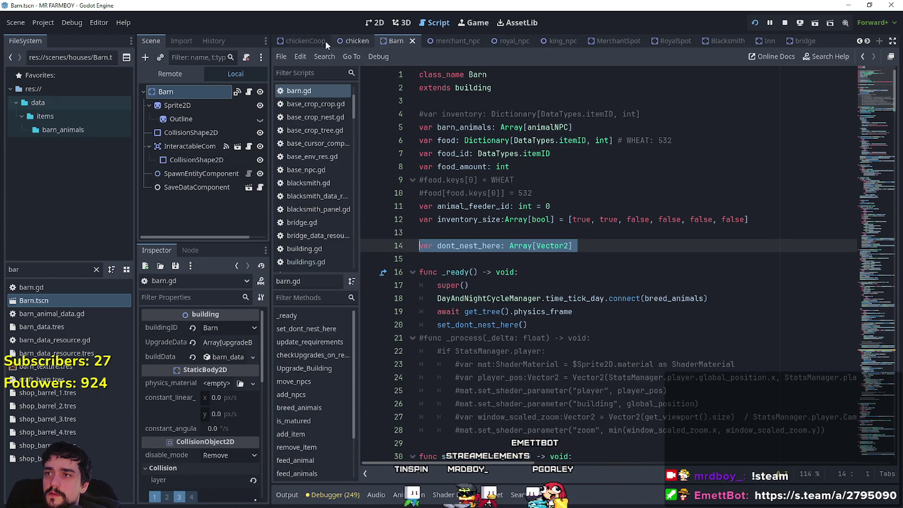
{"action": "left_click", "coordinate": [302, 44]}
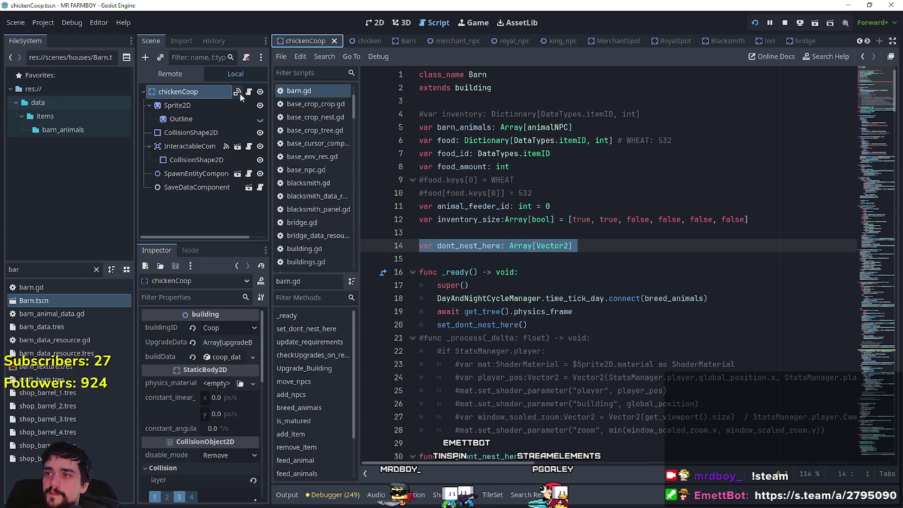
{"action": "left_click", "coordinate": [237, 93]}
{"action": "left_click", "coordinate": [452, 228]}
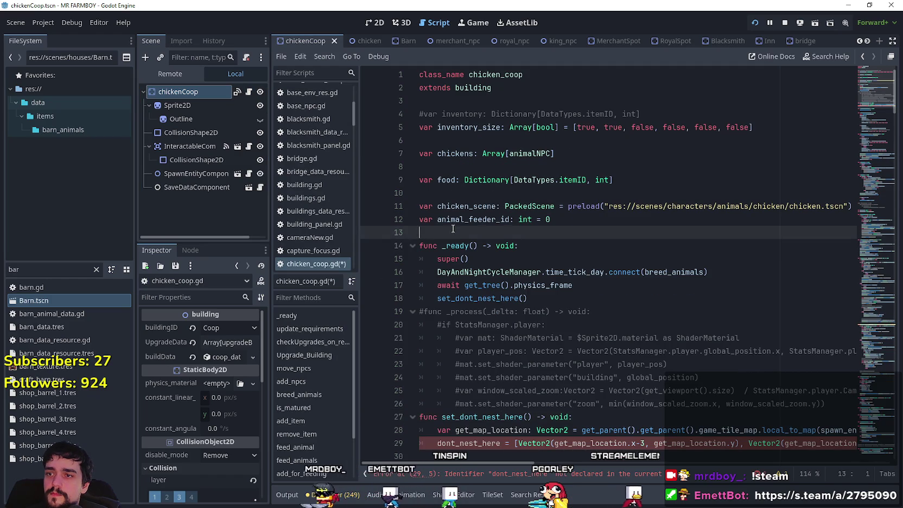
{"action": "key", "text": "ctrl+v"}
{"action": "key", "text": "ctrl+s"}
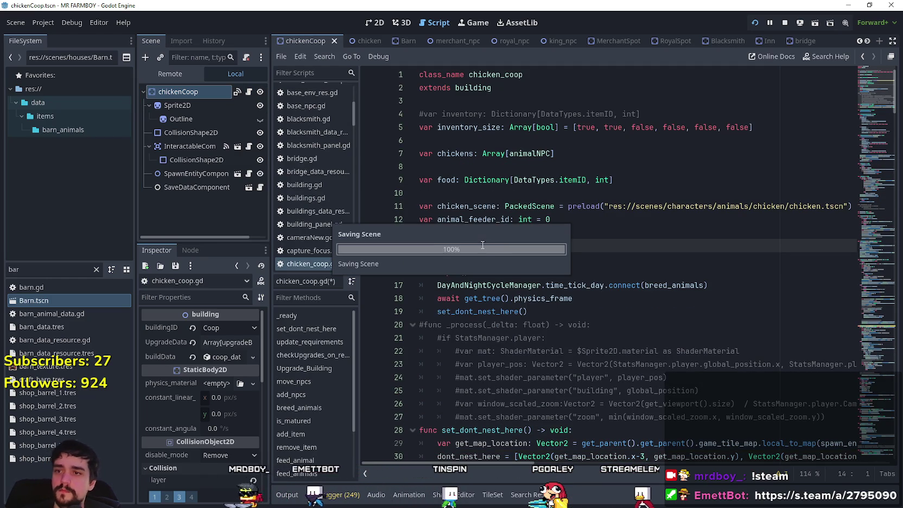
{"action": "scroll", "coordinate": [521, 255], "scroll_direction": "down", "scroll_amount": 4}
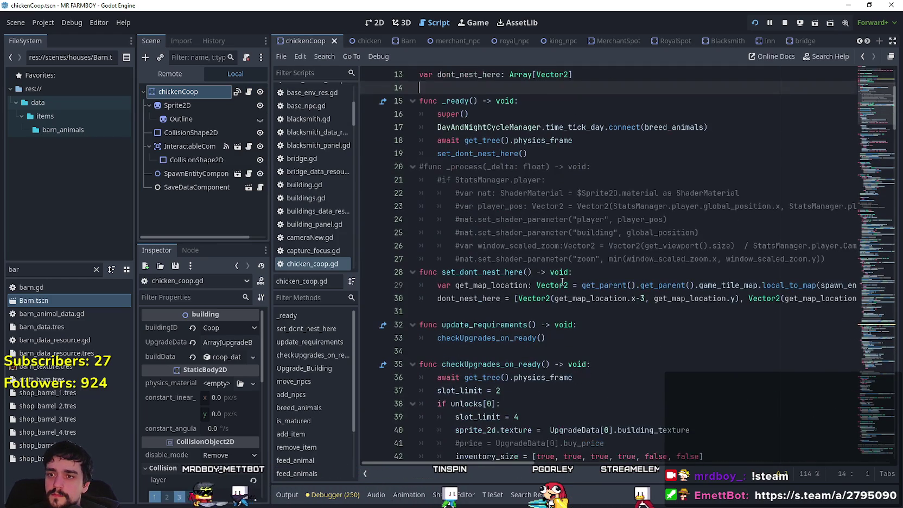
{"action": "left_click", "coordinate": [374, 23]}
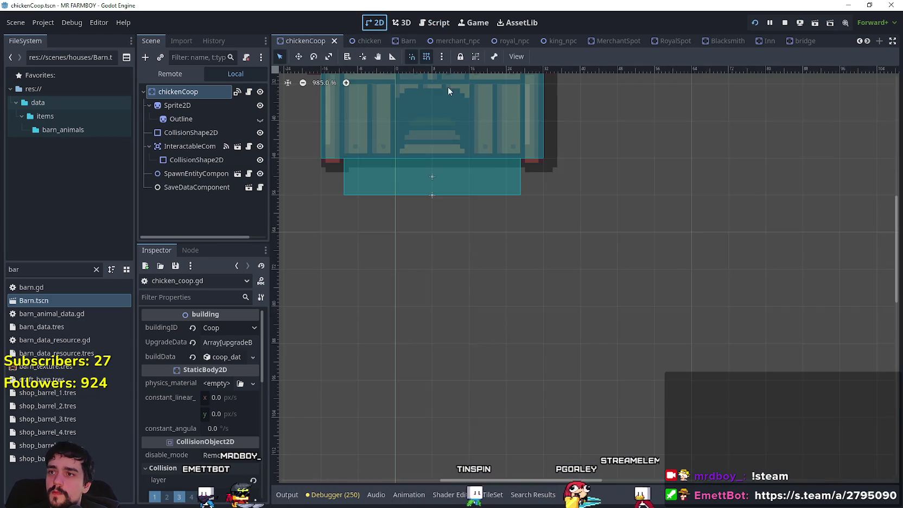
Step: Delete the surplus tile entries after x+1 on chicken_coop.gd line 30 and save
{"action": "scroll", "coordinate": [423, 196], "scroll_direction": "down", "scroll_amount": 3}
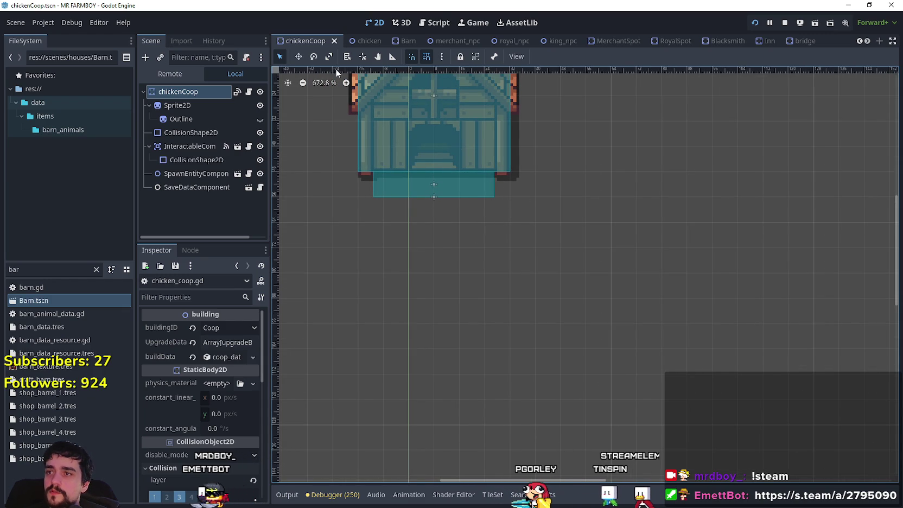
{"action": "left_click", "coordinate": [249, 92]}
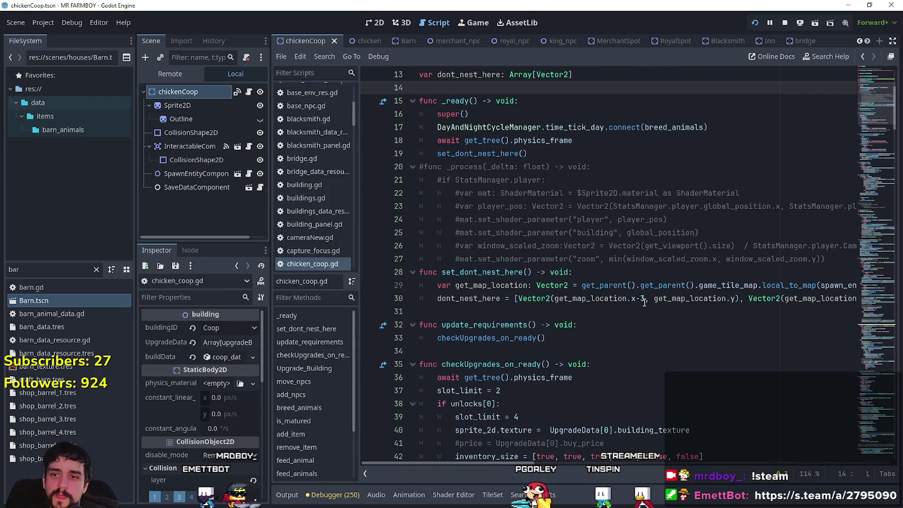
{"action": "left_click", "coordinate": [778, 303]}
{"action": "key", "text": "Right"}
{"action": "key", "text": "Right"}
{"action": "key", "text": "Right"}
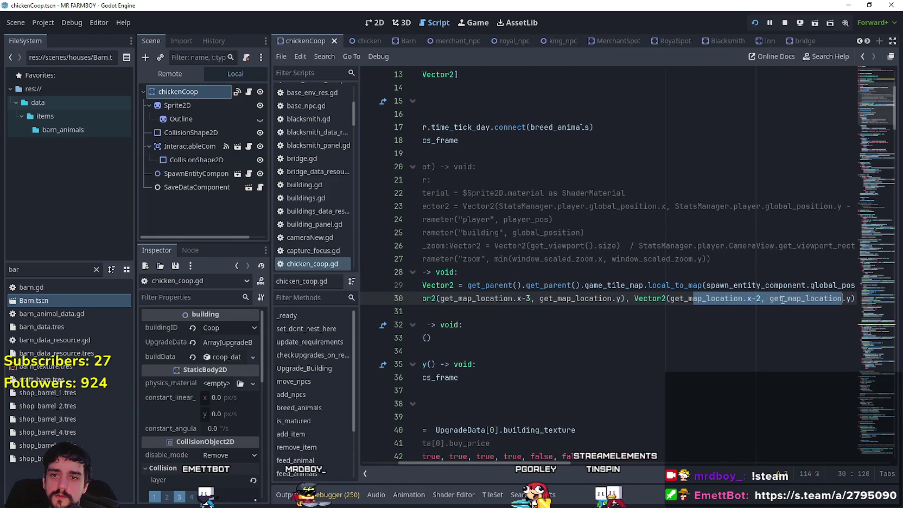
{"action": "key", "text": "shift+Right"}
{"action": "key", "text": "shift+Right"}
{"action": "key", "text": "shift+Right"}
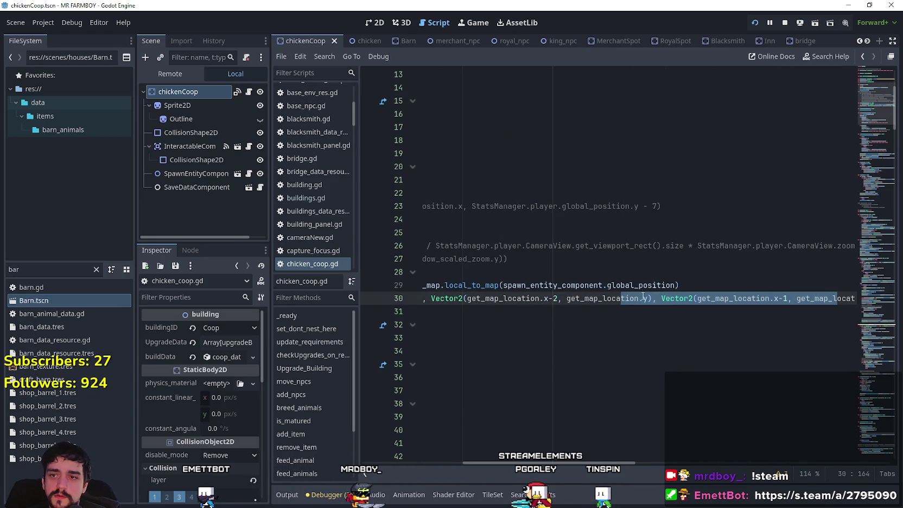
{"action": "left_click", "coordinate": [642, 299]}
{"action": "mouse_move", "coordinate": [590, 300]}
{"action": "left_mouse_down"}
{"action": "mouse_move", "coordinate": [443, 300]}
{"action": "mouse_move", "coordinate": [511, 298]}
{"action": "left_mouse_up"}
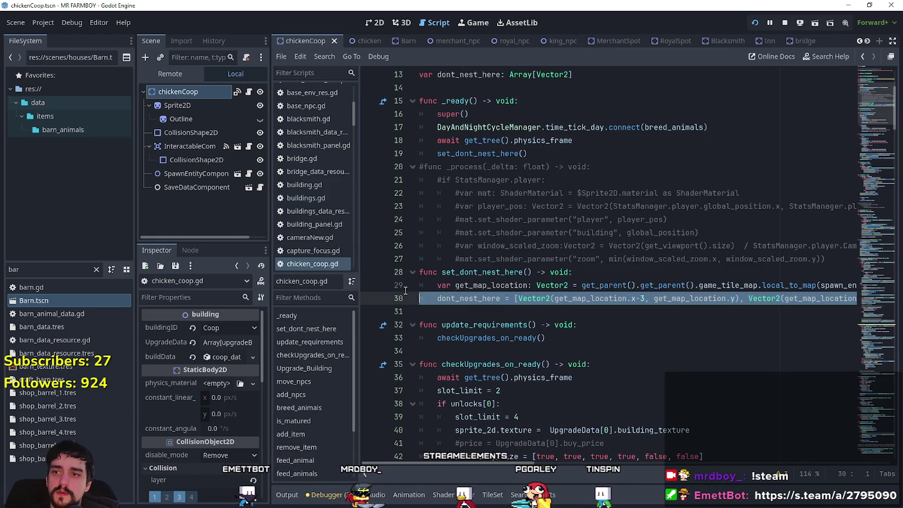
{"action": "left_click", "coordinate": [520, 298]}
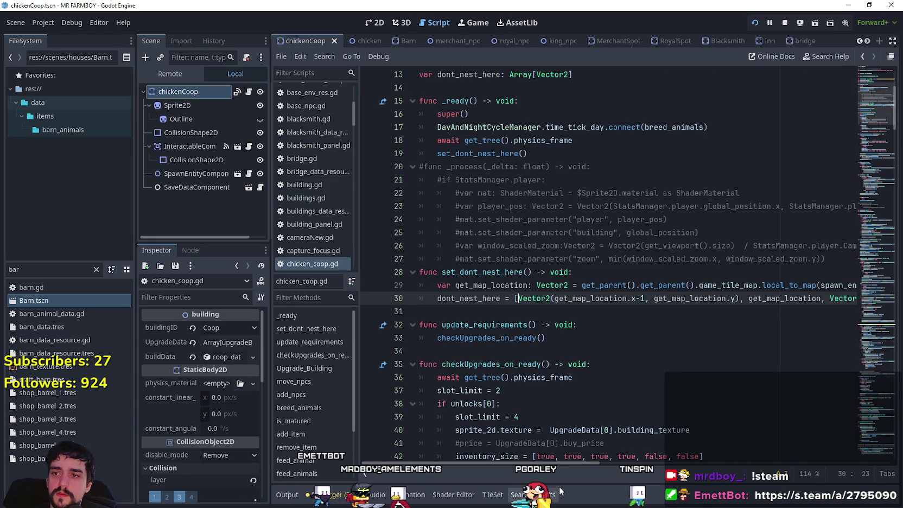
{"action": "mouse_move", "coordinate": [559, 462]}
{"action": "left_mouse_down"}
{"action": "mouse_move", "coordinate": [692, 462]}
{"action": "mouse_move", "coordinate": [722, 453]}
{"action": "mouse_move", "coordinate": [679, 450]}
{"action": "left_mouse_up"}
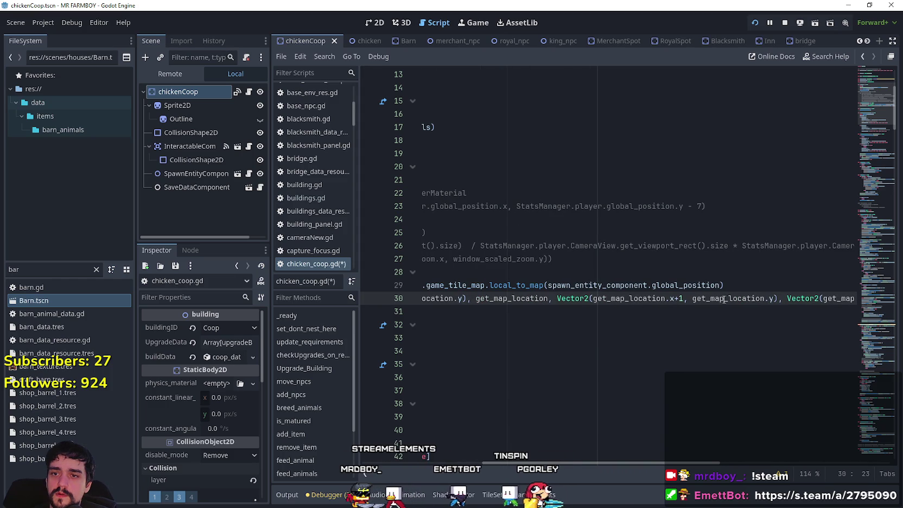
{"action": "mouse_move", "coordinate": [783, 299]}
{"action": "left_mouse_down"}
{"action": "mouse_move", "coordinate": [857, 298]}
{"action": "mouse_move", "coordinate": [629, 299]}
{"action": "mouse_move", "coordinate": [847, 298]}
{"action": "left_mouse_up"}
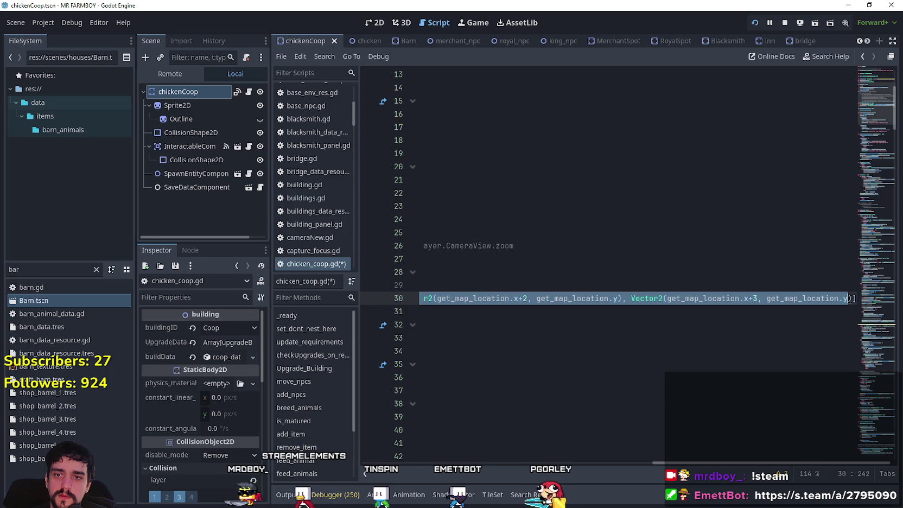
{"action": "key", "text": "BackSpace"}
{"action": "scroll", "coordinate": [413, 425], "scroll_direction": "left", "scroll_amount": 8}
{"action": "left_click", "coordinate": [463, 309]}
{"action": "key", "text": "ctrl+s"}
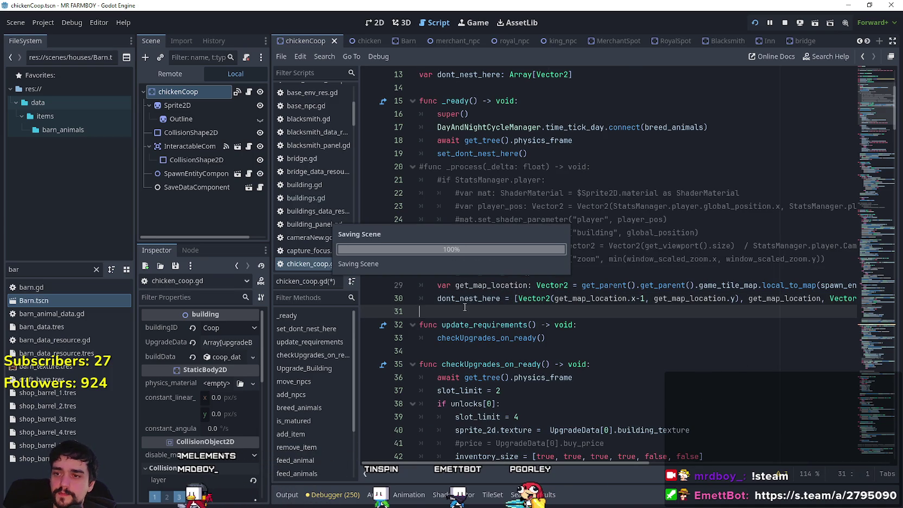
Step: Check the set_dont_nest_here and dont_nest_here names and save chicken_coop.gd again
{"action": "left_click", "coordinate": [480, 272]}
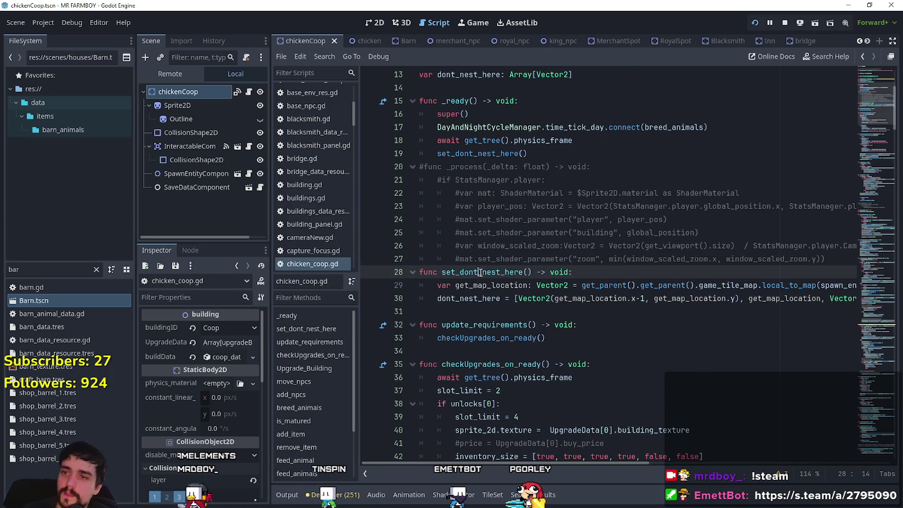
{"action": "double_click", "coordinate": [473, 297]}
{"action": "left_click", "coordinate": [480, 311]}
{"action": "key", "text": "ctrl+s"}
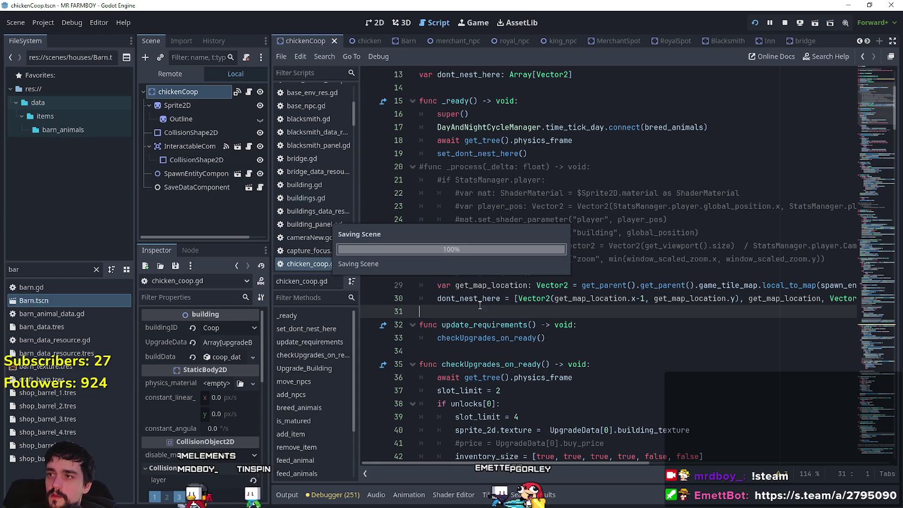
{"action": "left_click", "coordinate": [368, 41]}
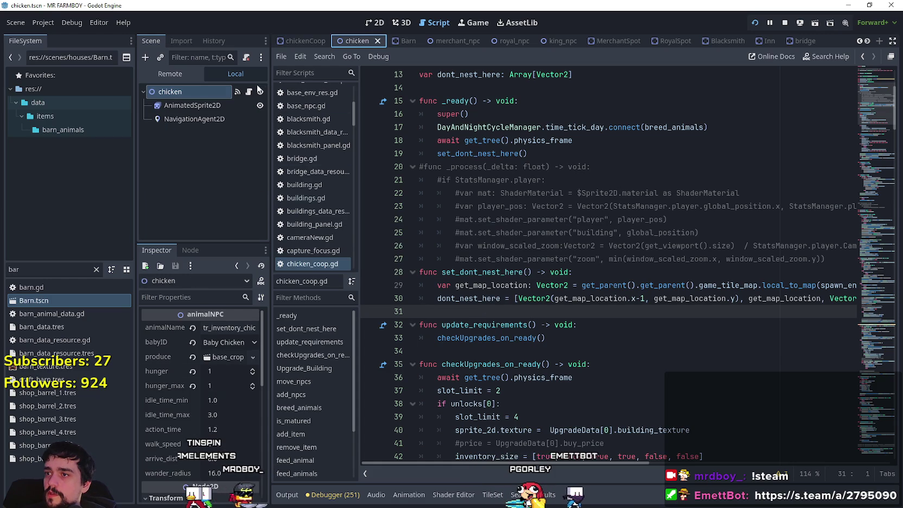
Step: Scroll to _state_lay_nest and delete the check_building_position function on lines 136–141
{"action": "scroll", "coordinate": [499, 286], "scroll_direction": "down", "scroll_amount": 6}
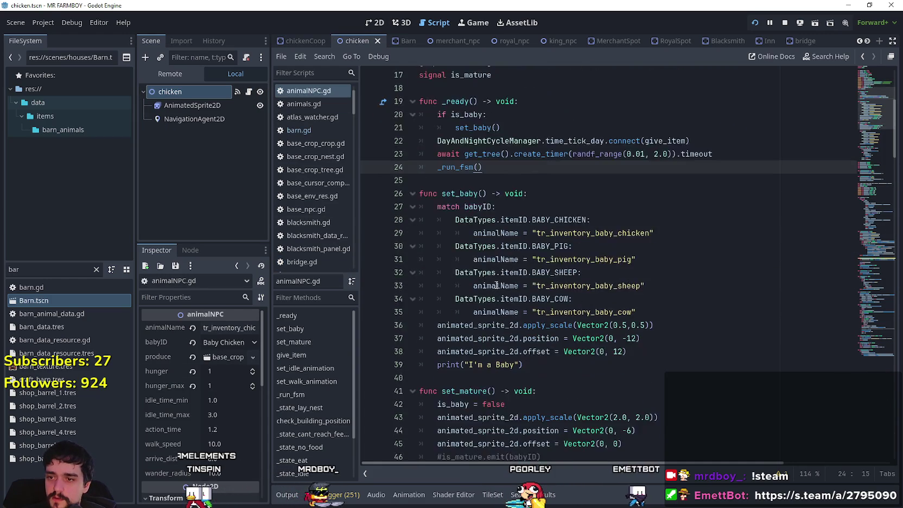
{"action": "mouse_move", "coordinate": [873, 122]}
{"action": "left_mouse_down"}
{"action": "mouse_move", "coordinate": [857, 261]}
{"action": "mouse_move", "coordinate": [859, 249]}
{"action": "left_mouse_up"}
{"action": "mouse_move", "coordinate": [488, 375]}
{"action": "left_mouse_down"}
{"action": "mouse_move", "coordinate": [461, 363]}
{"action": "mouse_move", "coordinate": [459, 311]}
{"action": "left_mouse_up"}
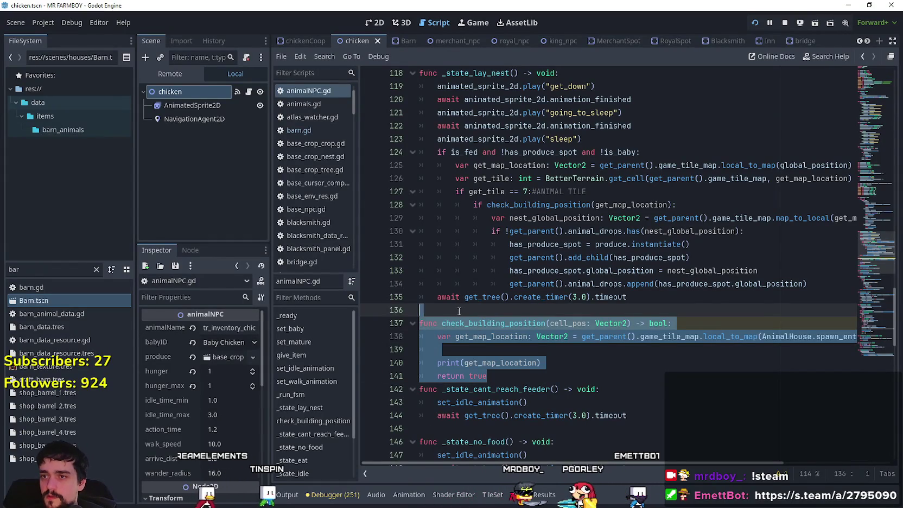
{"action": "key", "text": "Delete"}
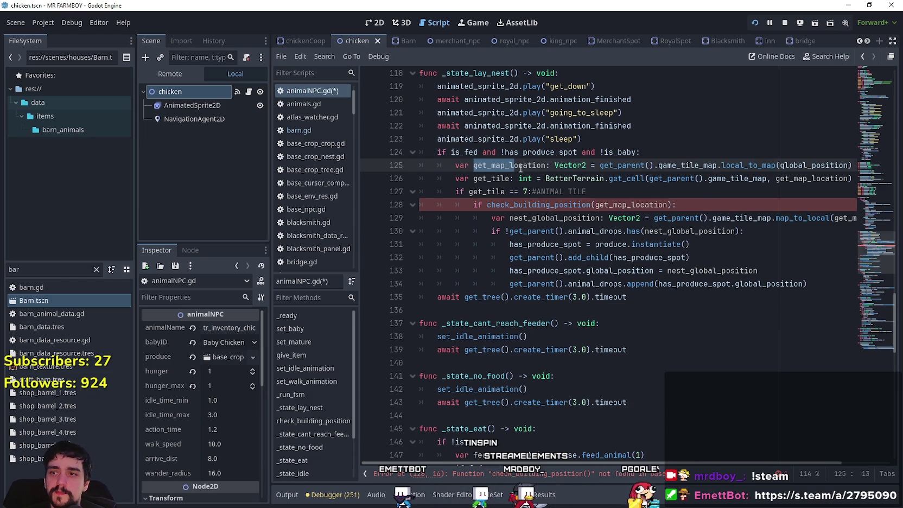
Step: Inspect get_map_location on line 125 and place the caret after the == 7 check on line 127
{"action": "left_click_drag", "start_coordinate": [521, 168], "coordinate": [545, 168]}
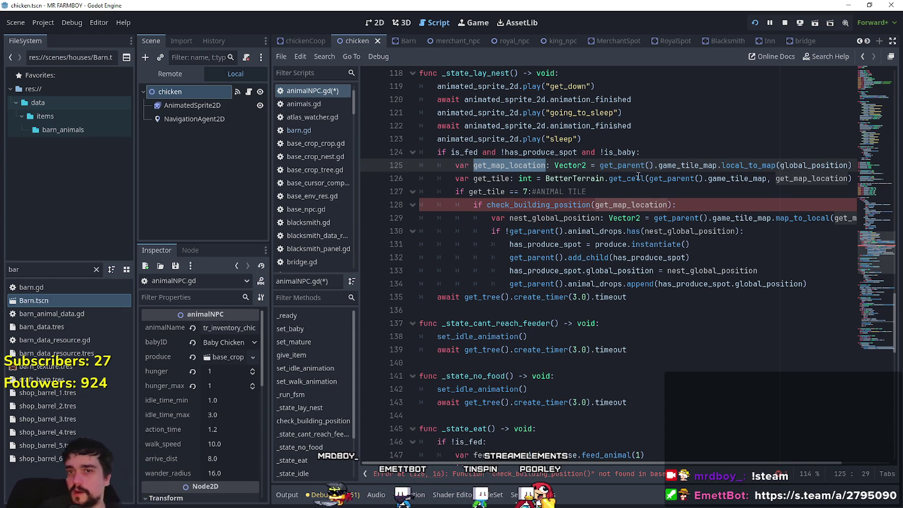
{"action": "key", "text": "shift+End"}
{"action": "key", "text": "End"}
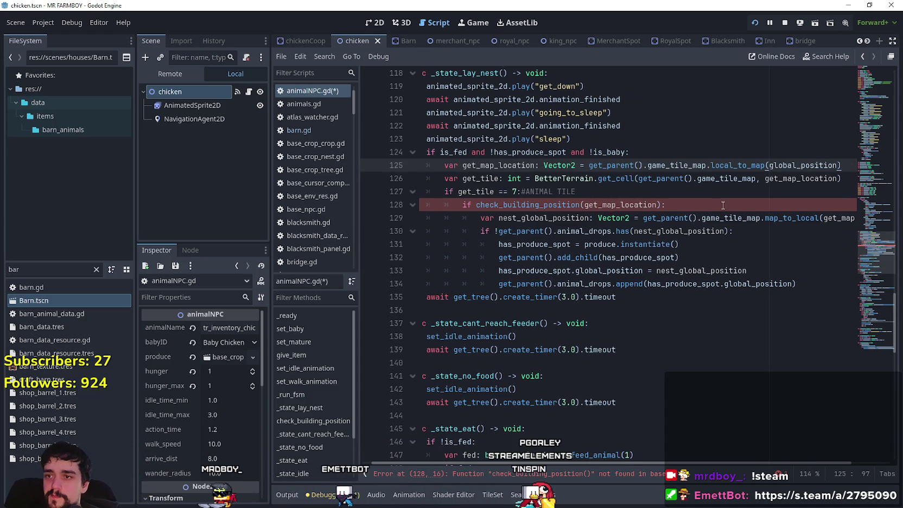
{"action": "left_click", "coordinate": [618, 308]}
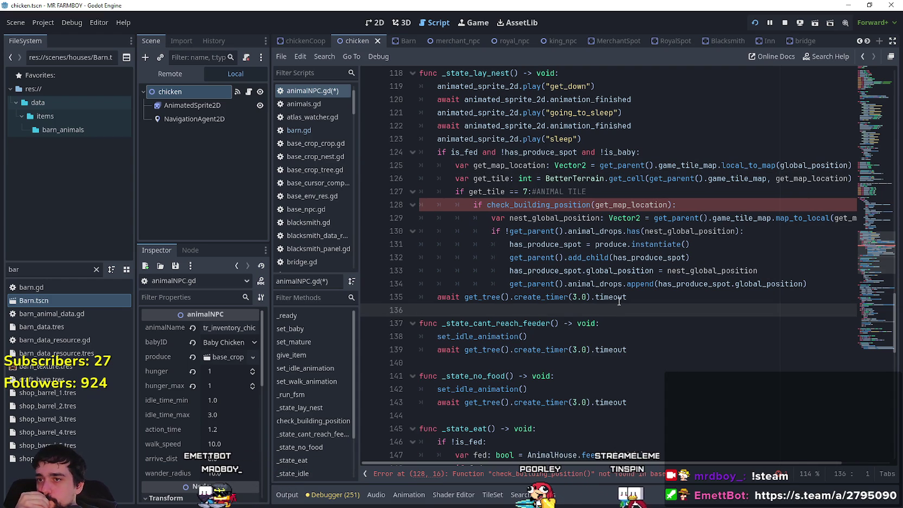
{"action": "mouse_move", "coordinate": [631, 289]}
{"action": "left_mouse_down"}
{"action": "mouse_move", "coordinate": [488, 157]}
{"action": "mouse_move", "coordinate": [521, 243]}
{"action": "left_mouse_up"}
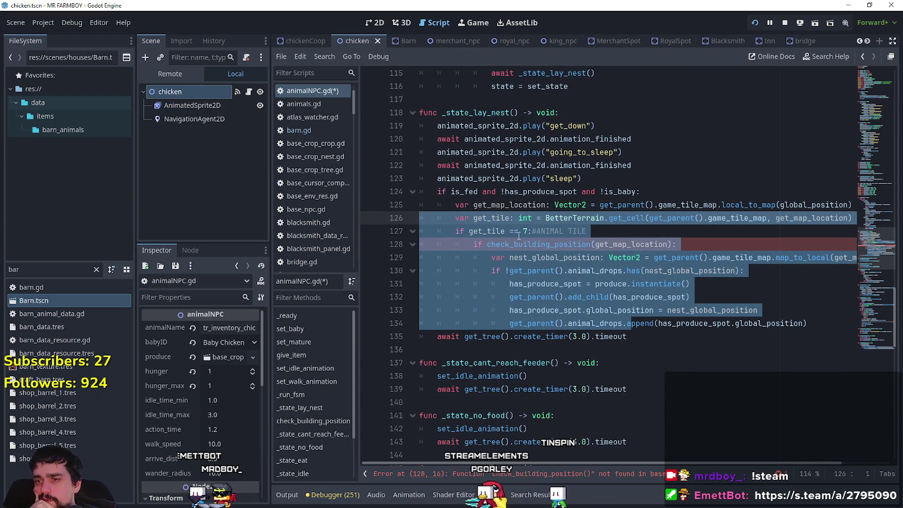
{"action": "left_click_drag", "start_coordinate": [627, 336], "coordinate": [415, 341]}
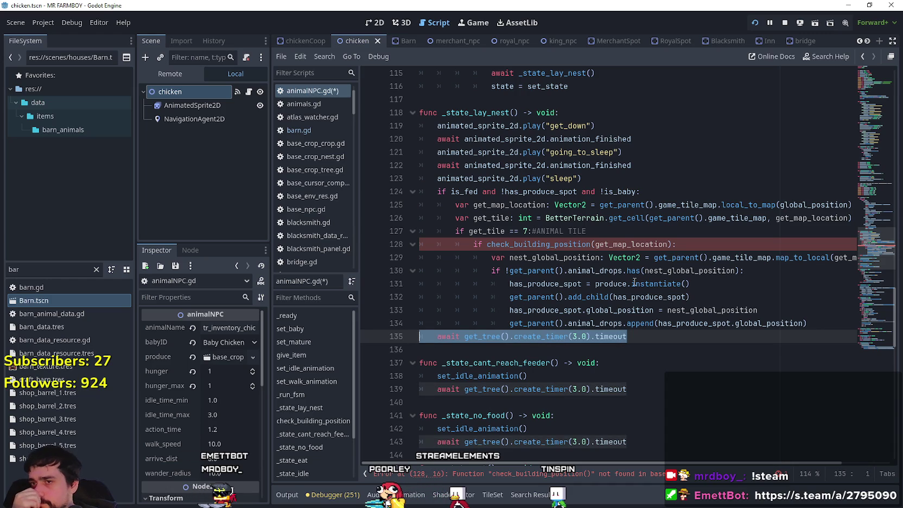
{"action": "left_click", "coordinate": [522, 233]}
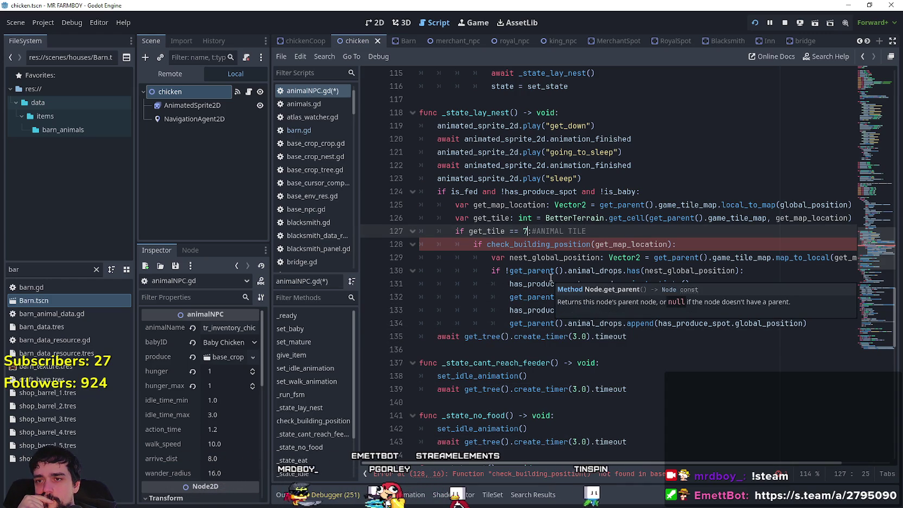
{"action": "double_click", "coordinate": [503, 205]}
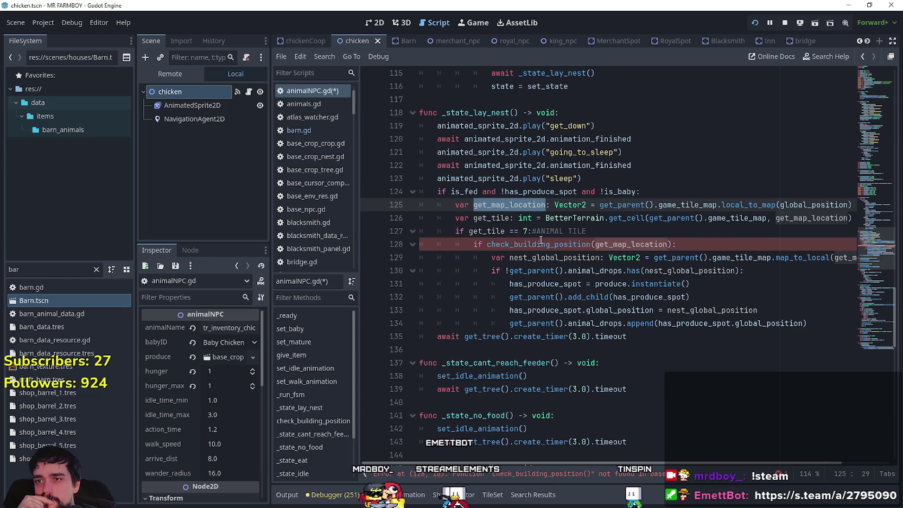
{"action": "left_click", "coordinate": [525, 231]}
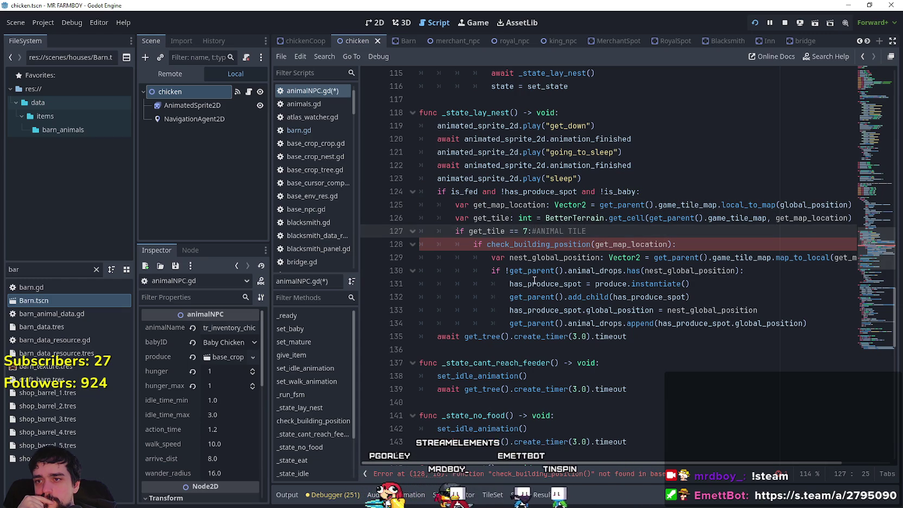
Step: Extend line 127's condition with 'and !AnimalHouse.dont_nest_here.has(get_map_location)'
{"action": "type", "text": "and dont_nest_here"}
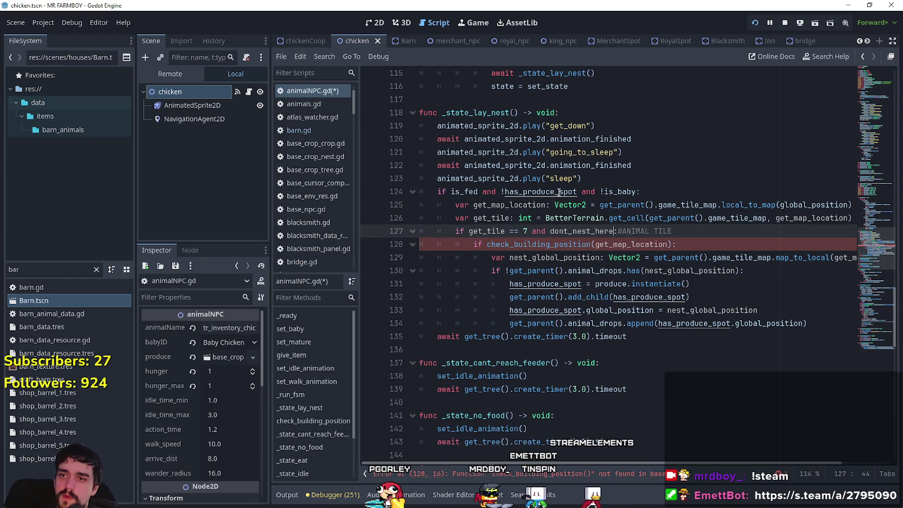
{"action": "key", "text": "ctrl+BackSpace"}
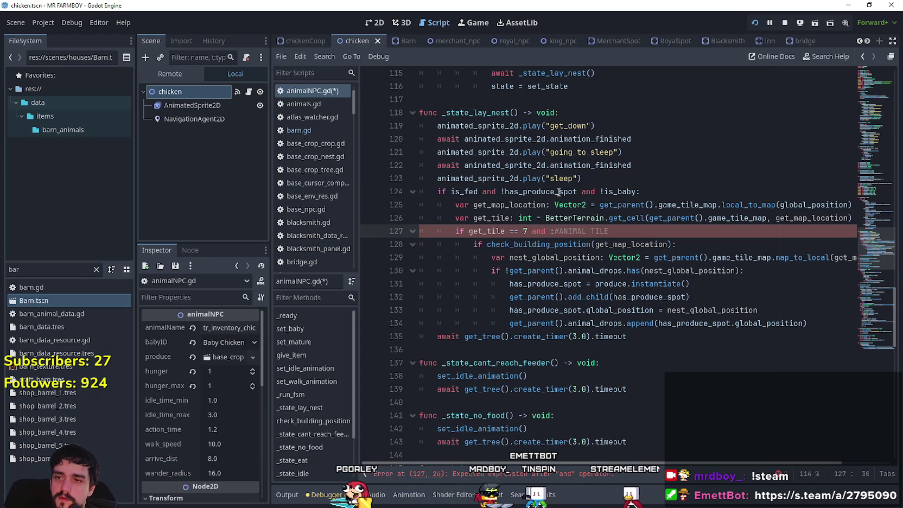
{"action": "type", "text": "Animal"}
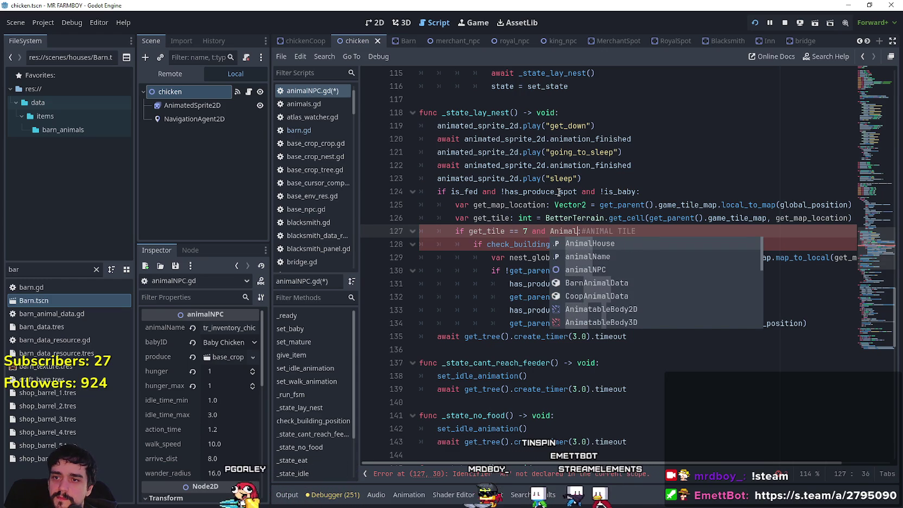
{"action": "key", "text": "Return"}
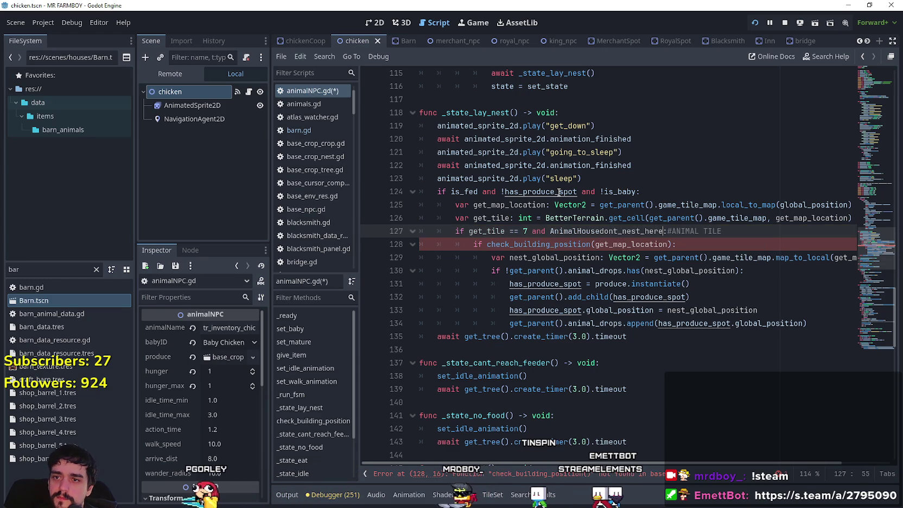
{"action": "type", "text": ".dont_nest_here."}
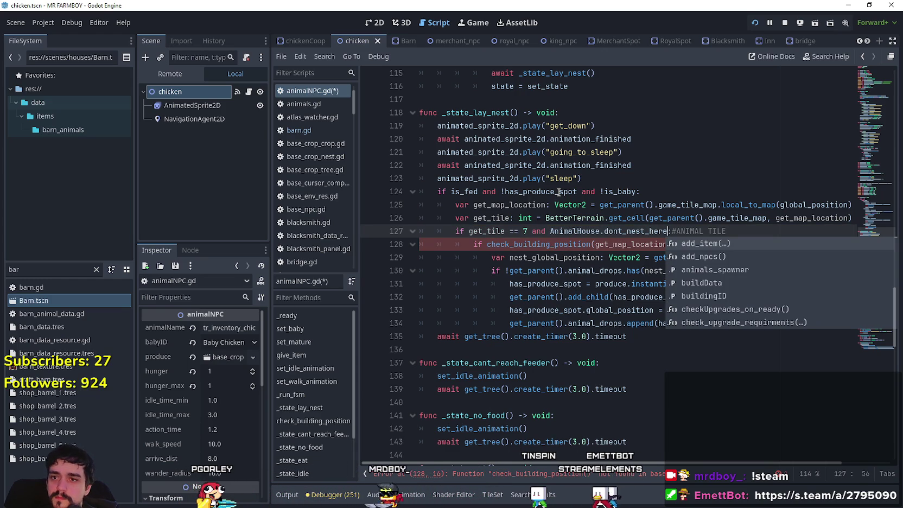
{"action": "type", "text": "has("}
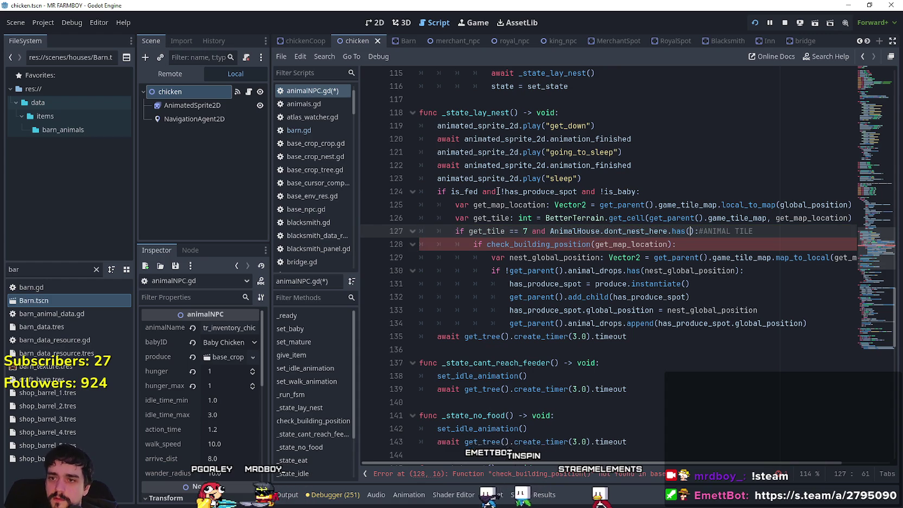
{"action": "type", "text": "():"}
{"action": "double_click", "coordinate": [509, 204]}
{"action": "key", "text": "ctrl+c"}
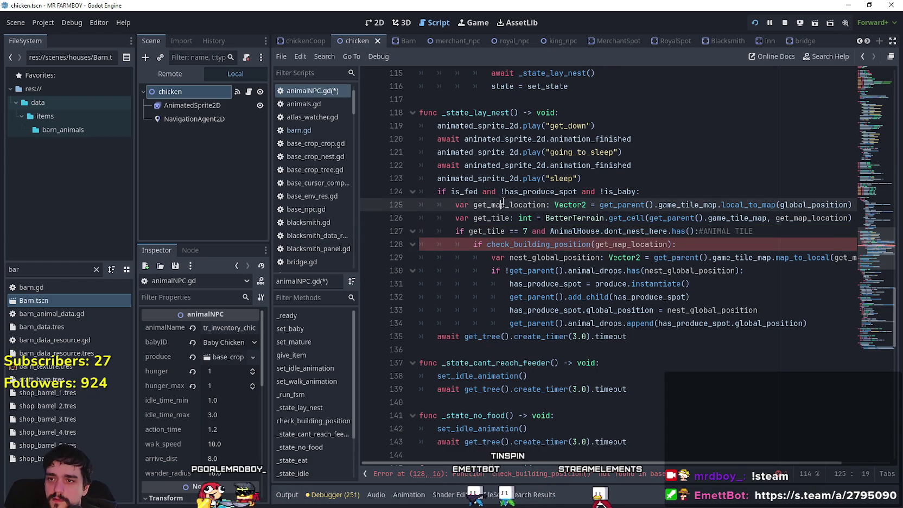
{"action": "left_click", "coordinate": [687, 234]}
{"action": "key", "text": "ctrl+v"}
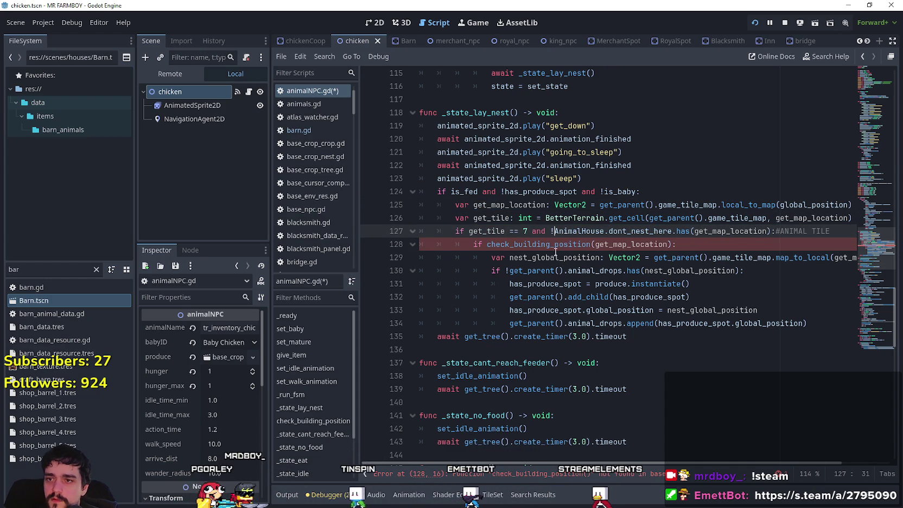
Step: Delete the check_building_position line, dedent the nest-spawning block, and save
{"action": "left_click_drag", "start_coordinate": [678, 244], "coordinate": [311, 246]}
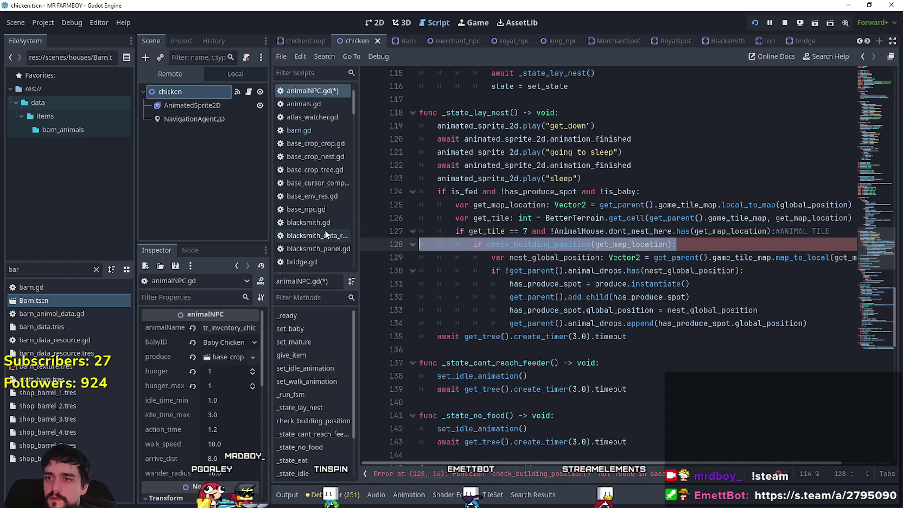
{"action": "key", "text": "BackSpace"}
{"action": "key", "text": "BackSpace"}
{"action": "left_click", "coordinate": [831, 302]}
{"action": "mouse_move", "coordinate": [824, 310]}
{"action": "left_mouse_down"}
{"action": "mouse_move", "coordinate": [650, 304]}
{"action": "mouse_move", "coordinate": [419, 245]}
{"action": "left_mouse_up"}
{"action": "key", "text": "shift+Tab"}
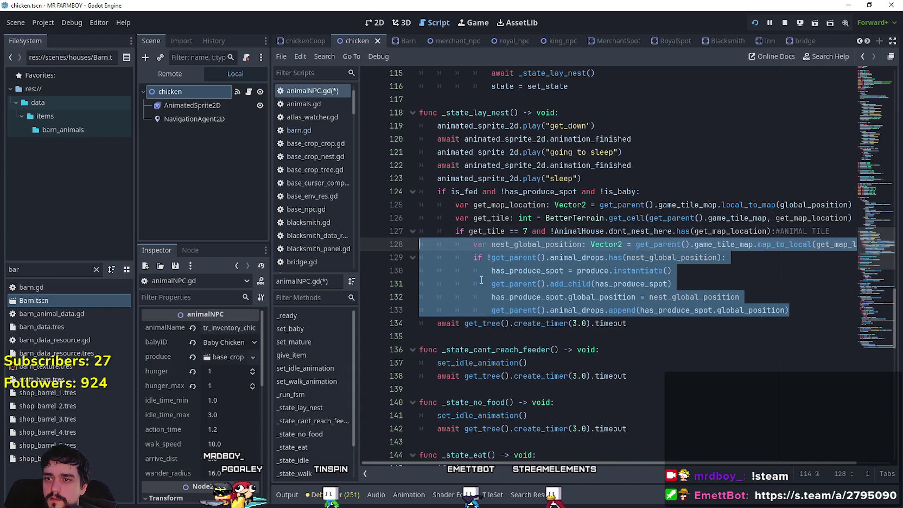
{"action": "left_click", "coordinate": [536, 271]}
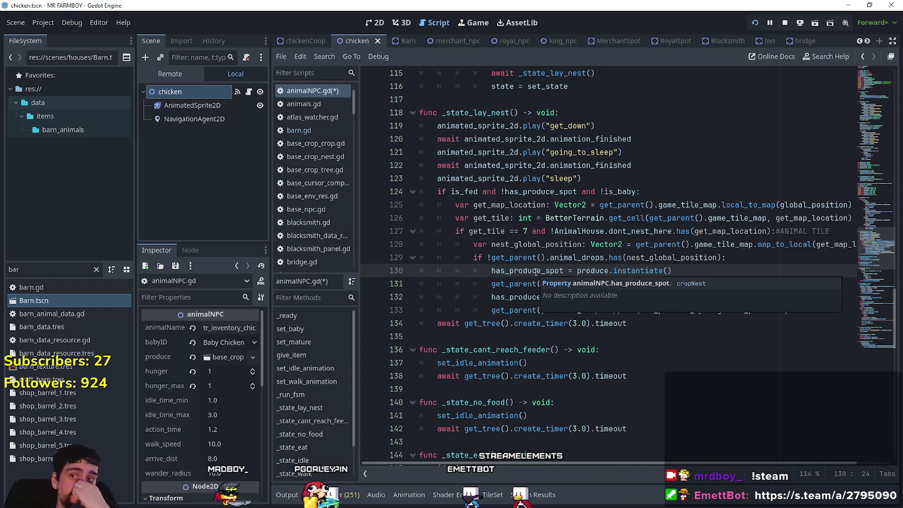
{"action": "key", "text": "ctrl+s"}
Step: Recheck the dont_nest_here reference, save the chicken script again, and switch to the Barn scene
{"action": "left_click", "coordinate": [621, 230]}
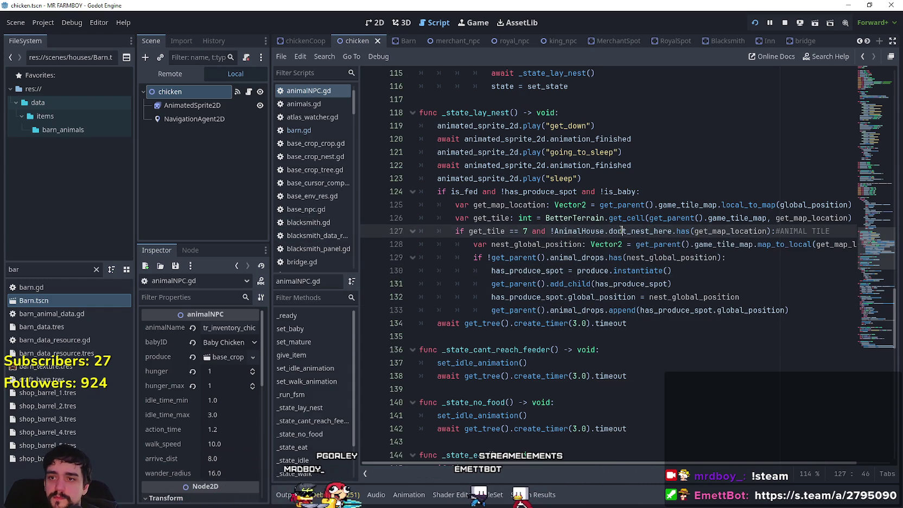
{"action": "left_click", "coordinate": [741, 289]}
{"action": "key", "text": "ctrl+s"}
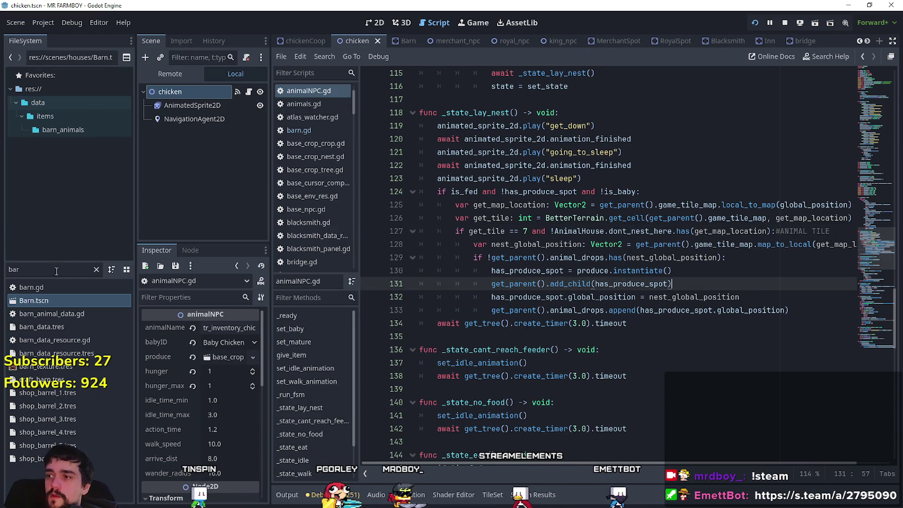
{"action": "double_click", "coordinate": [58, 270]}
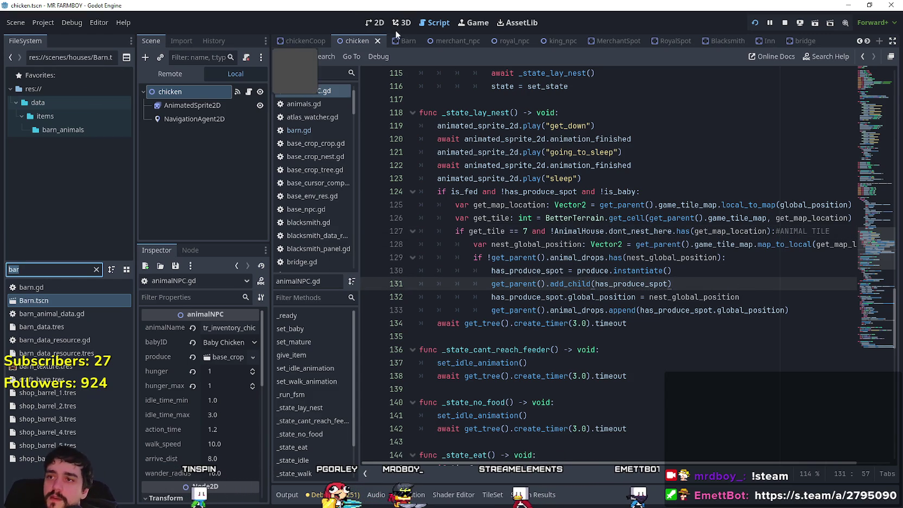
{"action": "left_click", "coordinate": [403, 40]}
Step: Open barn.gd and inspect the set_dont_nest_here call in _ready and update_requirements
{"action": "left_click", "coordinate": [248, 92]}
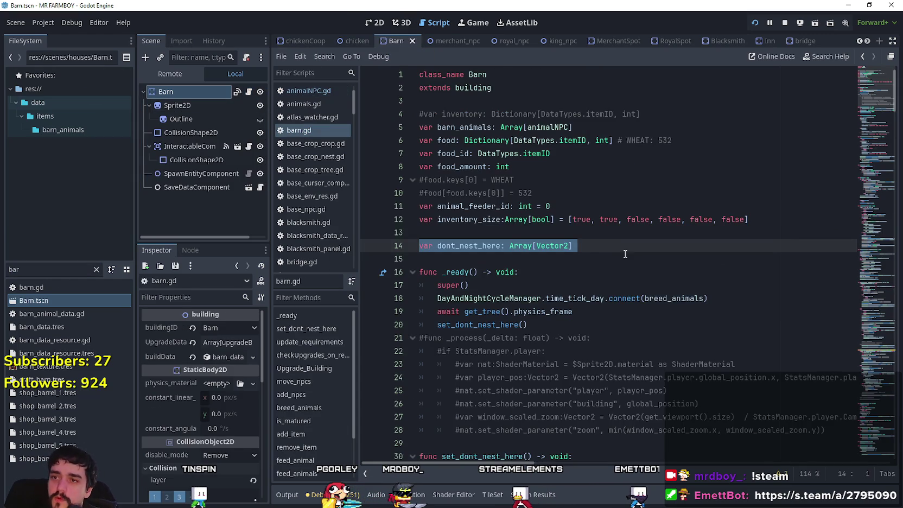
{"action": "scroll", "coordinate": [499, 261], "scroll_direction": "down", "scroll_amount": 1}
{"action": "left_click", "coordinate": [499, 286]}
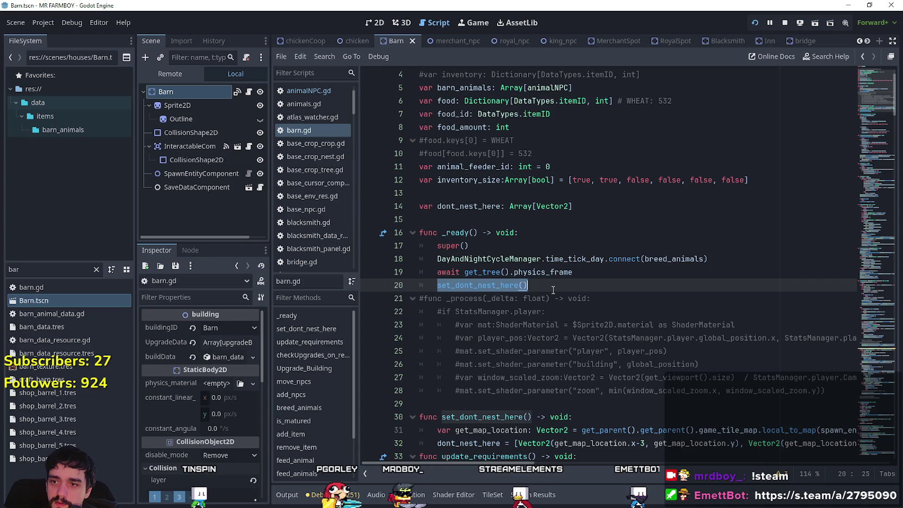
{"action": "scroll", "coordinate": [551, 289], "scroll_direction": "down", "scroll_amount": 3}
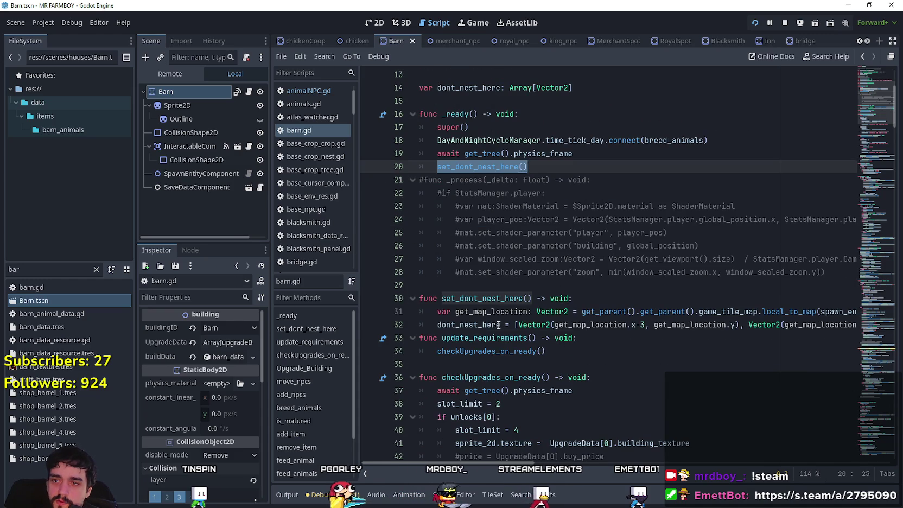
{"action": "double_click", "coordinate": [498, 324]}
{"action": "left_click", "coordinate": [656, 347]}
{"action": "scroll", "coordinate": [656, 347], "scroll_direction": "down", "scroll_amount": 5}
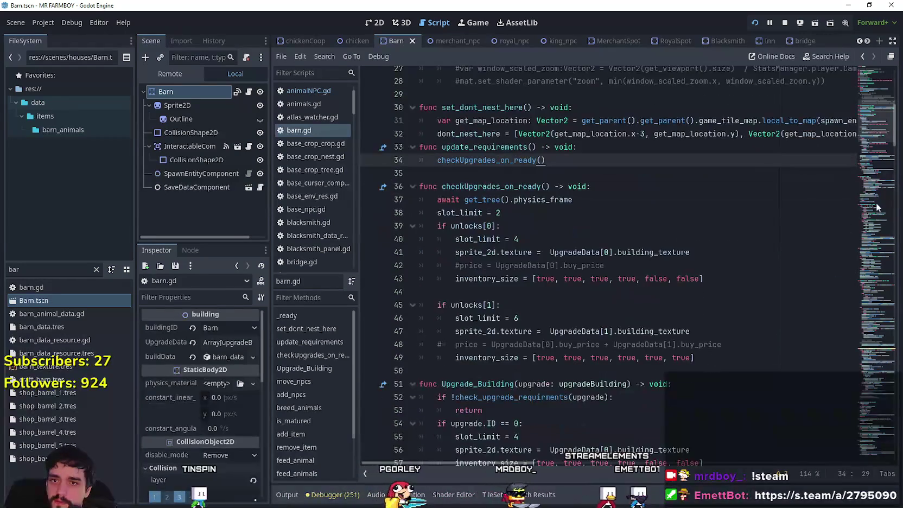
{"action": "mouse_move", "coordinate": [875, 118]}
{"action": "left_mouse_down"}
{"action": "mouse_move", "coordinate": [872, 187]}
{"action": "mouse_move", "coordinate": [834, 279]}
{"action": "mouse_move", "coordinate": [842, 422]}
{"action": "mouse_move", "coordinate": [865, 239]}
{"action": "mouse_move", "coordinate": [873, 68]}
{"action": "left_mouse_up"}
Step: Use Lookup Symbol on the building parent class to open building.gd
{"action": "right_click", "coordinate": [482, 91]}
{"action": "left_click", "coordinate": [519, 272]}
{"action": "mouse_move", "coordinate": [868, 180]}
{"action": "left_mouse_down"}
{"action": "mouse_move", "coordinate": [858, 333]}
{"action": "mouse_move", "coordinate": [864, 388]}
{"action": "mouse_move", "coordinate": [848, 276]}
{"action": "mouse_move", "coordinate": [855, 385]}
{"action": "left_mouse_up"}
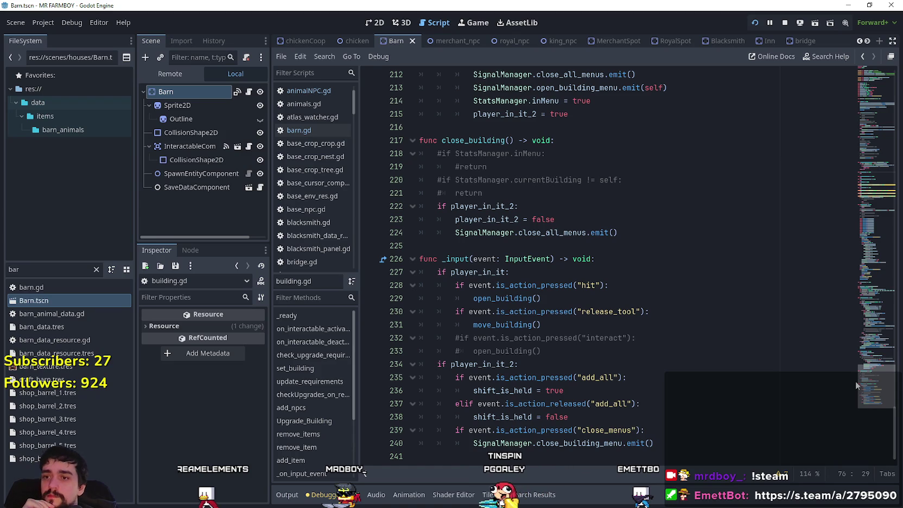
Step: Review move_building in building.gd, highlighting every use of building_id
{"action": "mouse_move", "coordinate": [852, 371]}
{"action": "left_mouse_down"}
{"action": "mouse_move", "coordinate": [840, 224]}
{"action": "mouse_move", "coordinate": [836, 245]}
{"action": "left_mouse_up"}
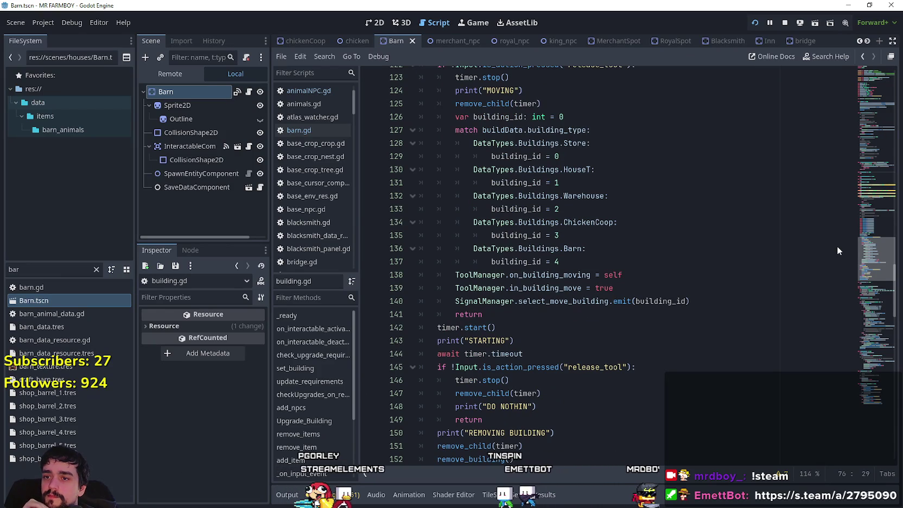
{"action": "mouse_move", "coordinate": [837, 245]}
{"action": "left_mouse_down"}
{"action": "mouse_move", "coordinate": [843, 196]}
{"action": "mouse_move", "coordinate": [845, 253]}
{"action": "mouse_move", "coordinate": [844, 238]}
{"action": "left_mouse_up"}
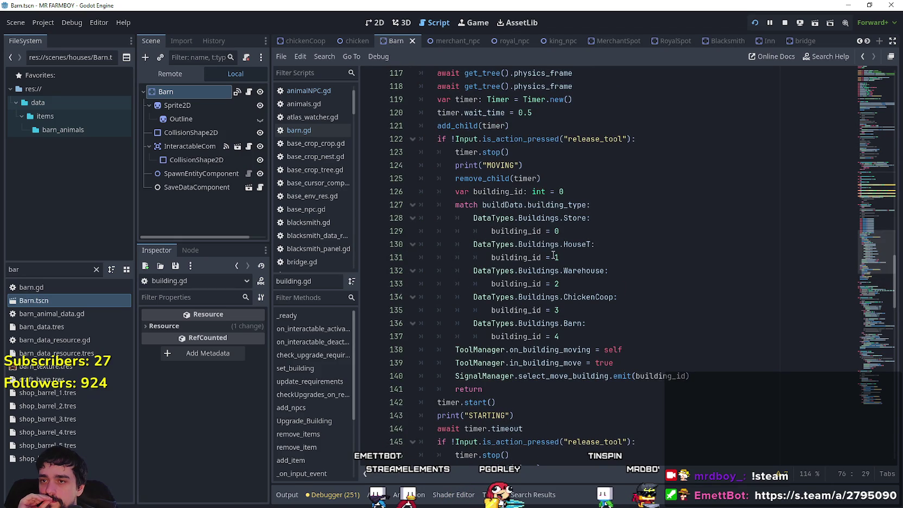
{"action": "double_click", "coordinate": [525, 257]}
{"action": "scroll", "coordinate": [718, 287], "scroll_direction": "up", "scroll_amount": 2}
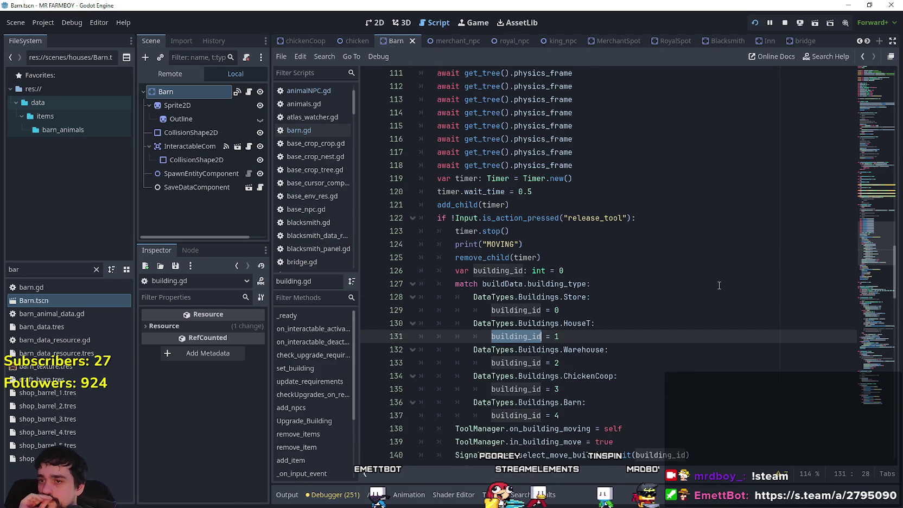
{"action": "scroll", "coordinate": [655, 235], "scroll_direction": "up", "scroll_amount": 4}
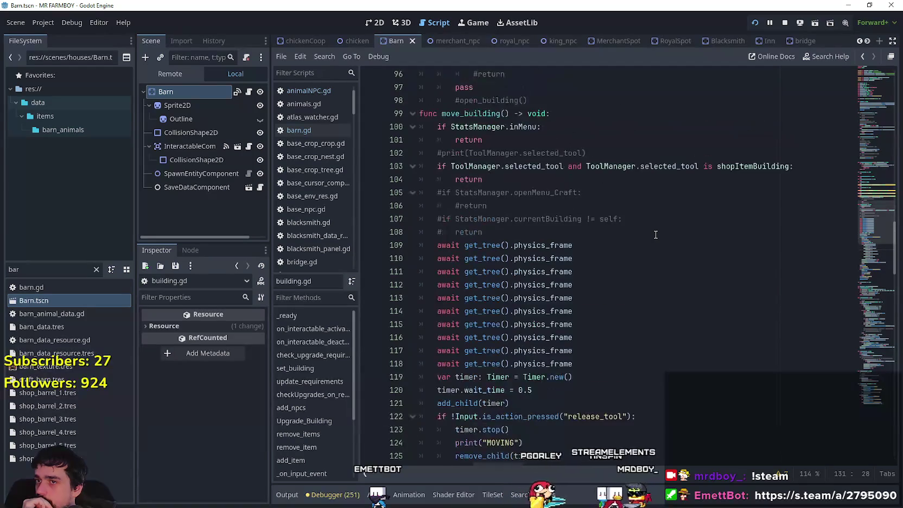
{"action": "scroll", "coordinate": [656, 234], "scroll_direction": "down", "scroll_amount": 4}
{"action": "scroll", "coordinate": [655, 234], "scroll_direction": "down", "scroll_amount": 3}
{"action": "scroll", "coordinate": [656, 234], "scroll_direction": "up", "scroll_amount": 2}
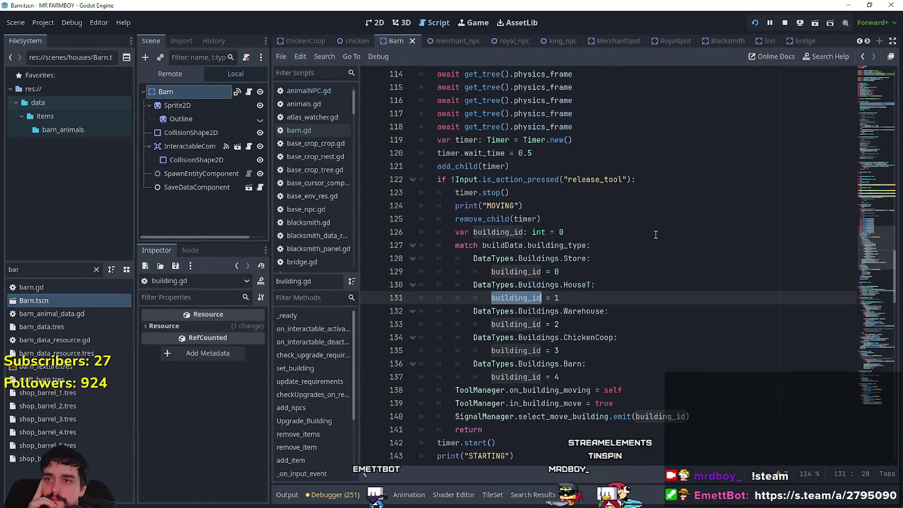
{"action": "scroll", "coordinate": [655, 234], "scroll_direction": "down", "scroll_amount": 3}
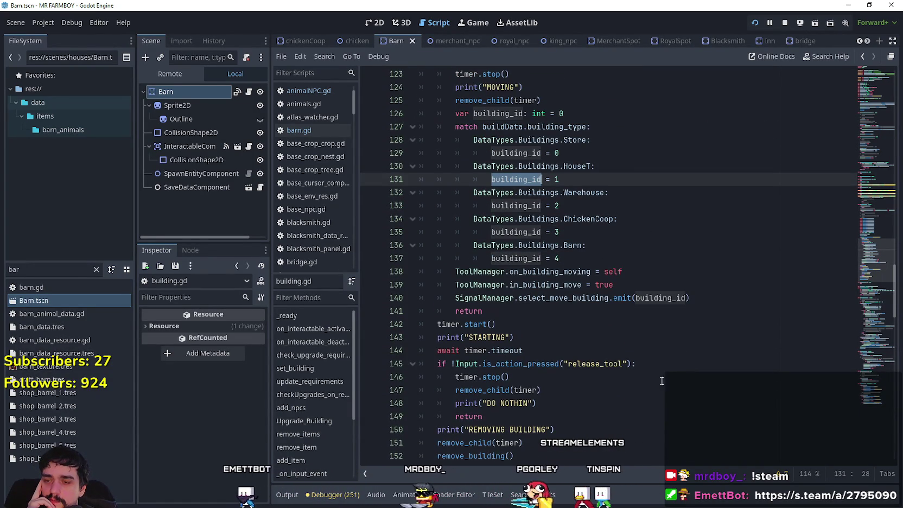
{"action": "scroll", "coordinate": [645, 347], "scroll_direction": "down", "scroll_amount": 3}
Step: Filter the FileSystem dock for 'test' and open test_scene_everything.tscn
{"action": "left_click", "coordinate": [642, 354]}
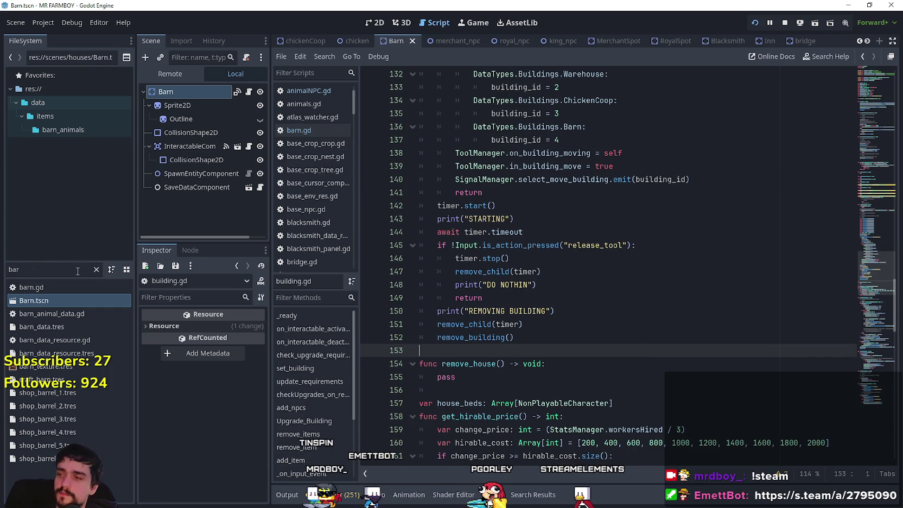
{"action": "type", "text": "test"}
{"action": "double_click", "coordinate": [57, 302]}
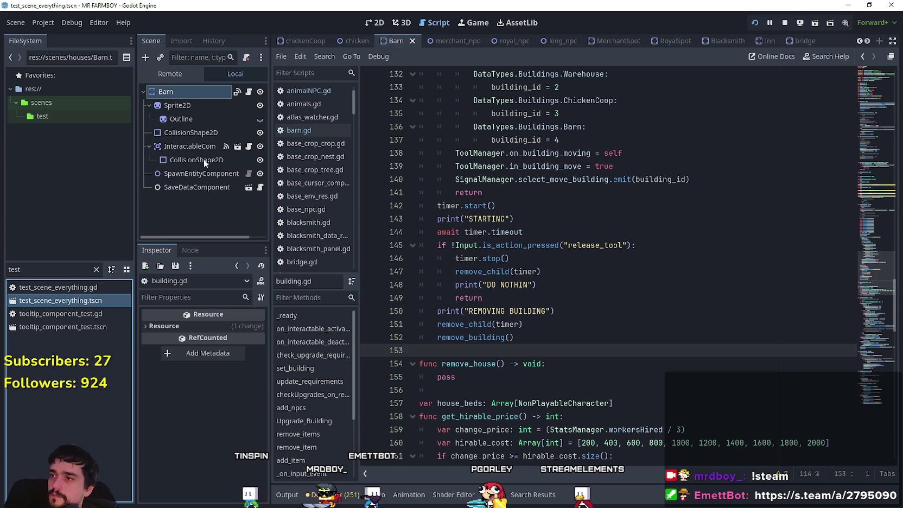
{"action": "scroll", "coordinate": [234, 174], "scroll_direction": "down", "scroll_amount": 2}
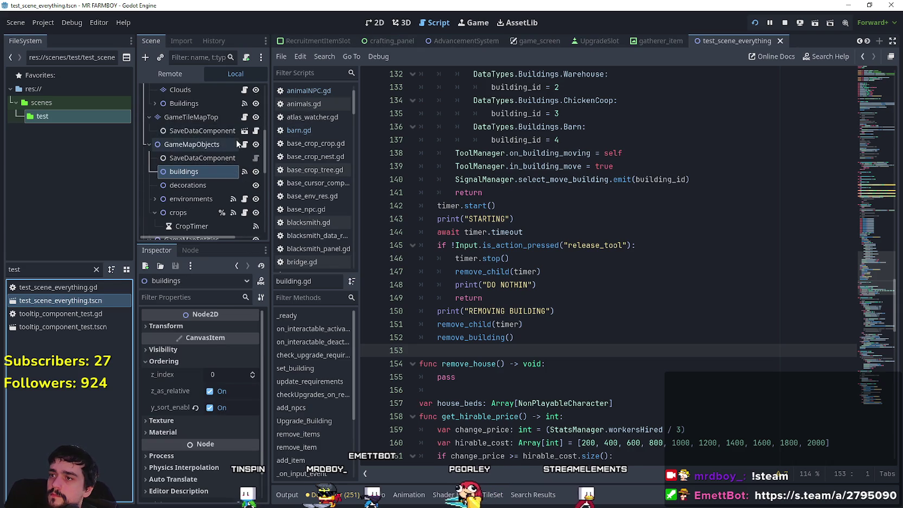
{"action": "scroll", "coordinate": [230, 160], "scroll_direction": "down", "scroll_amount": 3}
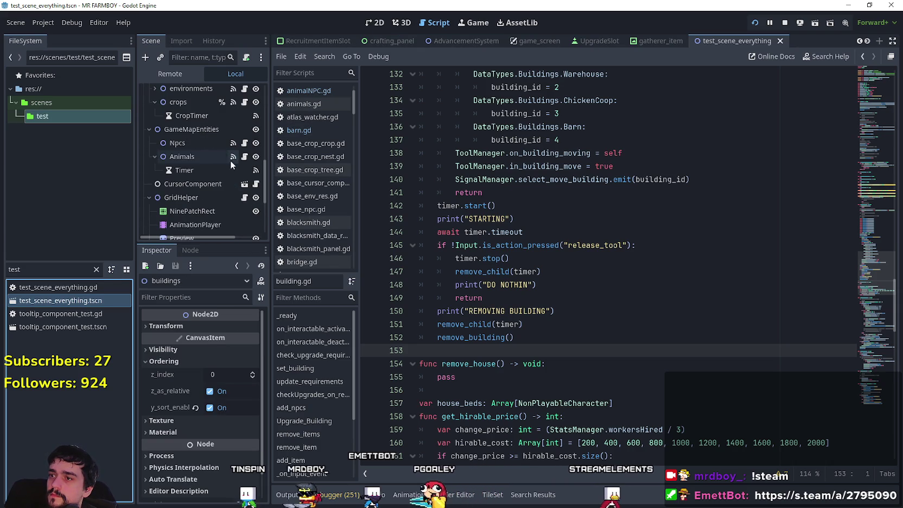
{"action": "left_click", "coordinate": [255, 184]}
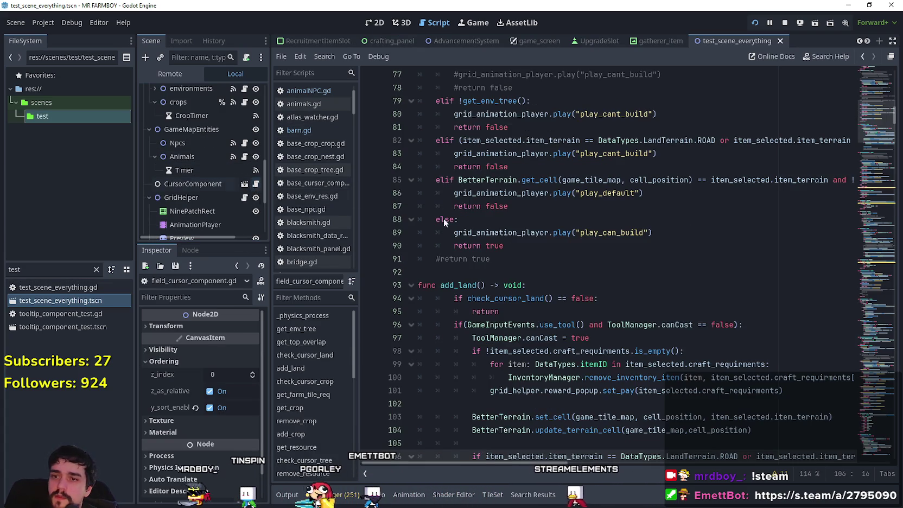
{"action": "scroll", "coordinate": [871, 155], "scroll_direction": "down", "scroll_amount": 15}
{"action": "mouse_move", "coordinate": [872, 156]}
{"action": "left_mouse_down"}
{"action": "mouse_move", "coordinate": [875, 242]}
{"action": "mouse_move", "coordinate": [875, 232]}
{"action": "left_mouse_up"}
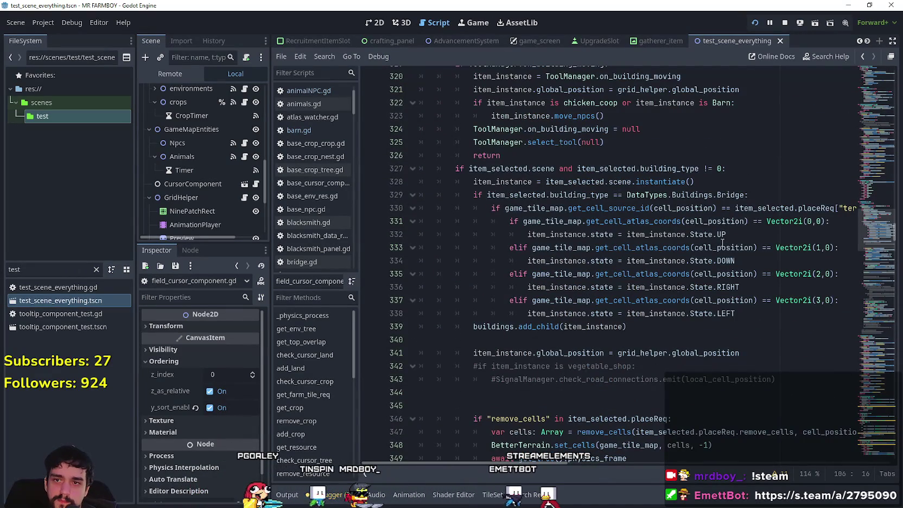
{"action": "scroll", "coordinate": [618, 332], "scroll_direction": "down", "scroll_amount": 2}
{"action": "double_click", "coordinate": [493, 247]}
{"action": "scroll", "coordinate": [496, 247], "scroll_direction": "down", "scroll_amount": 2}
{"action": "scroll", "coordinate": [496, 248], "scroll_direction": "up", "scroll_amount": 6}
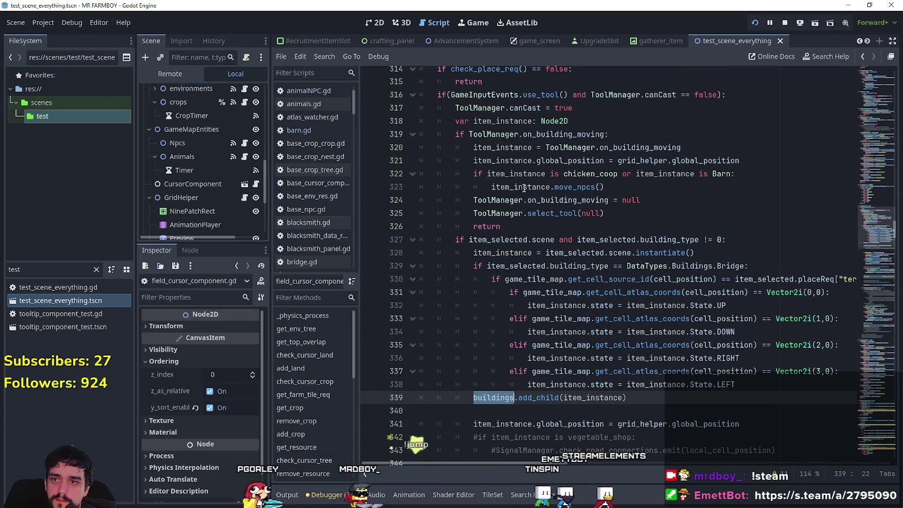
{"action": "left_click", "coordinate": [605, 185]}
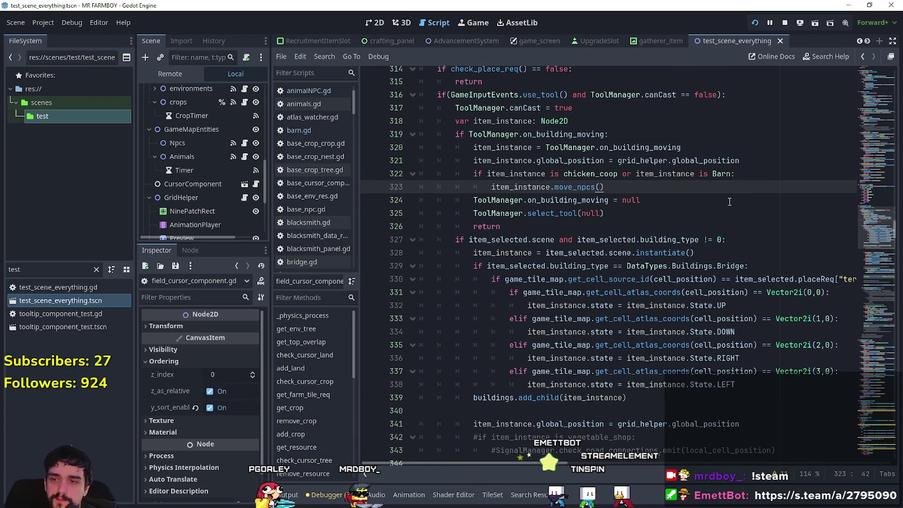
{"action": "key", "text": "Return"}
{"action": "type", "text": "set_dont_nest_here()"}
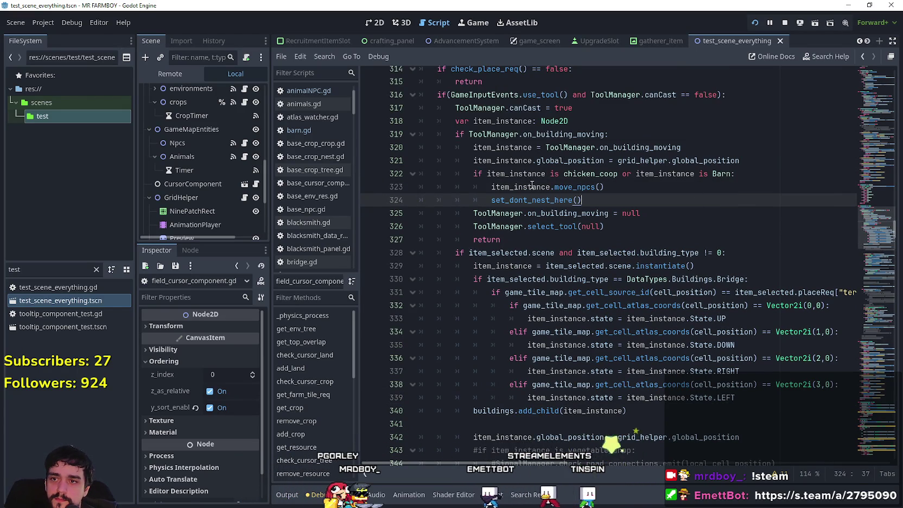
{"action": "double_click", "coordinate": [529, 174]}
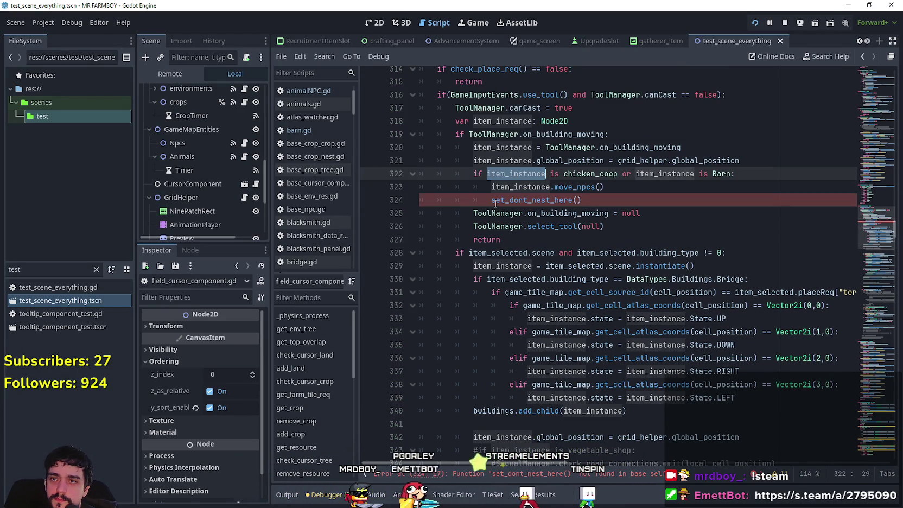
{"action": "left_click", "coordinate": [490, 200]}
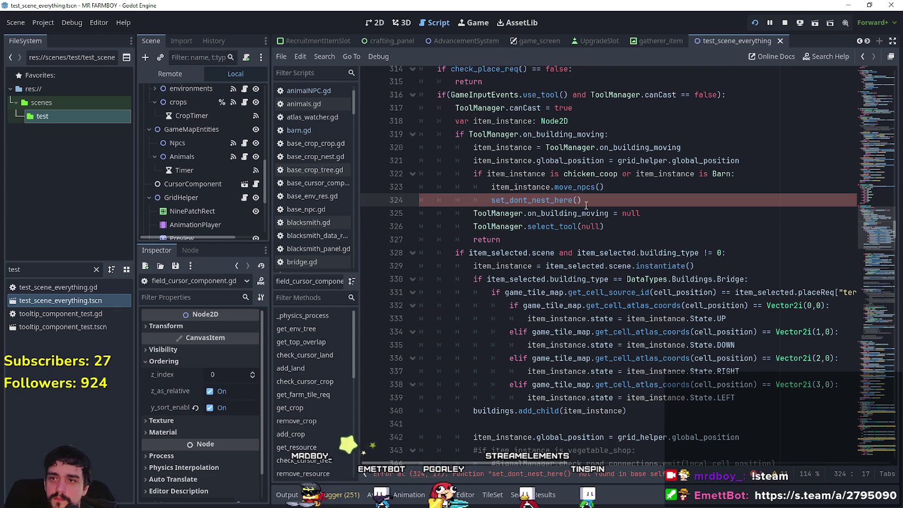
{"action": "key", "text": "ctrl+shift+d"}
{"action": "key", "text": "BackSpace"}
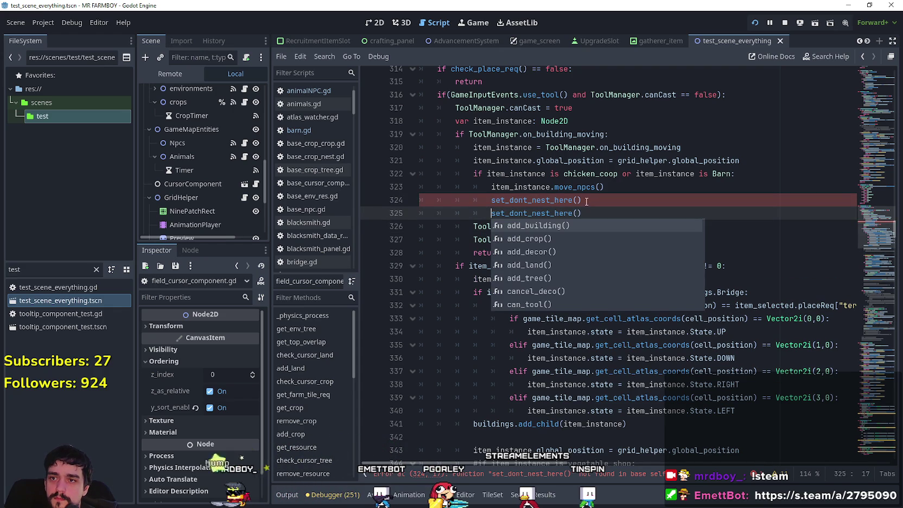
{"action": "key", "text": "ctrl+z"}
{"action": "left_click", "coordinate": [595, 199]}
{"action": "left_click_drag", "start_coordinate": [514, 202], "coordinate": [485, 200]}
{"action": "key", "text": "BackSpace"}
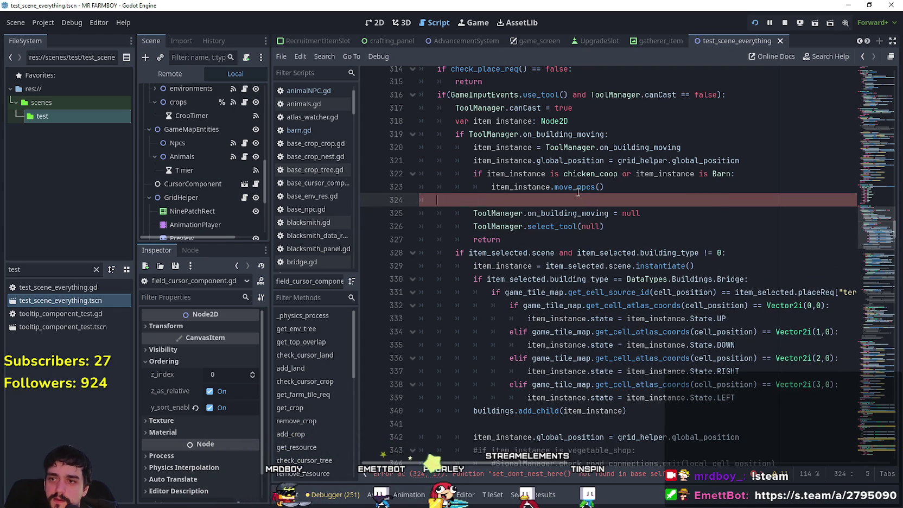
{"action": "key", "text": "BackSpace"}
Step: Use Lookup Symbol on chicken_coop to open its script definition
{"action": "right_click", "coordinate": [577, 190]}
{"action": "left_click", "coordinate": [578, 186]}
{"action": "right_click", "coordinate": [562, 179]}
{"action": "left_click", "coordinate": [586, 174]}
{"action": "right_click", "coordinate": [586, 175]}
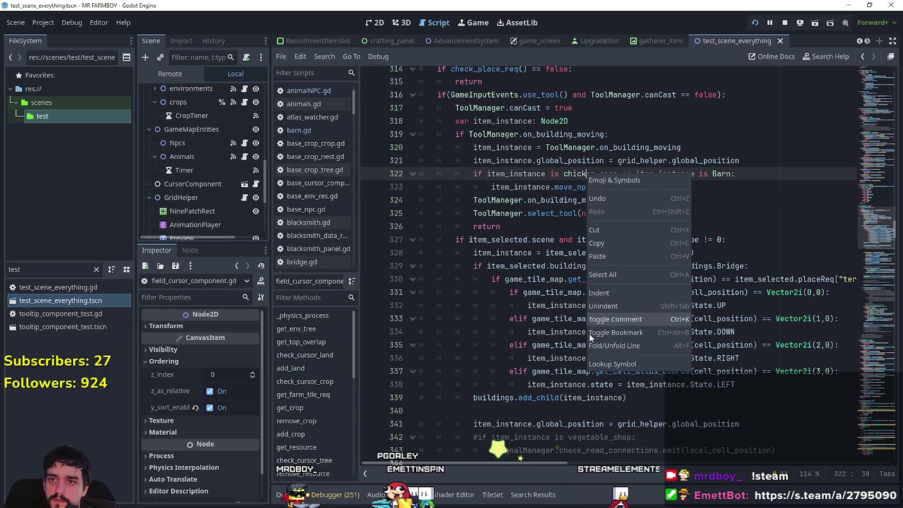
{"action": "left_click", "coordinate": [607, 364]}
Step: Add set_dont_nest_here() on line 78 at the end of move_npcs, filter files by 'barn', and save
{"action": "scroll", "coordinate": [696, 201], "scroll_direction": "down", "scroll_amount": 8}
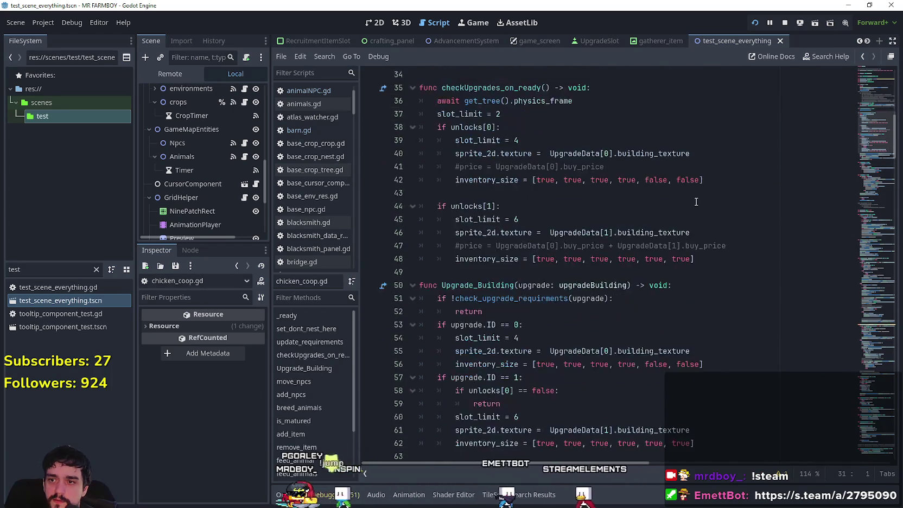
{"action": "scroll", "coordinate": [696, 202], "scroll_direction": "down", "scroll_amount": 6}
{"action": "scroll", "coordinate": [869, 183], "scroll_direction": "down", "scroll_amount": 4}
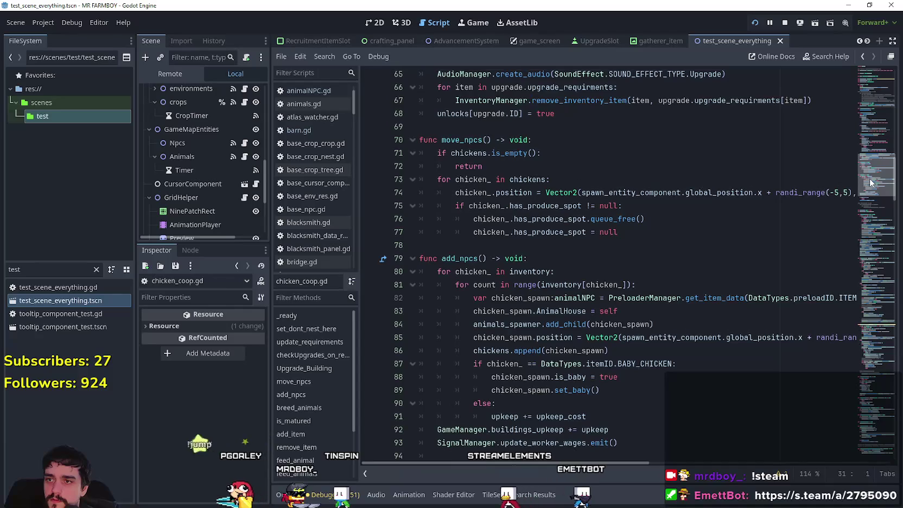
{"action": "scroll", "coordinate": [867, 180], "scroll_direction": "up", "scroll_amount": 1}
{"action": "left_click", "coordinate": [632, 260]}
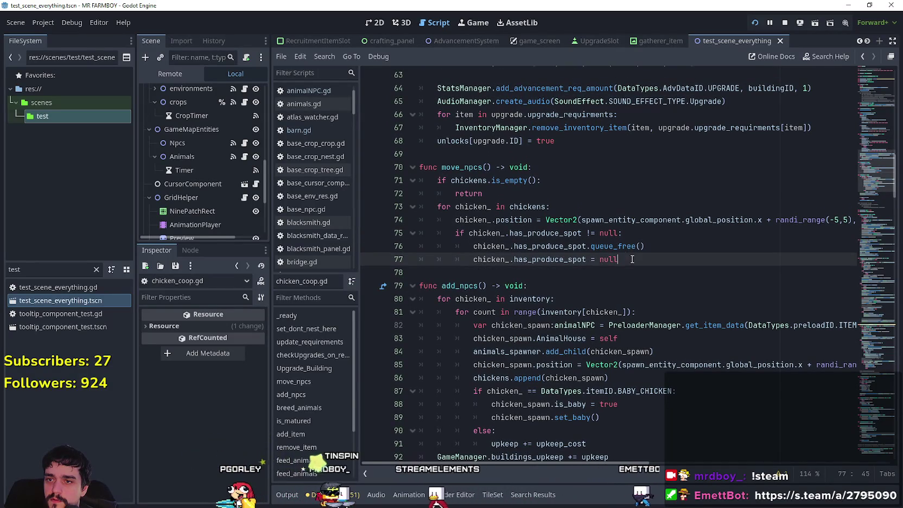
{"action": "key", "text": "Return"}
{"action": "type", "text": "set_dont_nest_here("}
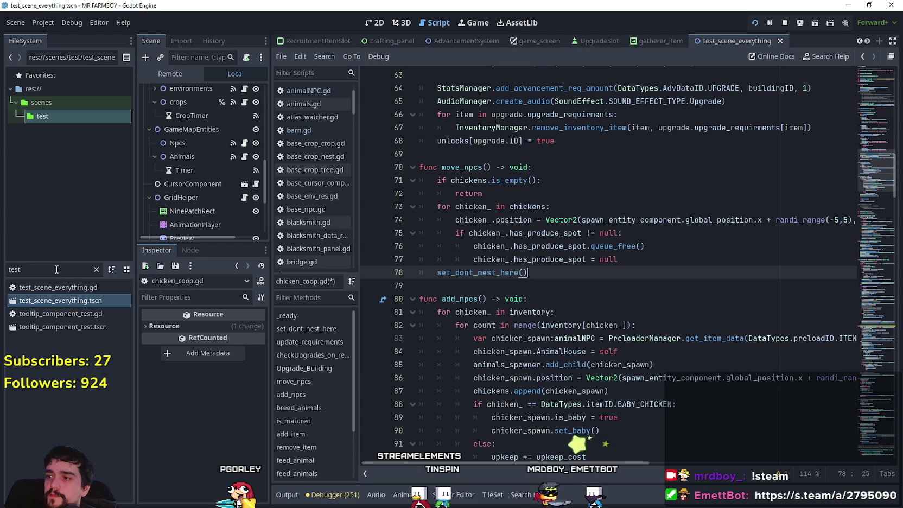
{"action": "type", "text": "barn"}
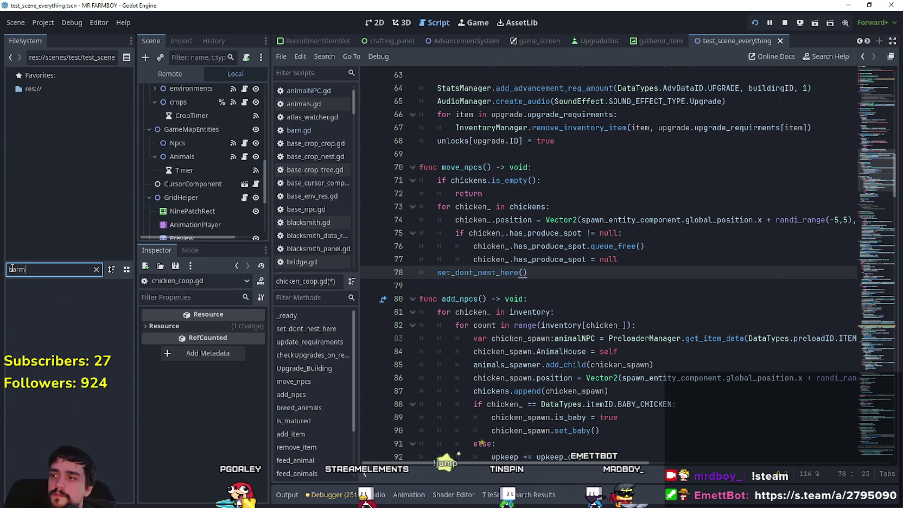
{"action": "key", "text": "Down"}
{"action": "key", "text": "Down"}
{"action": "key", "text": "ctrl+s"}
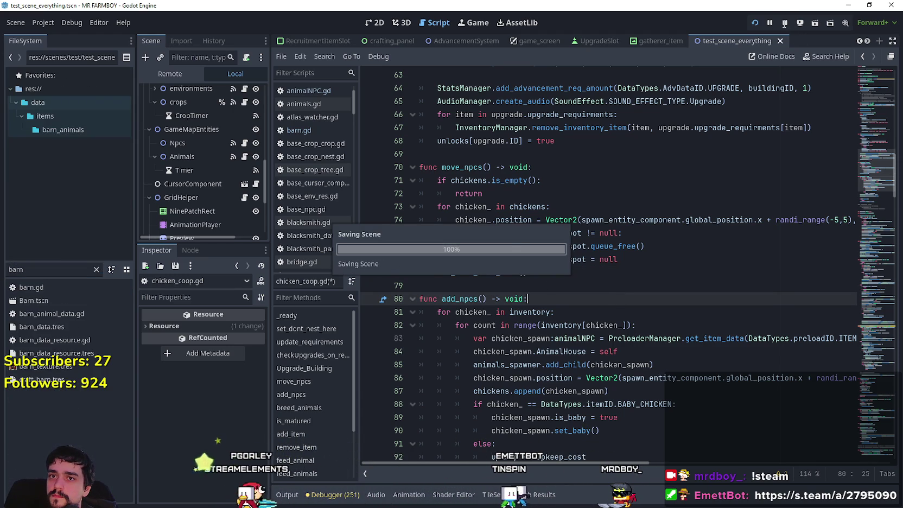
{"action": "left_click", "coordinate": [783, 23]}
Step: Open Barn.tscn and its barn.gd script
{"action": "double_click", "coordinate": [30, 300]}
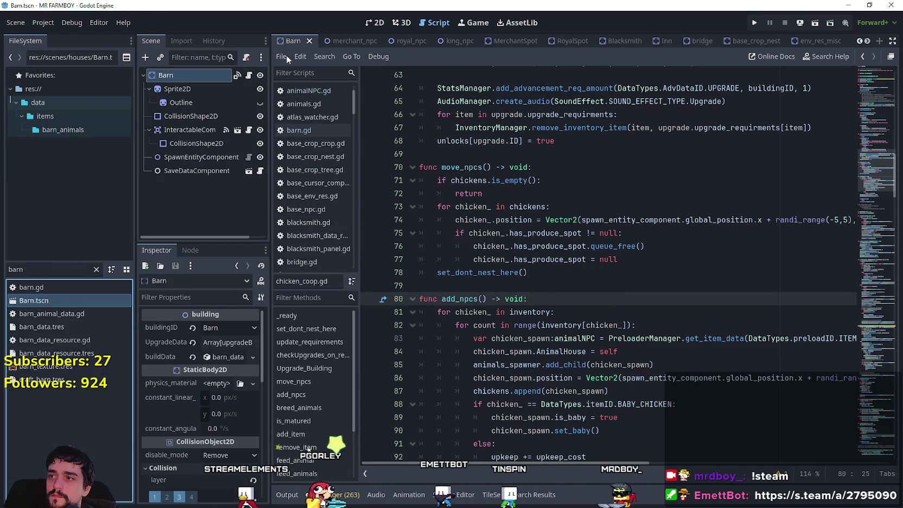
{"action": "left_click", "coordinate": [250, 76]}
{"action": "scroll", "coordinate": [813, 163], "scroll_direction": "down", "scroll_amount": 4}
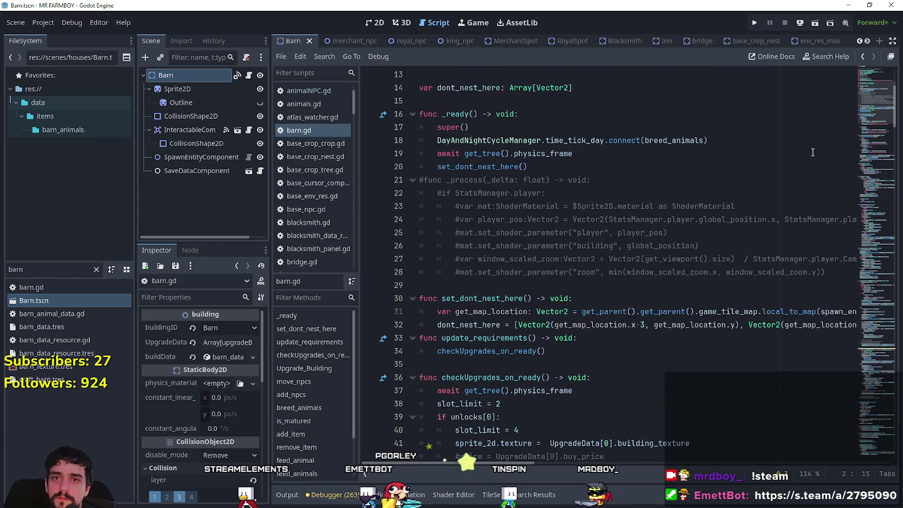
{"action": "mouse_move", "coordinate": [895, 112]}
{"action": "left_mouse_down"}
{"action": "mouse_move", "coordinate": [878, 122]}
{"action": "mouse_move", "coordinate": [849, 252]}
{"action": "mouse_move", "coordinate": [856, 301]}
{"action": "mouse_move", "coordinate": [859, 277]}
{"action": "mouse_move", "coordinate": [857, 434]}
{"action": "mouse_move", "coordinate": [853, 251]}
{"action": "mouse_move", "coordinate": [863, 168]}
{"action": "mouse_move", "coordinate": [839, 181]}
{"action": "left_mouse_up"}
Step: Add set_dont_nest_here() after move_npcs' loop, save barn.gd, and run the game
{"action": "left_click", "coordinate": [518, 324]}
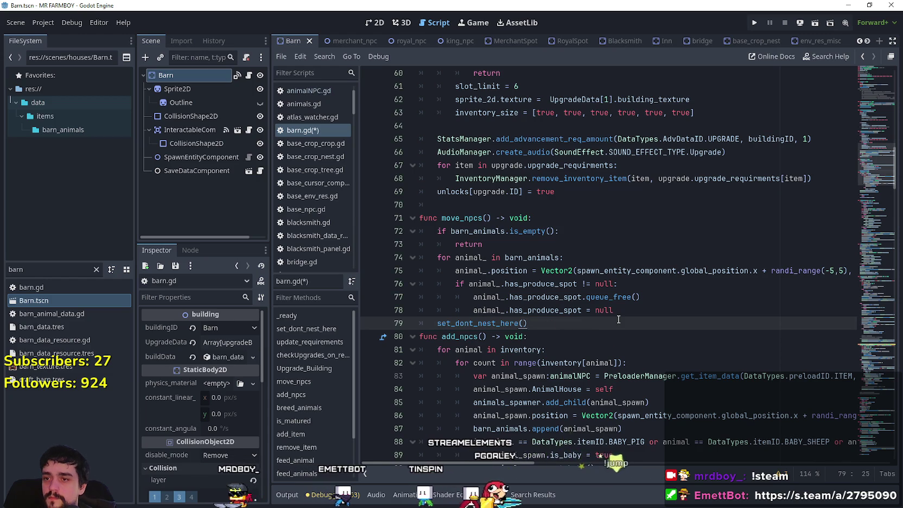
{"action": "key", "text": "Return"}
{"action": "key", "text": "ctrl+s"}
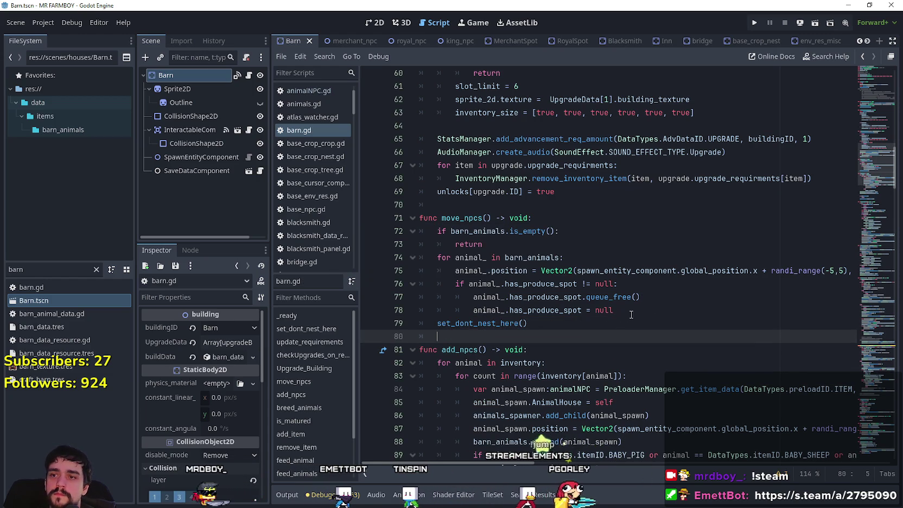
{"action": "key", "text": "BackSpace"}
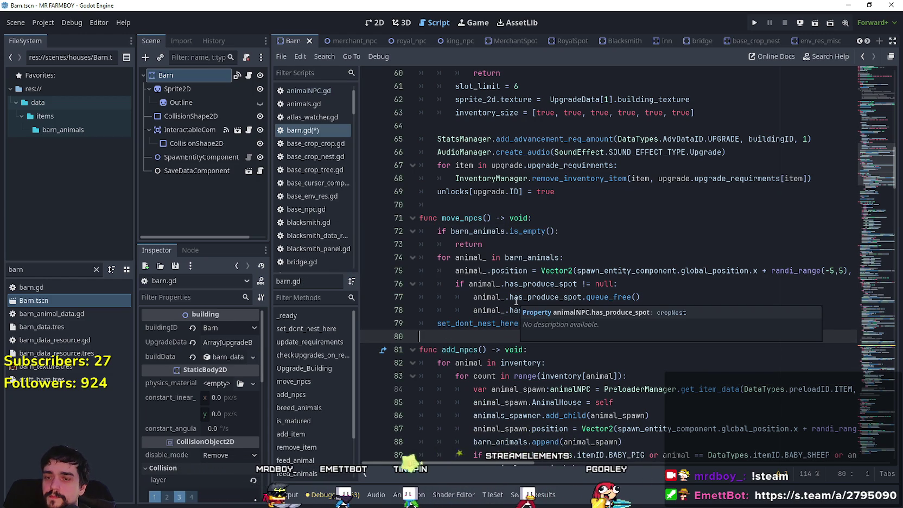
{"action": "key", "text": "ctrl+s"}
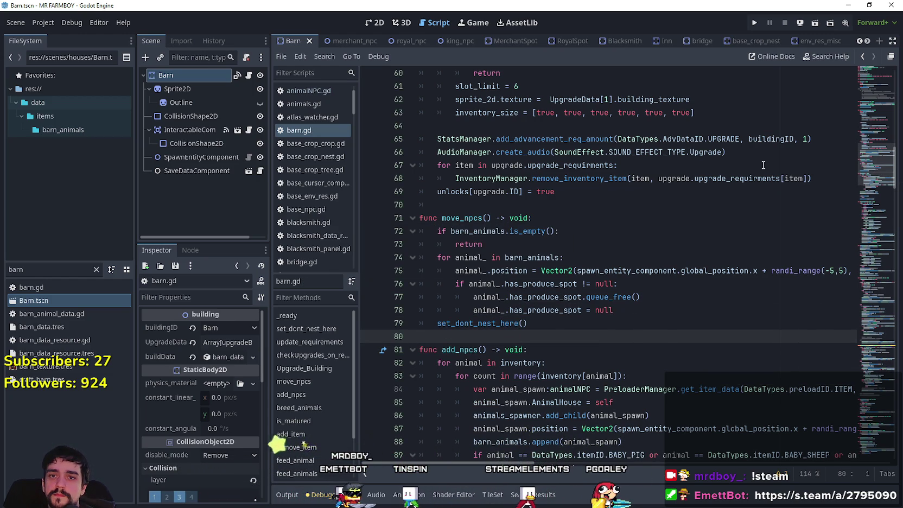
{"action": "left_click", "coordinate": [754, 22]}
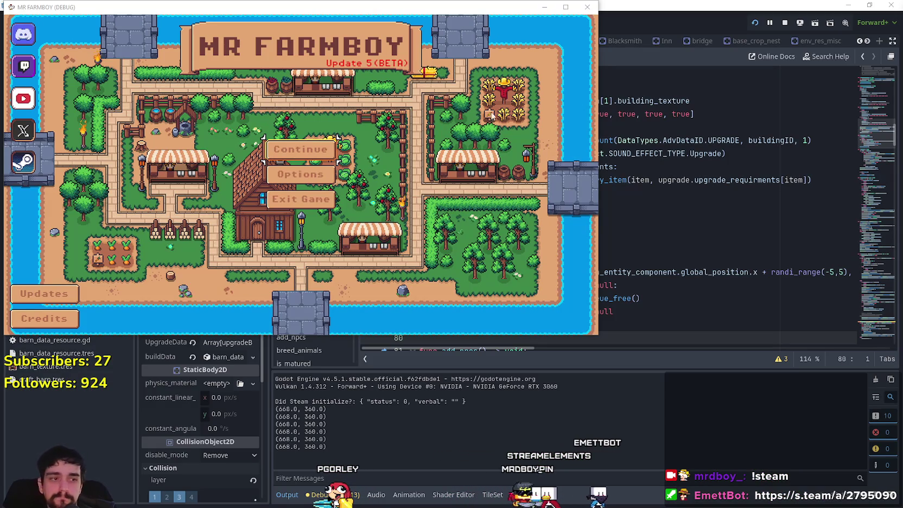
Step: Continue from the title menu, load Save 6, and bring the game window forward
{"action": "left_click", "coordinate": [289, 148]}
{"action": "scroll", "coordinate": [312, 199], "scroll_direction": "down", "scroll_amount": 4}
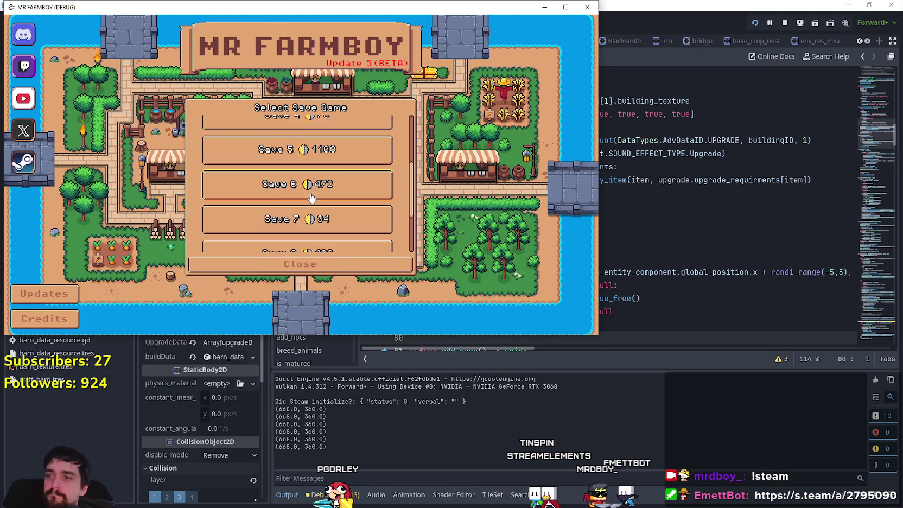
{"action": "left_click", "coordinate": [313, 215]}
{"action": "scroll", "coordinate": [304, 206], "scroll_direction": "down", "scroll_amount": 2}
{"action": "scroll", "coordinate": [304, 184], "scroll_direction": "up", "scroll_amount": 2}
{"action": "left_click", "coordinate": [288, 154]}
{"action": "left_click", "coordinate": [287, 160]}
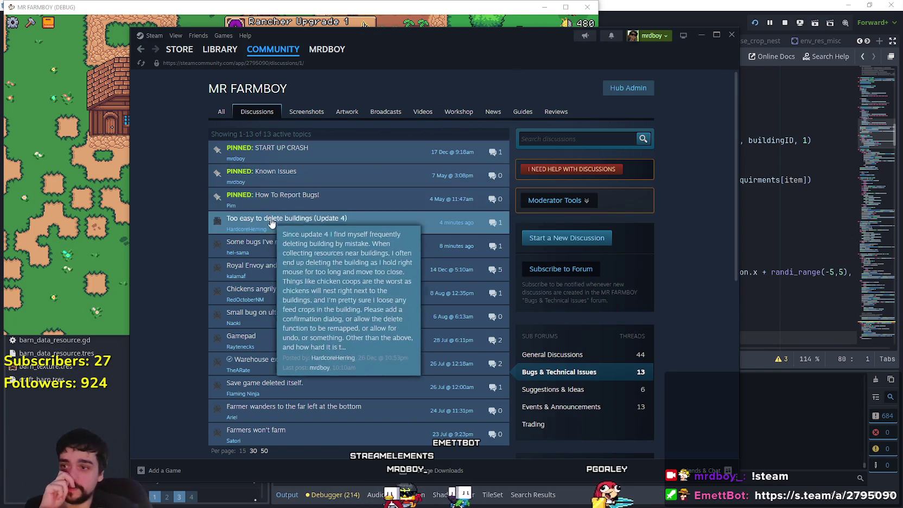
{"action": "mouse_move", "coordinate": [393, 299]}
{"action": "left_click", "coordinate": [105, 185]}
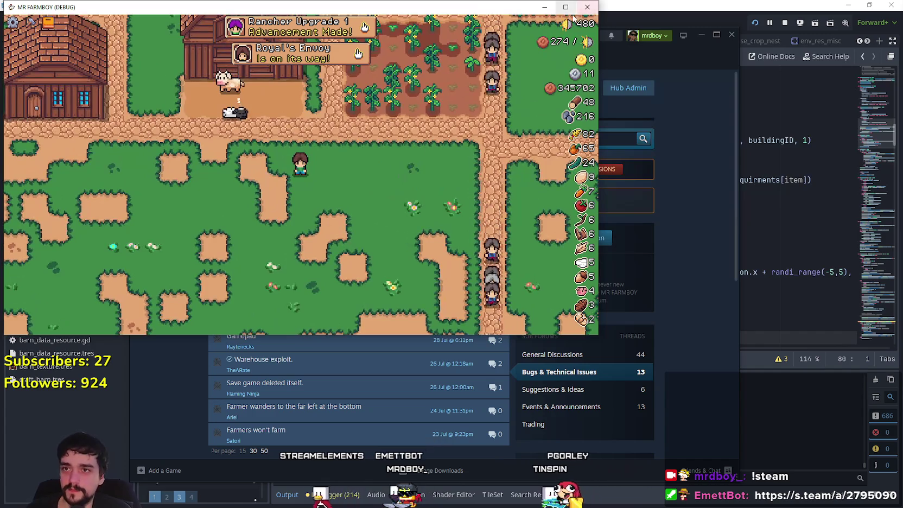
Step: Maximize the game window and move wheat into the chicken coop's Food, bringing it to 123
{"action": "left_click", "coordinate": [565, 7]}
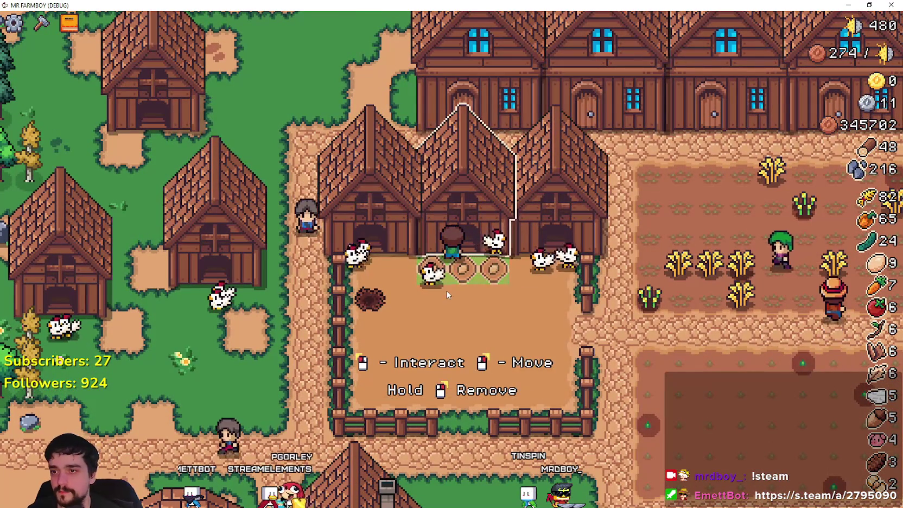
{"action": "left_click", "coordinate": [446, 293]}
{"action": "key", "text": "Escape"}
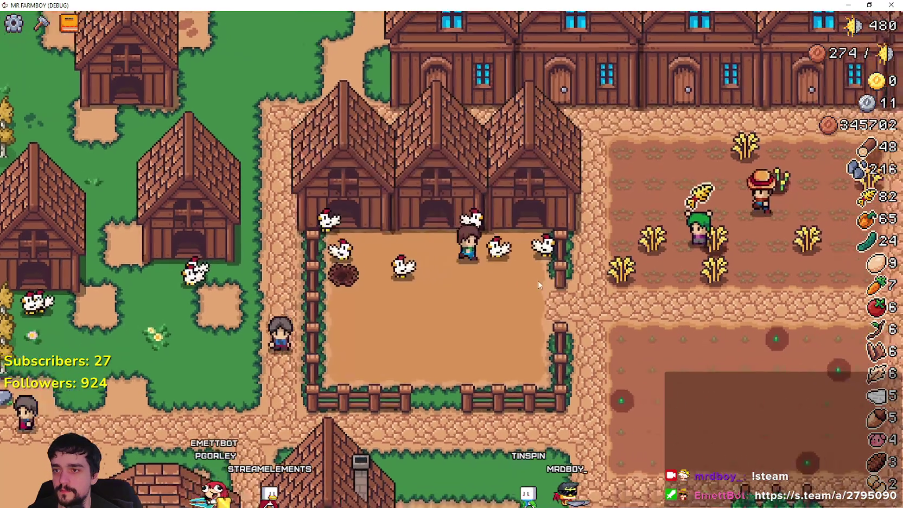
{"action": "left_click", "coordinate": [536, 279]}
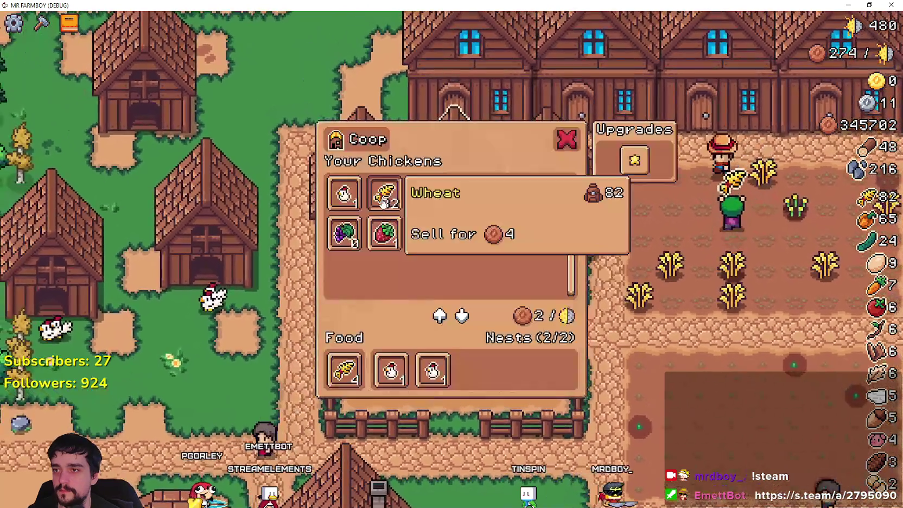
{"action": "left_click", "coordinate": [383, 198]}
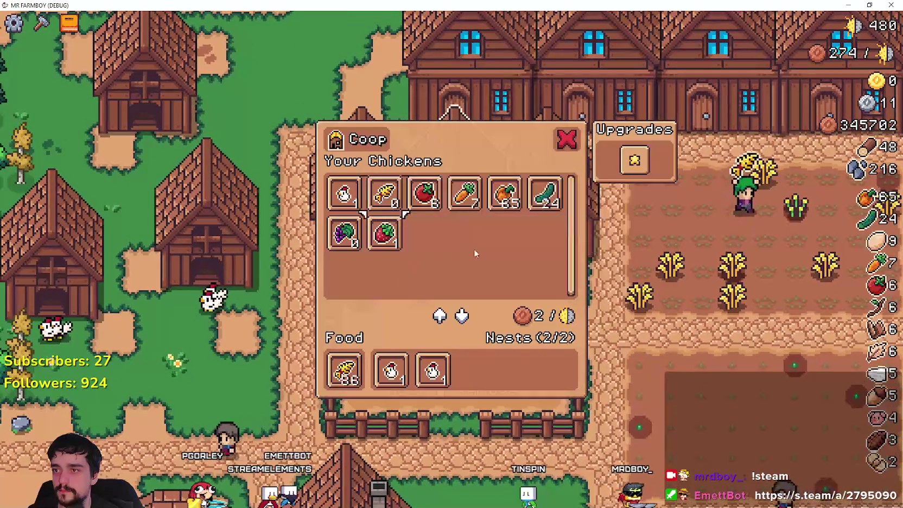
{"action": "key", "text": "Escape"}
{"action": "left_click", "coordinate": [441, 213]}
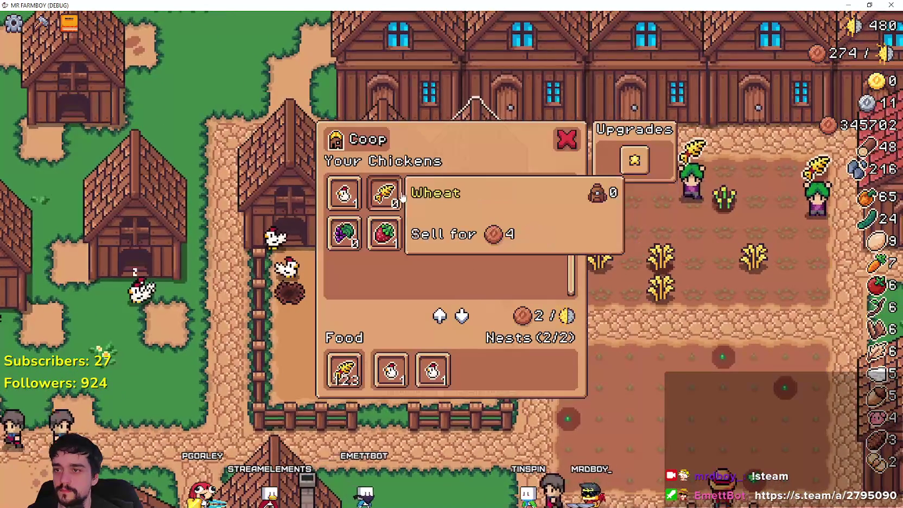
{"action": "key", "text": "Escape"}
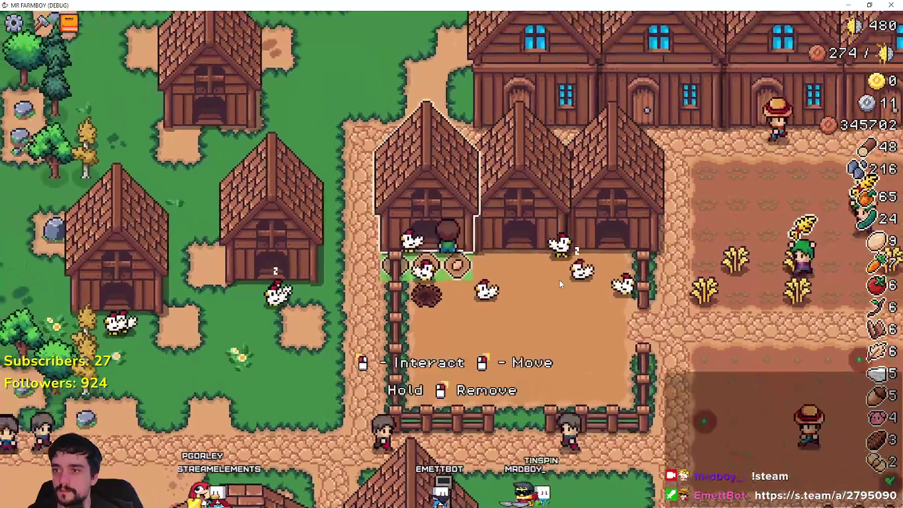
{"action": "left_click", "coordinate": [558, 279]}
{"action": "key", "text": "Escape"}
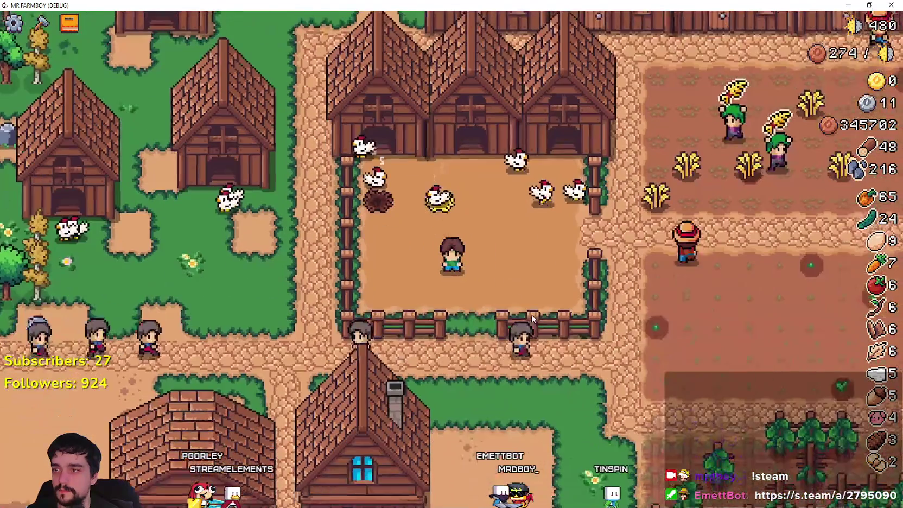
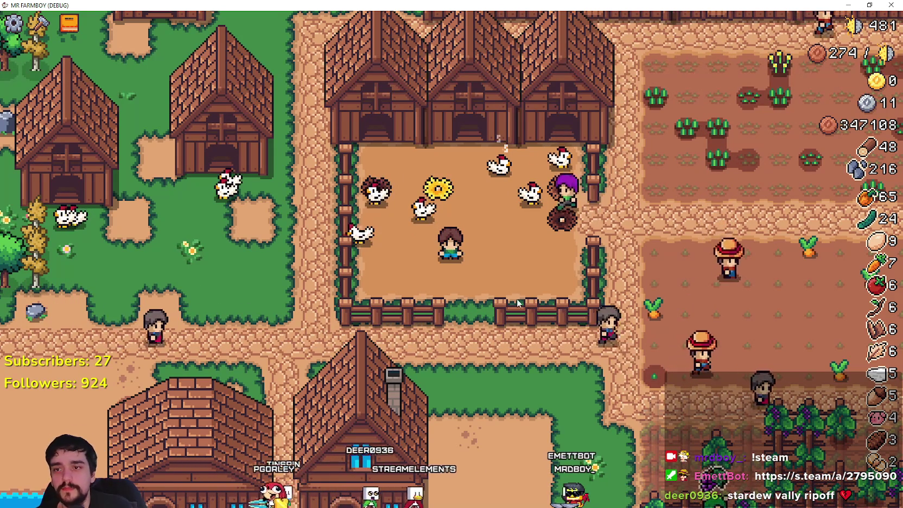
Step: Walk the farmer out of the chicken pen, past the crops, to the path by the houses
{"action": "key", "text": "d"}
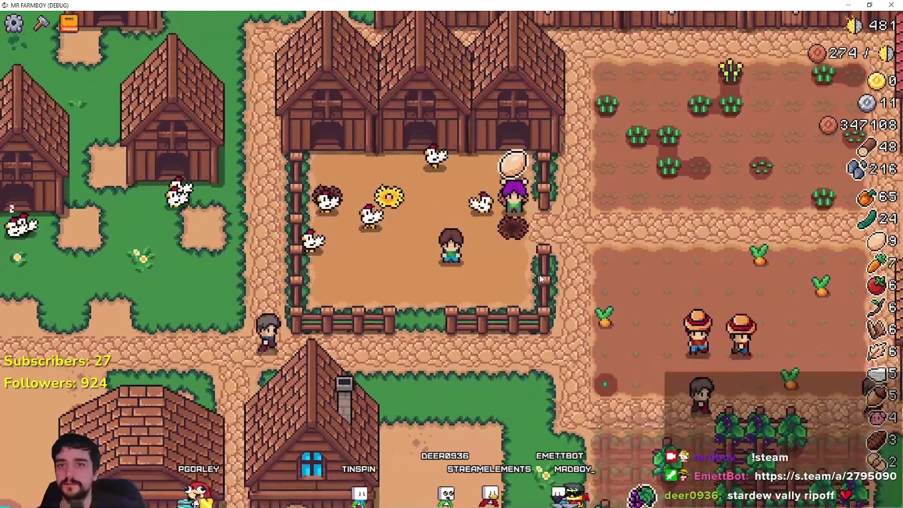
{"action": "scroll", "coordinate": [513, 256], "scroll_direction": "up", "scroll_amount": 2}
{"action": "scroll", "coordinate": [511, 258], "scroll_direction": "down", "scroll_amount": 1}
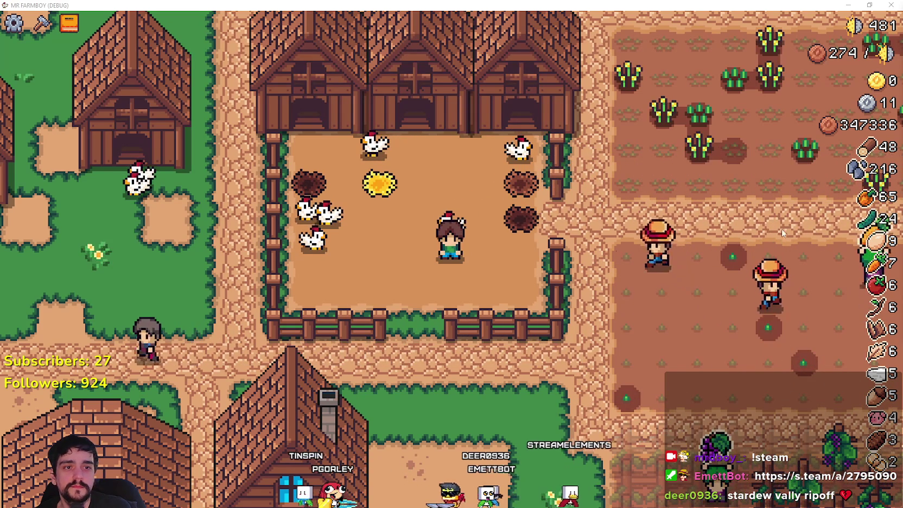
{"action": "key", "text": "d"}
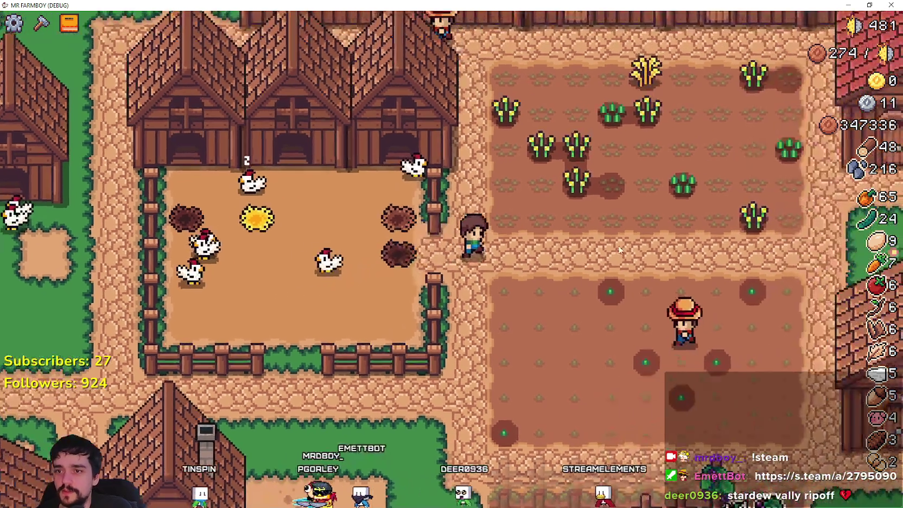
{"action": "key", "text": "s"}
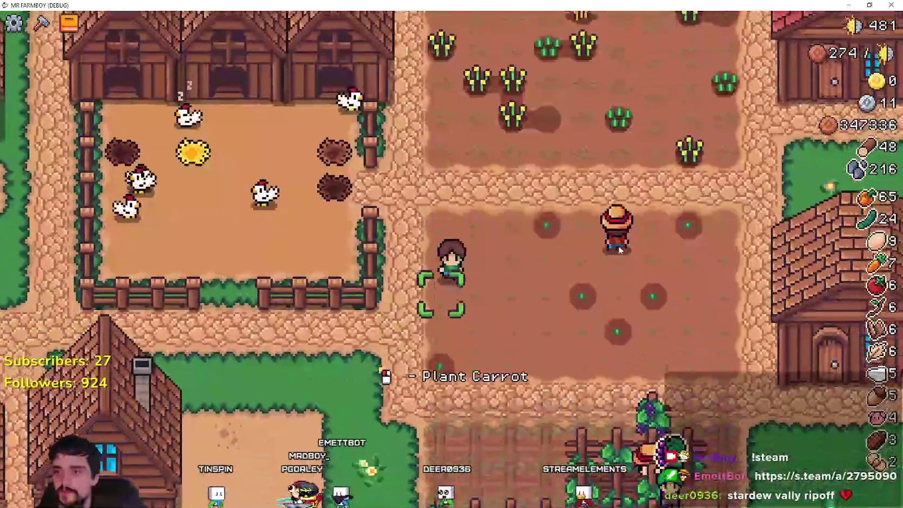
{"action": "key", "text": "a"}
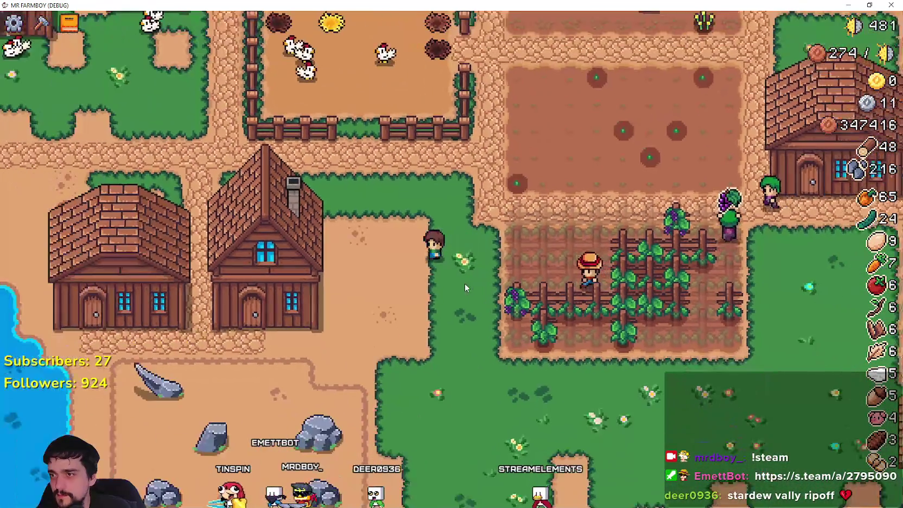
{"action": "key", "text": "w"}
{"action": "scroll", "coordinate": [465, 282], "scroll_direction": "up", "scroll_amount": 2}
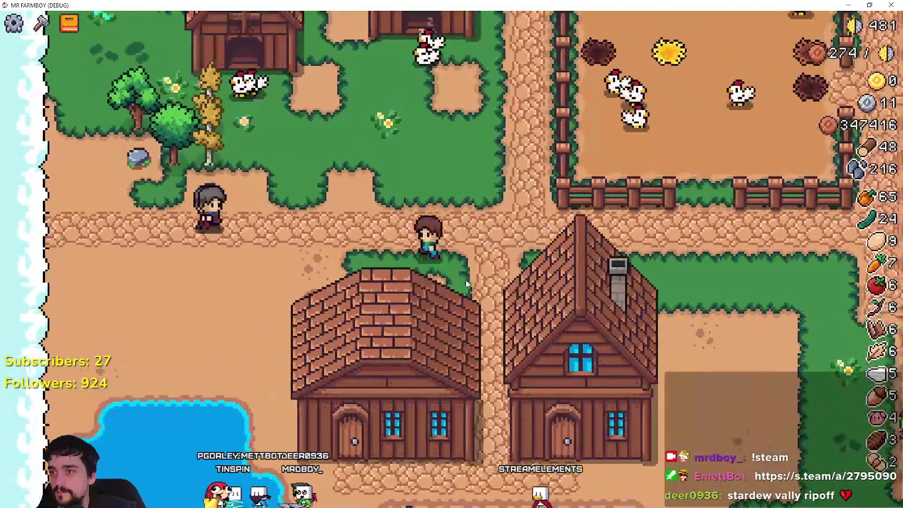
{"action": "key", "text": "a"}
Step: Chop the bush and tree beside the farmer for logs
{"action": "key", "text": "w"}
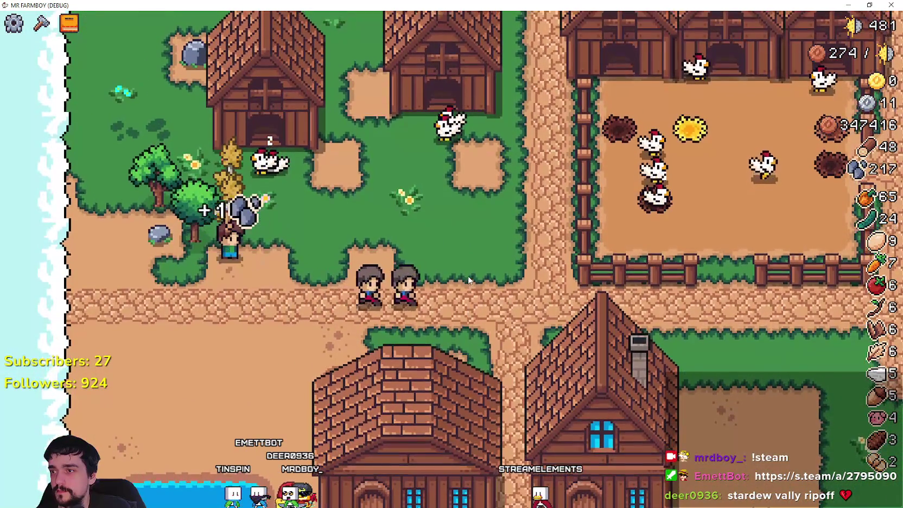
{"action": "key", "text": "a"}
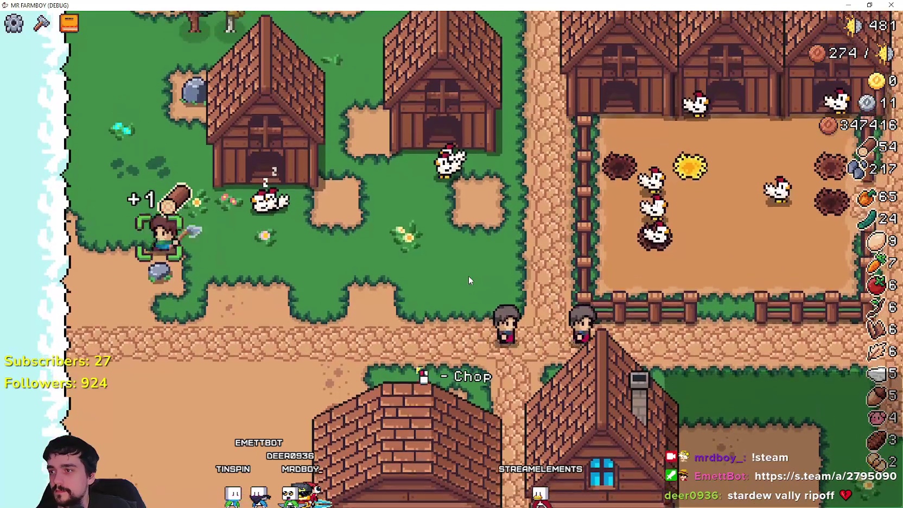
{"action": "key", "text": "w"}
Step: Remove each of the small barns for wood
{"action": "key", "text": "w"}
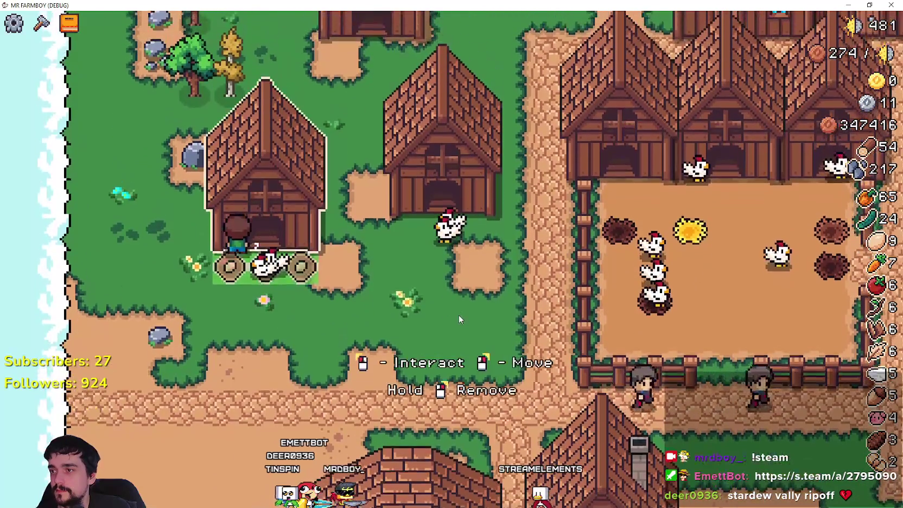
{"action": "key", "text": "e"}
{"action": "key", "text": "d"}
{"action": "key", "text": "d"}
{"action": "key", "text": "w"}
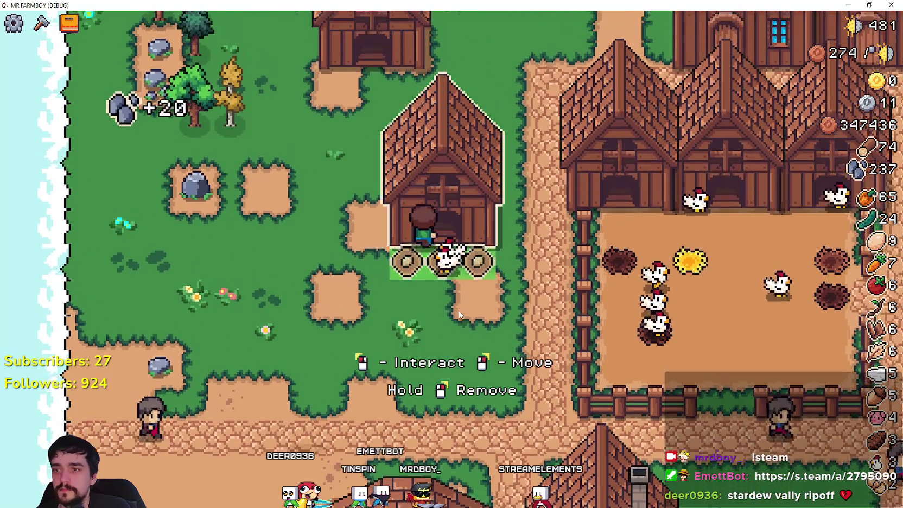
{"action": "key", "text": "e"}
{"action": "key", "text": "w"}
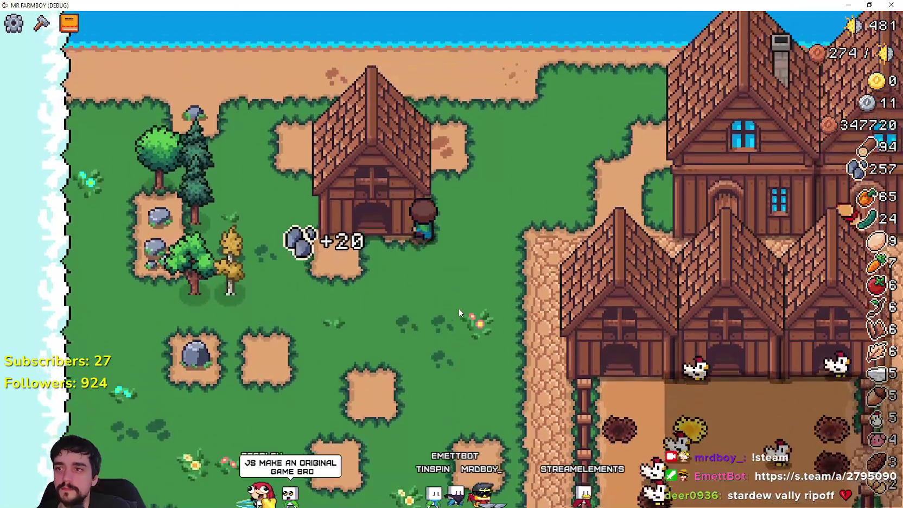
{"action": "key", "text": "a"}
{"action": "key", "text": "e"}
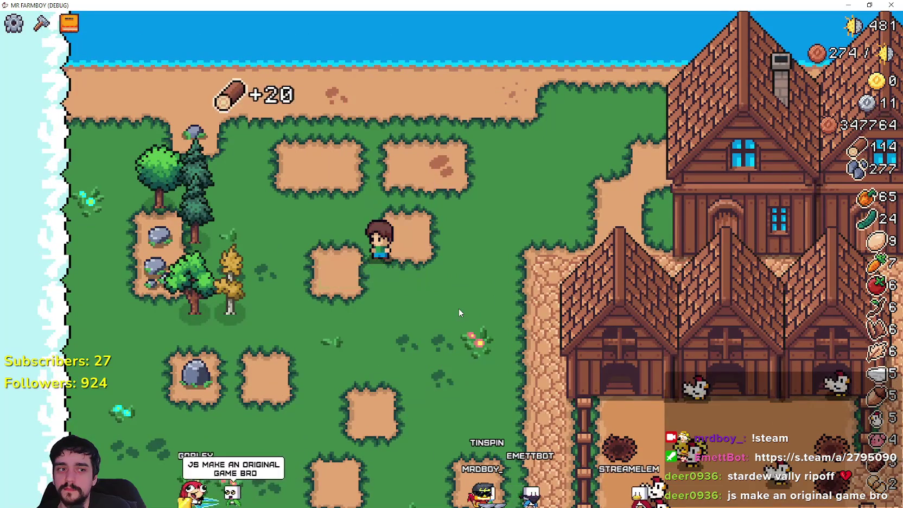
{"action": "key", "text": "s"}
Step: Walk past the coop, plant a carrot beside the farmer, and water it
{"action": "key", "text": "d"}
{"action": "key", "text": "s"}
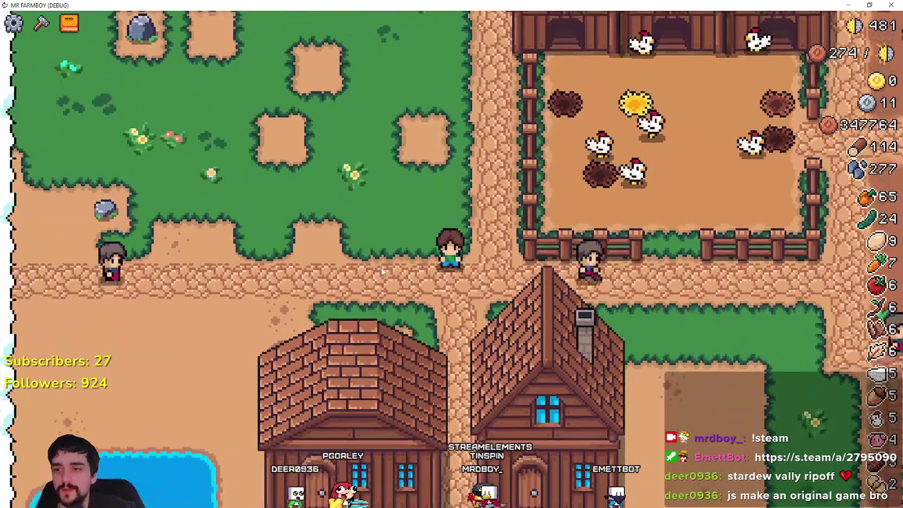
{"action": "key", "text": "d"}
{"action": "key", "text": "d"}
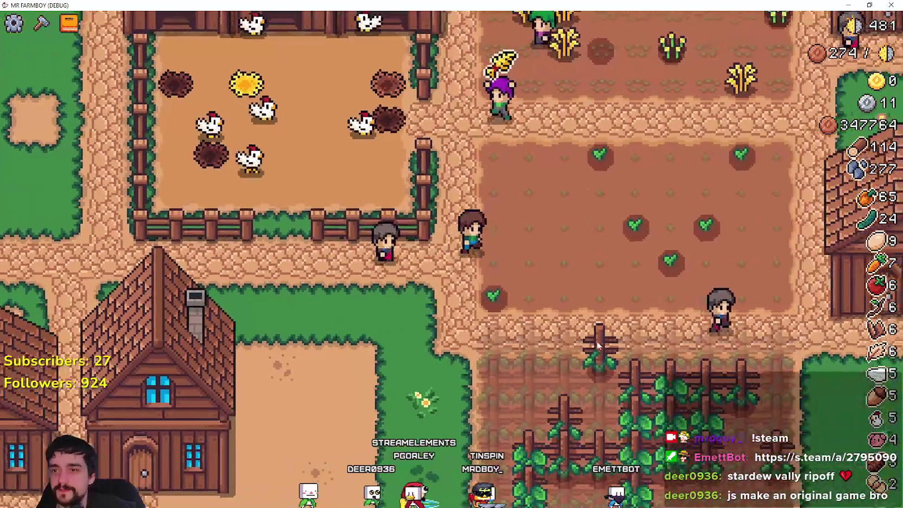
{"action": "key", "text": "e"}
{"action": "key", "text": "e"}
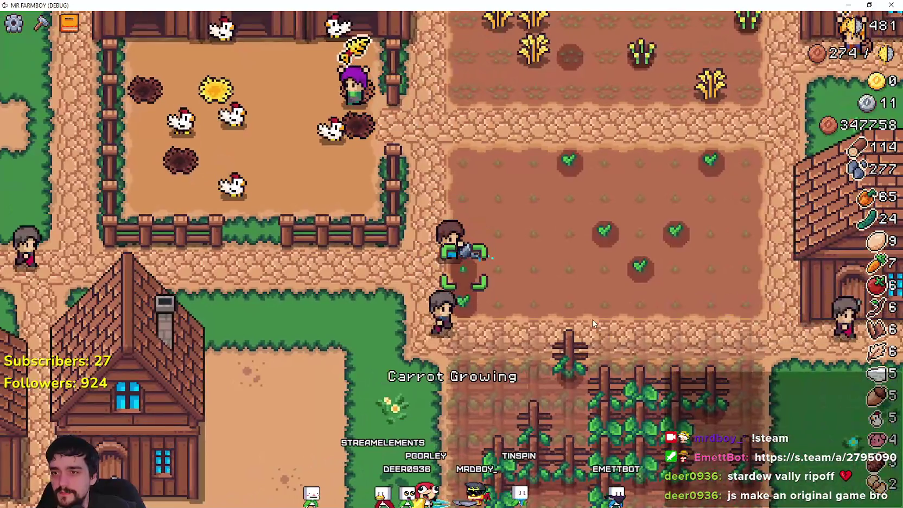
{"action": "key", "text": "w"}
{"action": "key", "text": "d"}
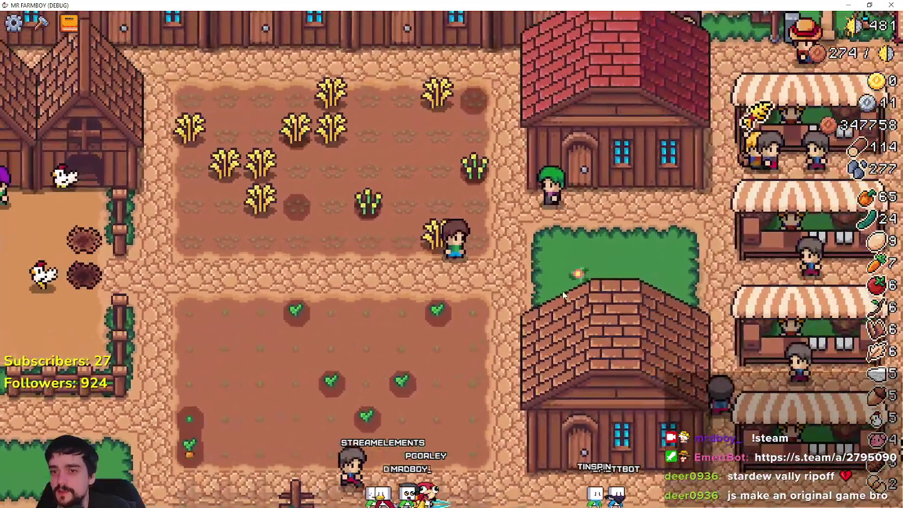
Step: Harvest the ripe wheat plants across the field
{"action": "key", "text": "a"}
{"action": "left_click", "coordinate": [563, 295]}
{"action": "key", "text": "a"}
{"action": "key", "text": "a"}
{"action": "left_click", "coordinate": [562, 291]}
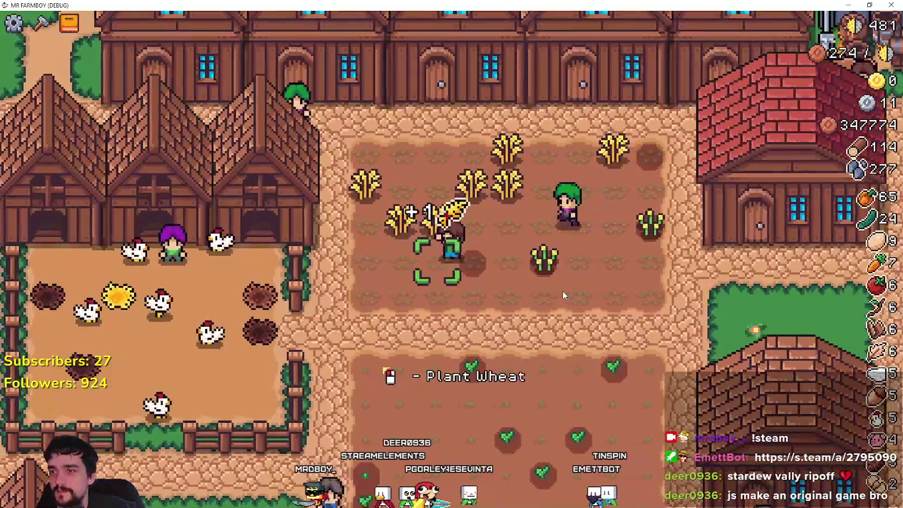
{"action": "key", "text": "w"}
{"action": "key", "text": "a"}
{"action": "left_click", "coordinate": [562, 291]}
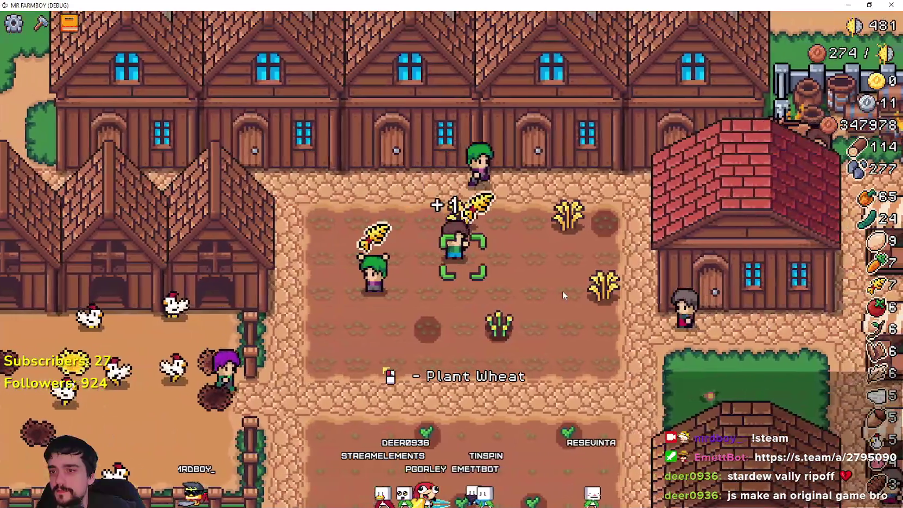
{"action": "key", "text": "d"}
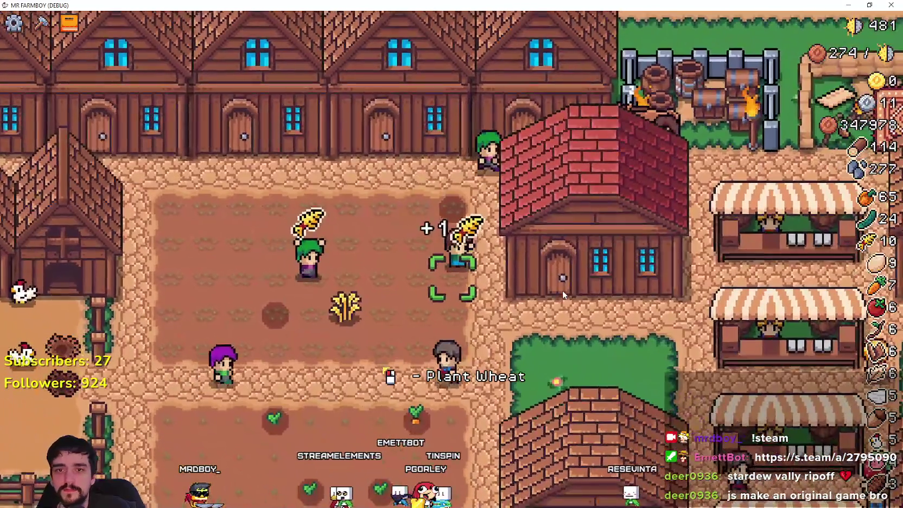
Step: Review the Royal's Envoy order (50 strawberries, 40 tomatoes, 91 wheat), then close it undelivered
{"action": "key", "text": "d"}
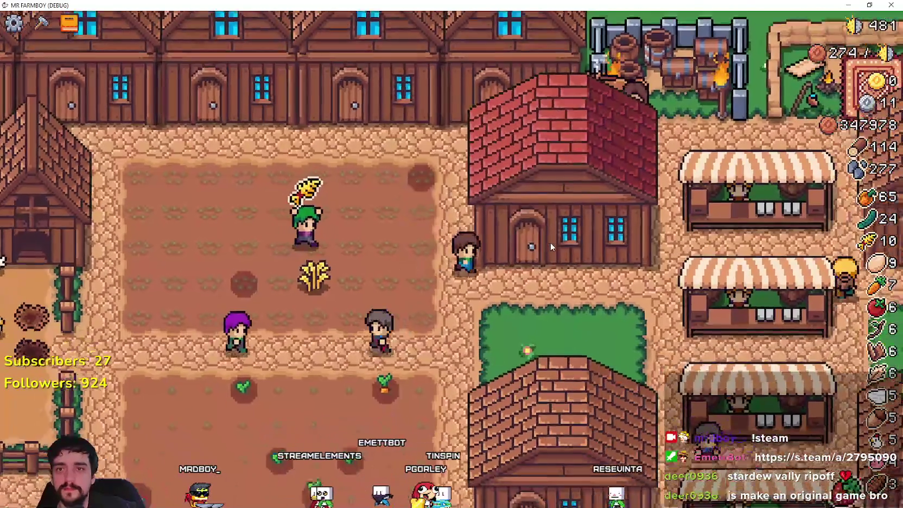
{"action": "key", "text": "w"}
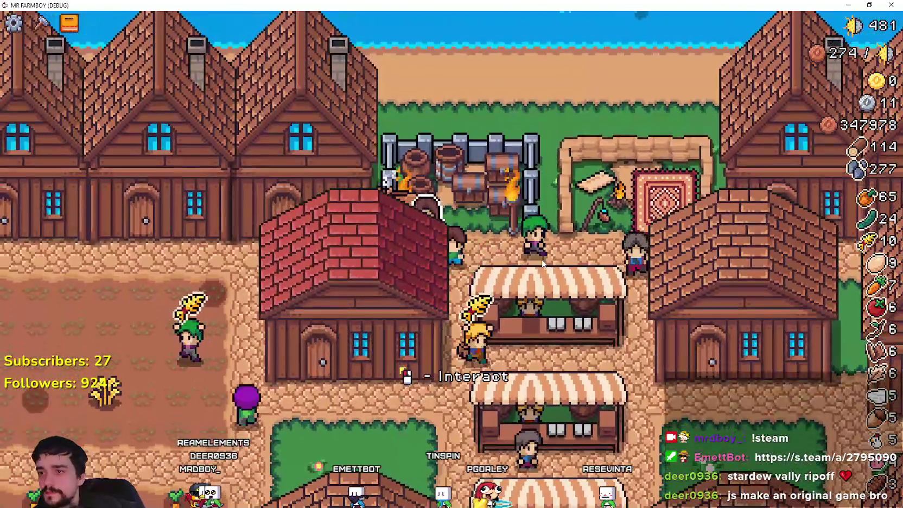
{"action": "key", "text": "e"}
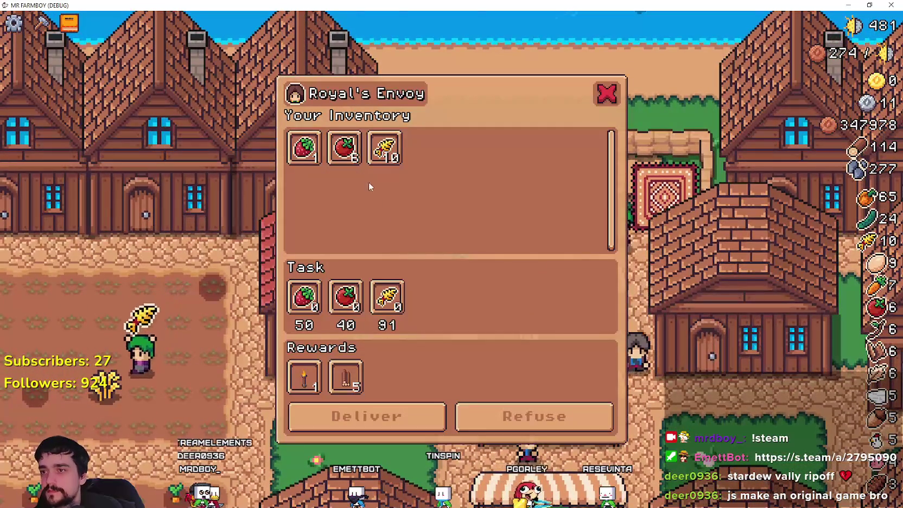
{"action": "left_click", "coordinate": [350, 152]}
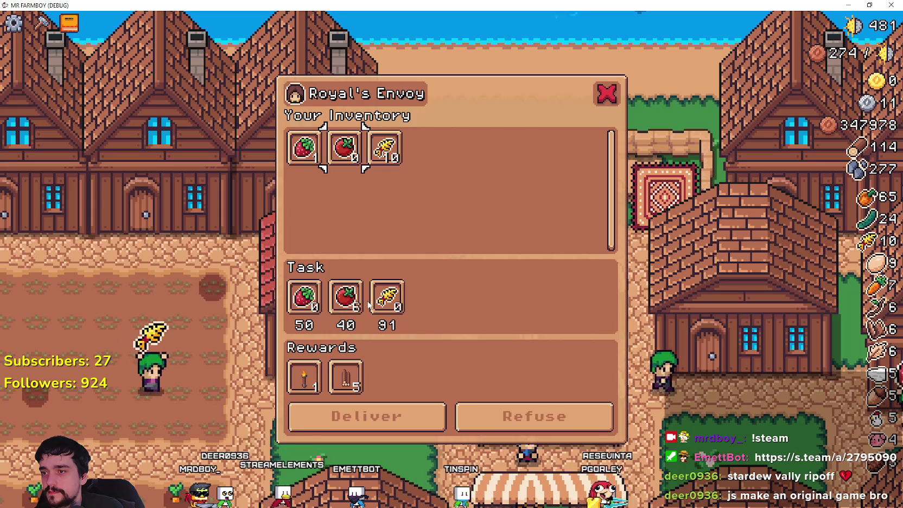
{"action": "left_click", "coordinate": [401, 304]}
{"action": "left_click", "coordinate": [347, 304]}
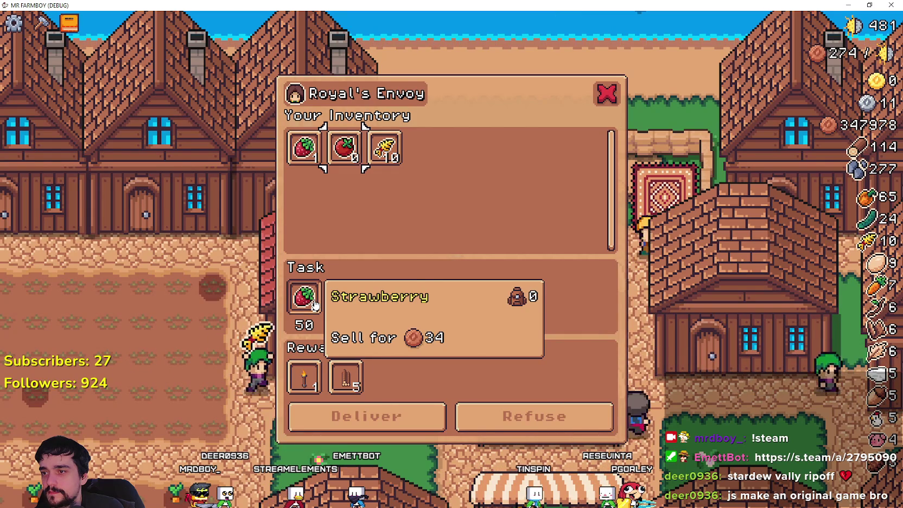
{"action": "left_click", "coordinate": [607, 93]}
Step: Walk through town and down toward the cow barn, zooming out
{"action": "key", "text": "d"}
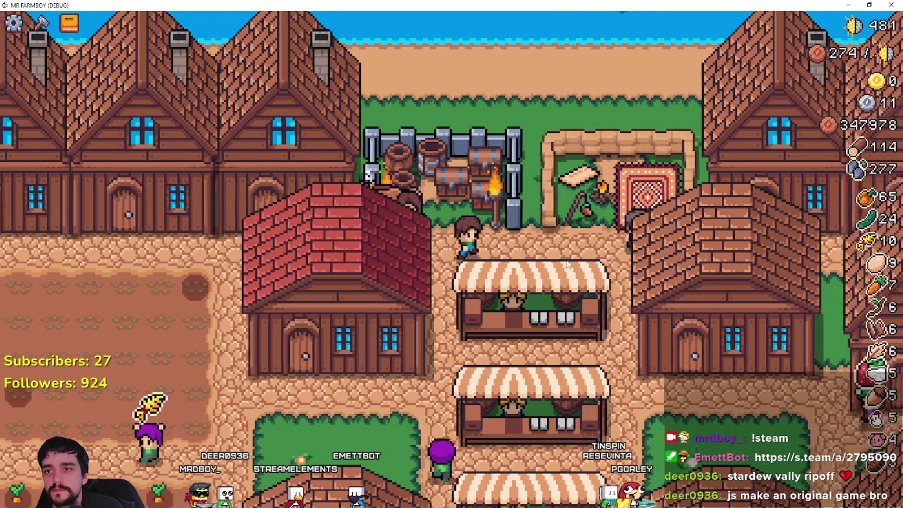
{"action": "key", "text": "s"}
{"action": "key", "text": "a"}
{"action": "scroll", "coordinate": [524, 399], "scroll_direction": "down", "scroll_amount": 5}
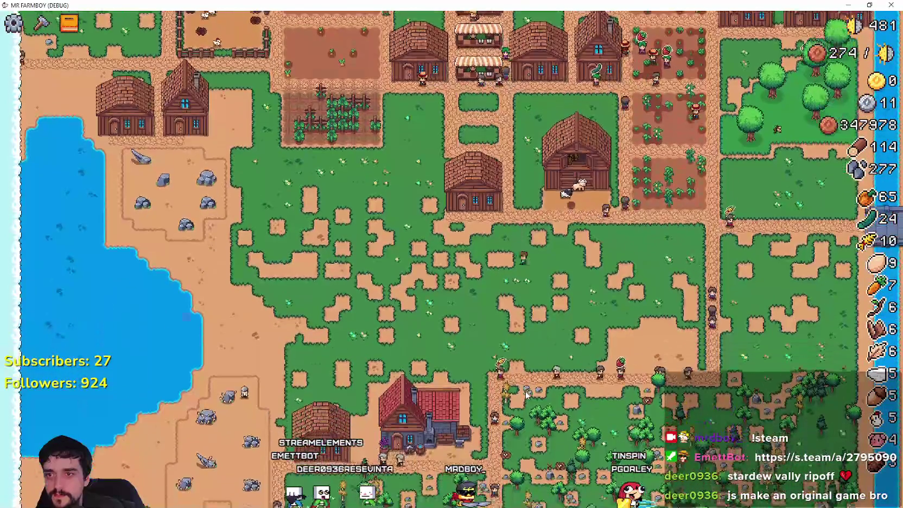
Step: Pick up the cow barn and relocate it south onto open grass
{"action": "scroll", "coordinate": [524, 387], "scroll_direction": "up", "scroll_amount": 5}
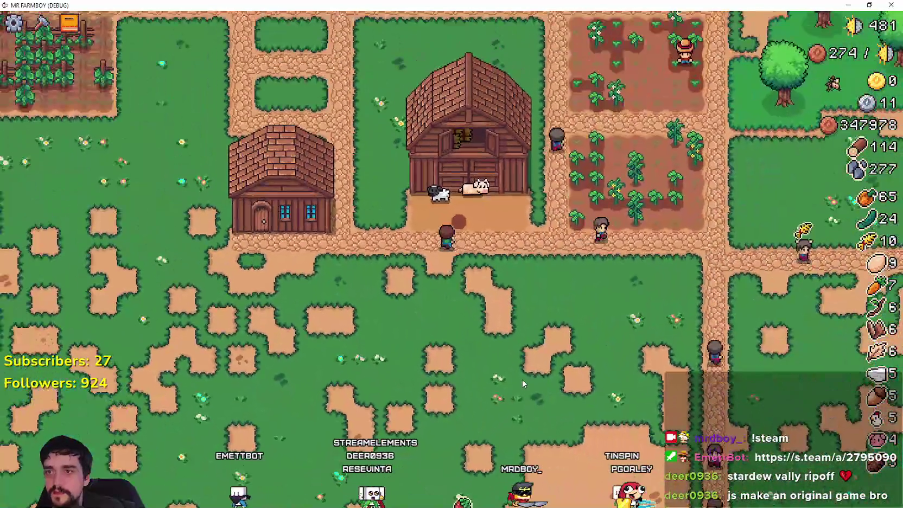
{"action": "key", "text": "w"}
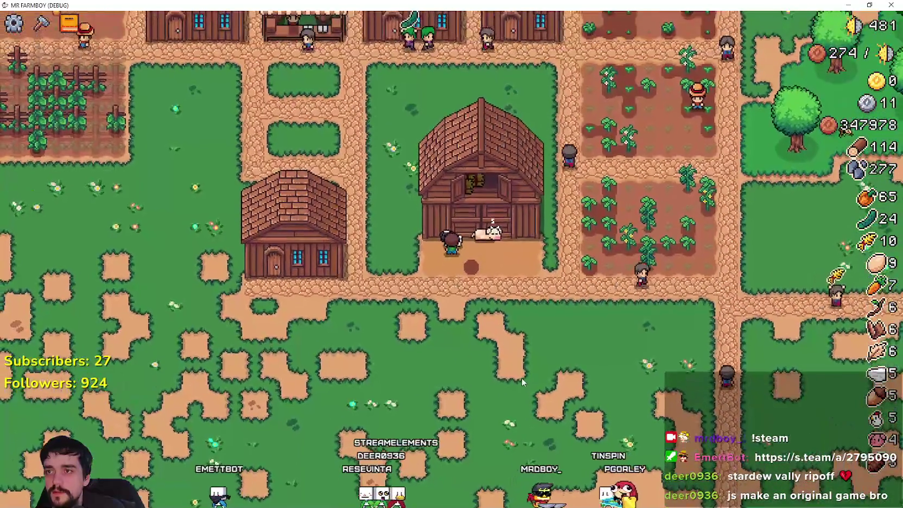
{"action": "right_click", "coordinate": [522, 379]}
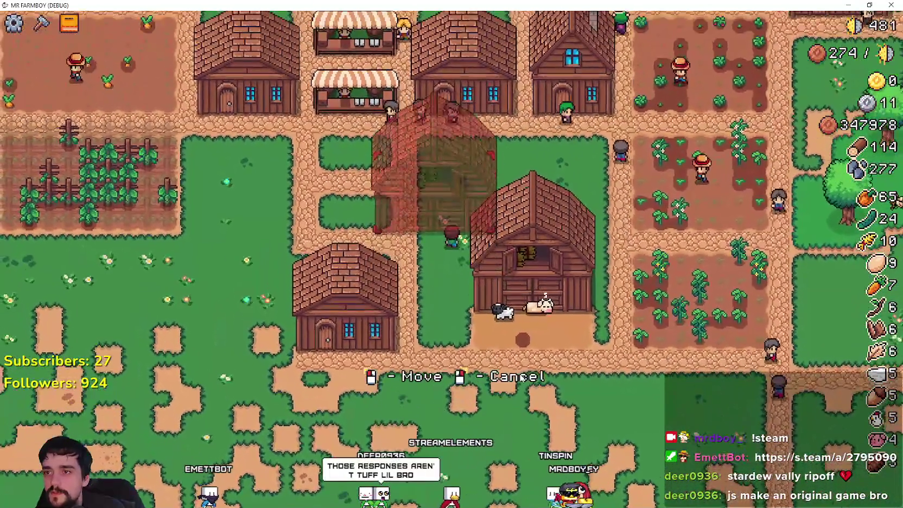
{"action": "key", "text": "w"}
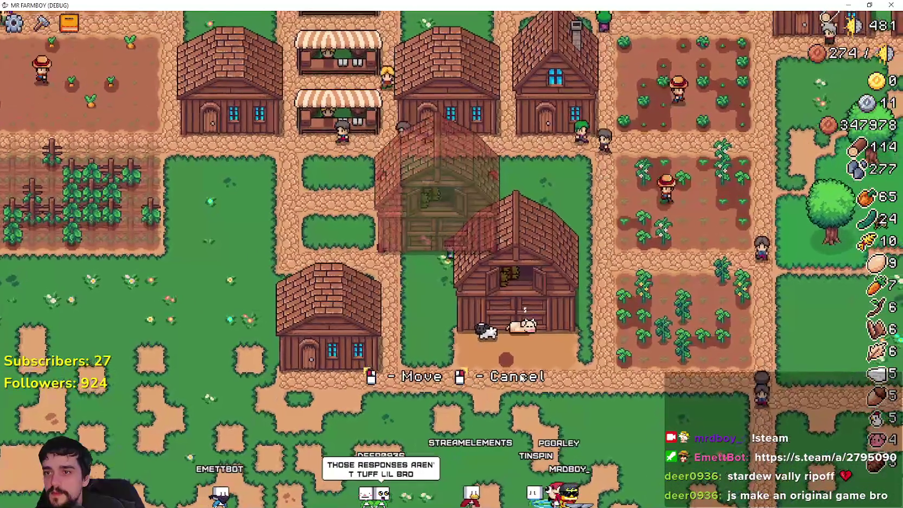
{"action": "key", "text": "d"}
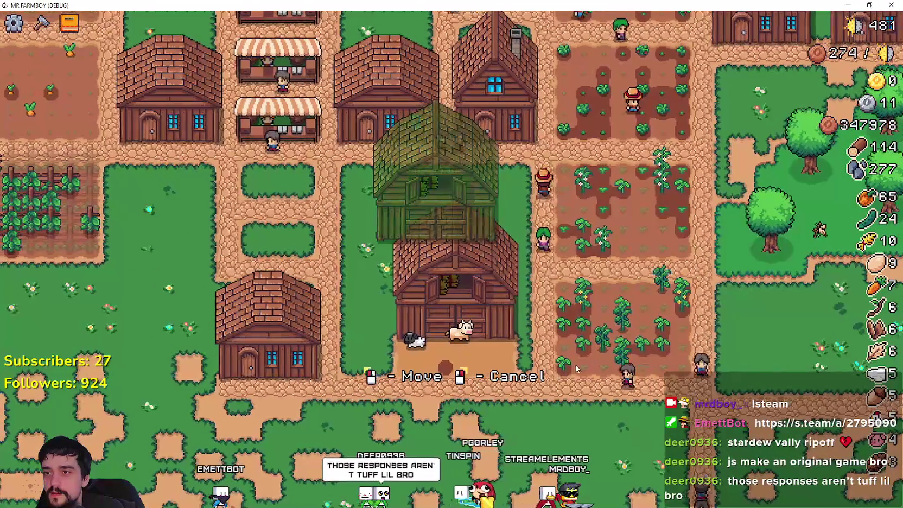
{"action": "key", "text": "s"}
{"action": "key", "text": "a"}
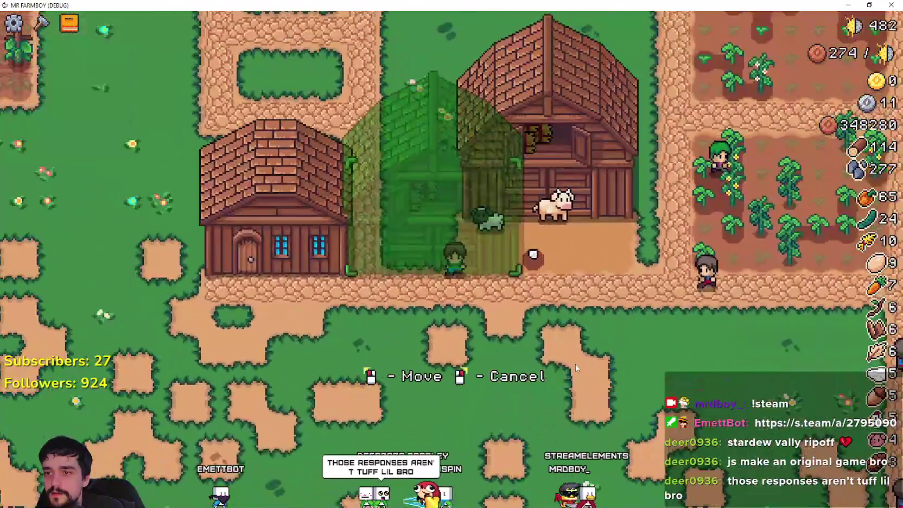
{"action": "key", "text": "s"}
{"action": "key", "text": "d"}
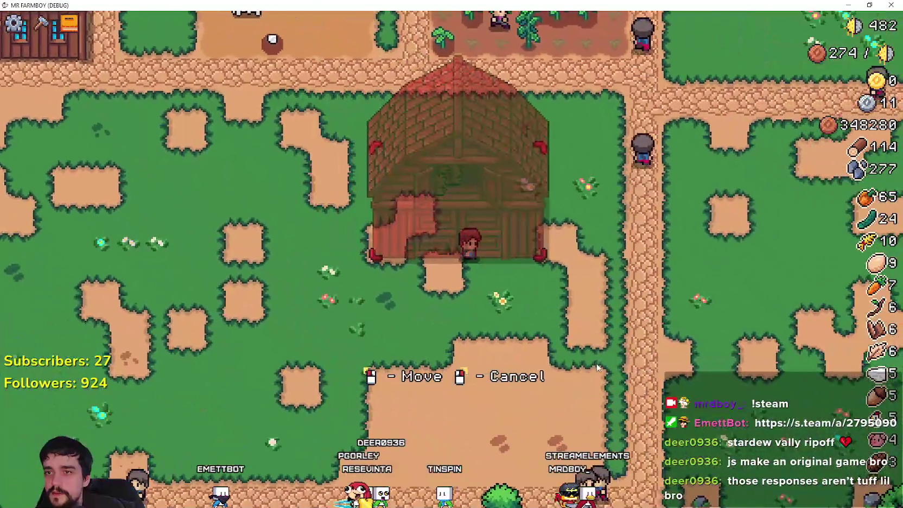
{"action": "key", "text": "d"}
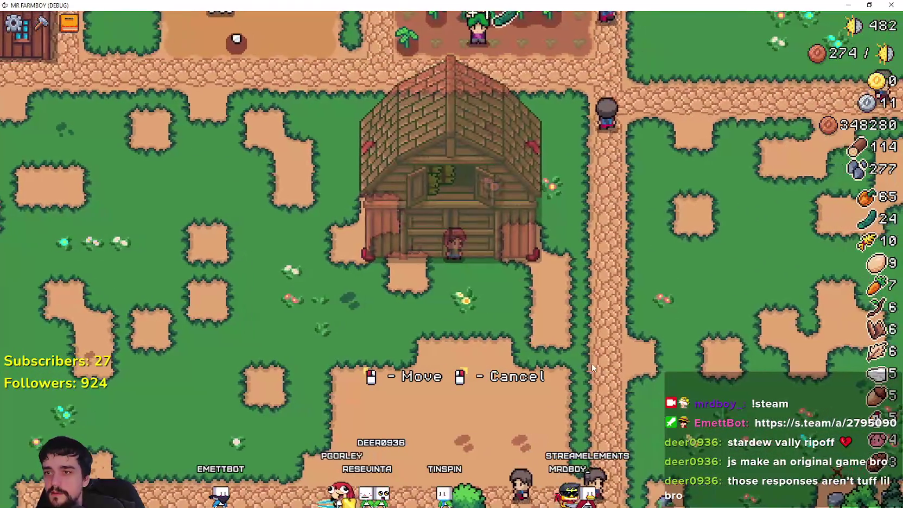
{"action": "left_click", "coordinate": [473, 364]}
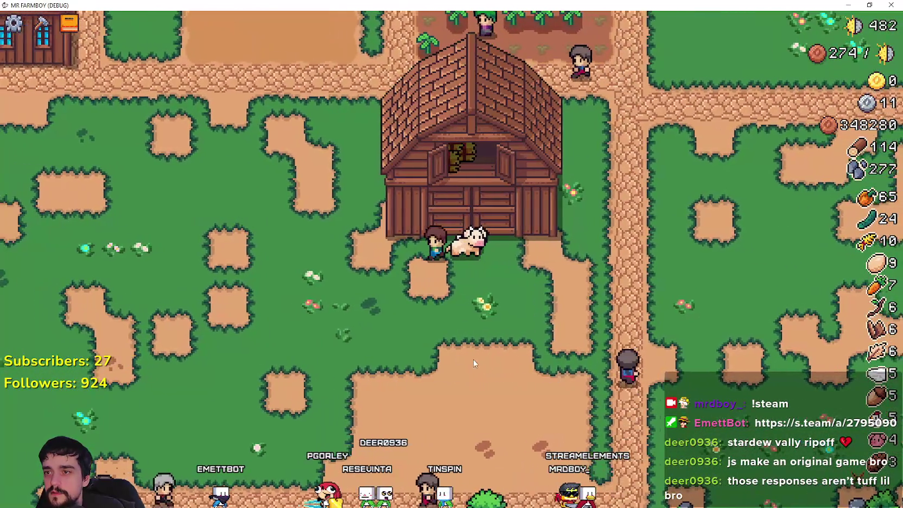
Step: Choose the Animal Tile from the crafting menu's Land items
{"action": "key", "text": "a"}
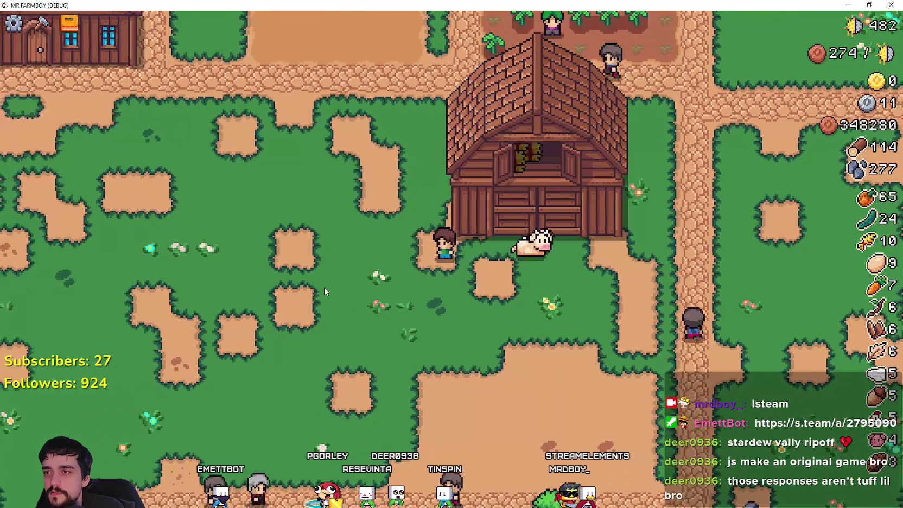
{"action": "left_click", "coordinate": [42, 22]}
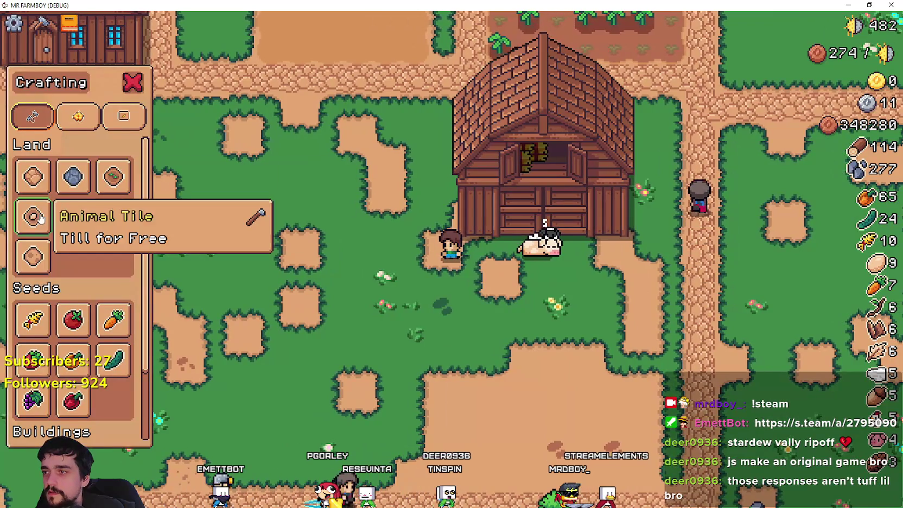
{"action": "left_click", "coordinate": [33, 217]}
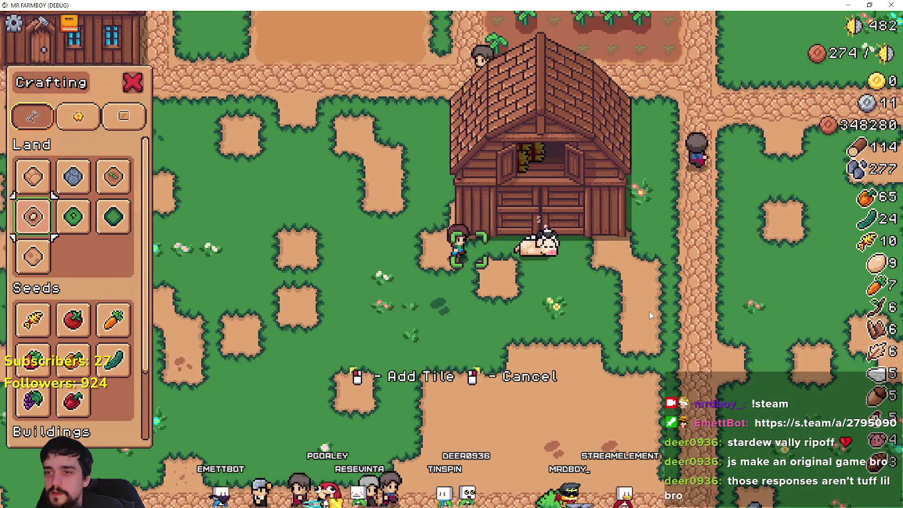
Step: Walk the farmer around the cow to the front of the barn
{"action": "key", "text": "d"}
{"action": "key", "text": "a"}
{"action": "key", "text": "d"}
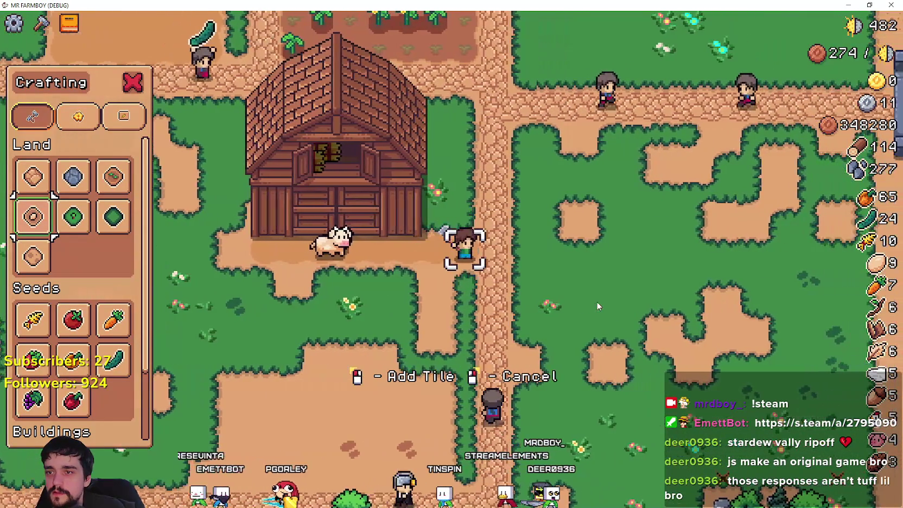
{"action": "key", "text": "s"}
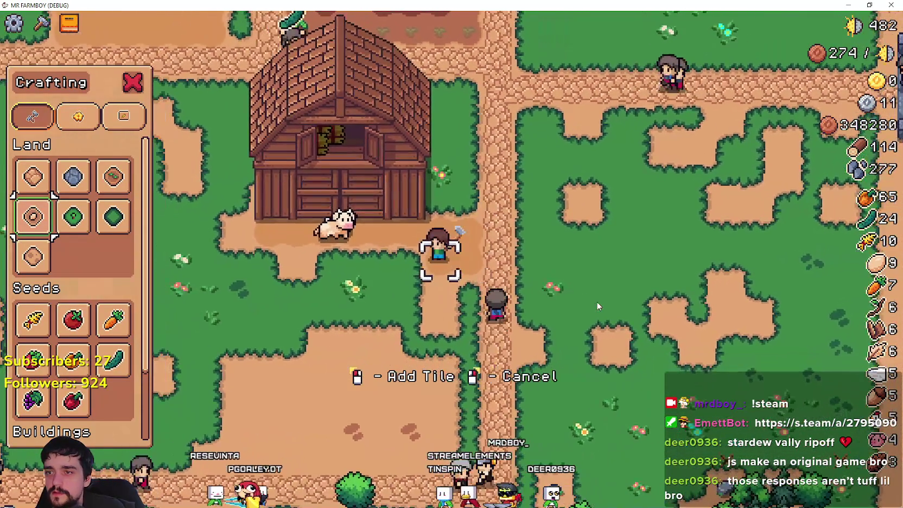
{"action": "key", "text": "a"}
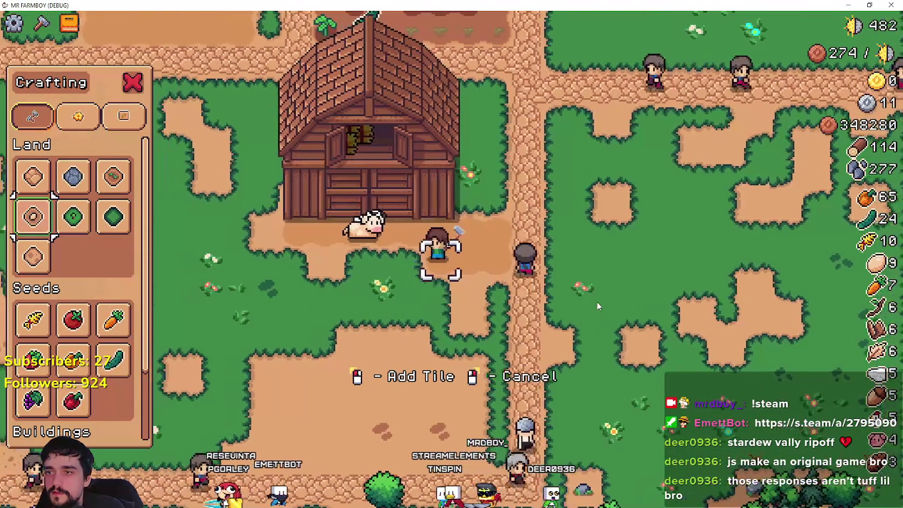
{"action": "key", "text": "a"}
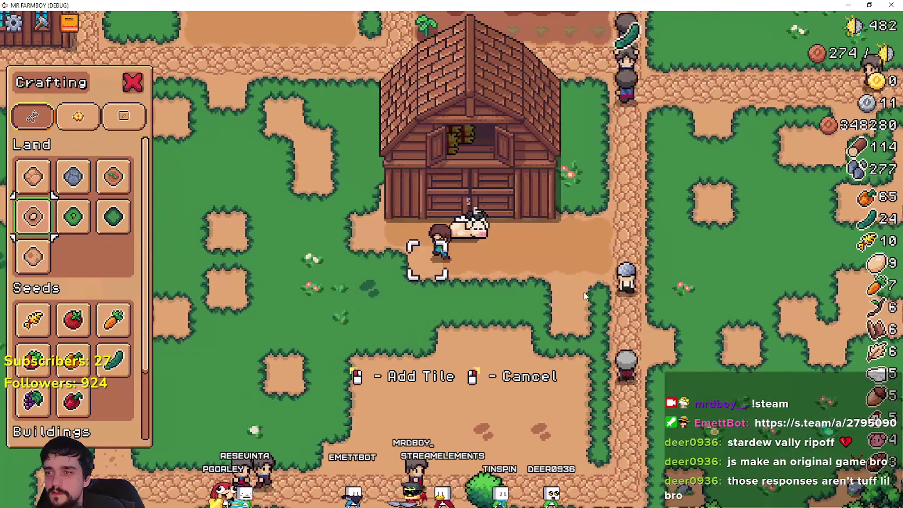
{"action": "key", "text": "w"}
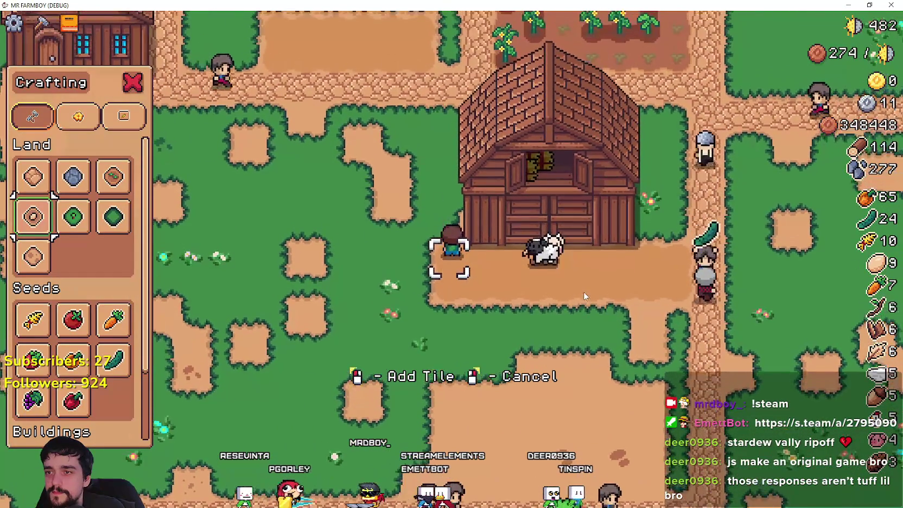
{"action": "key", "text": "a"}
{"action": "key", "text": "s"}
Step: Move across the barn front and add an animal tile on the dirt
{"action": "key", "text": "d"}
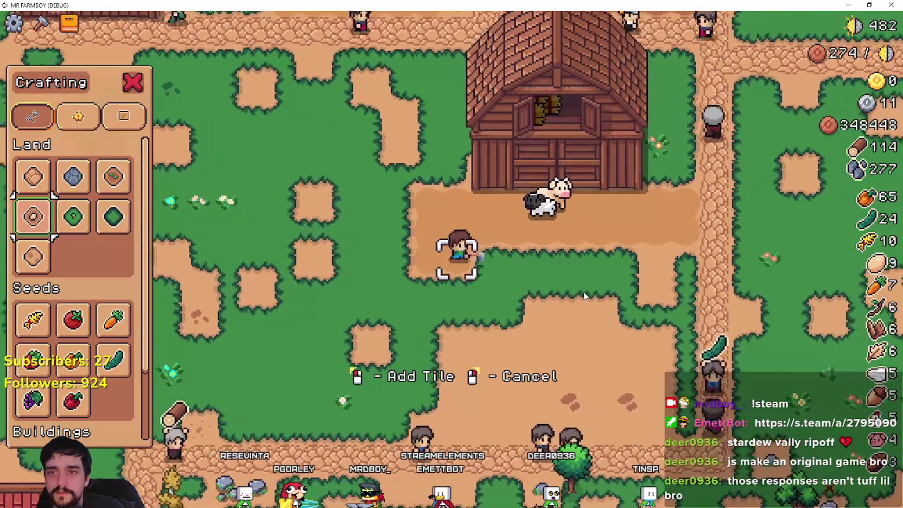
{"action": "key", "text": "d"}
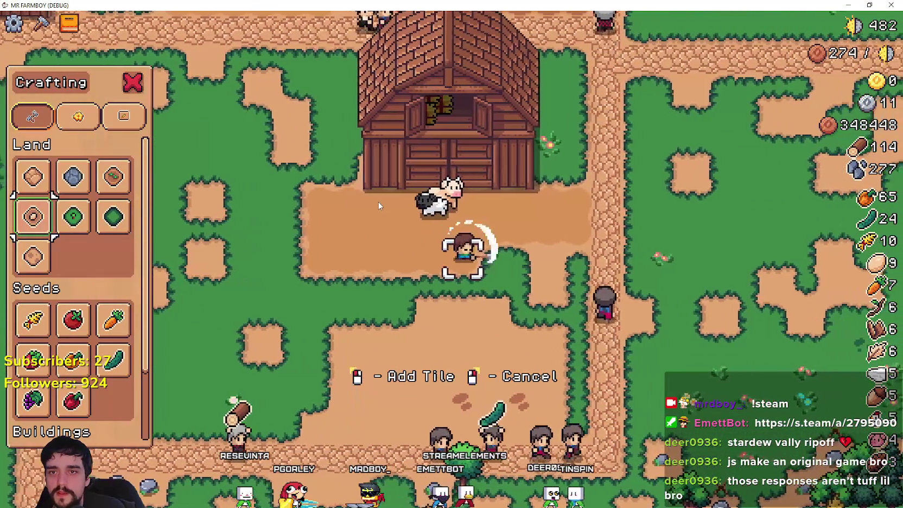
{"action": "key", "text": "d"}
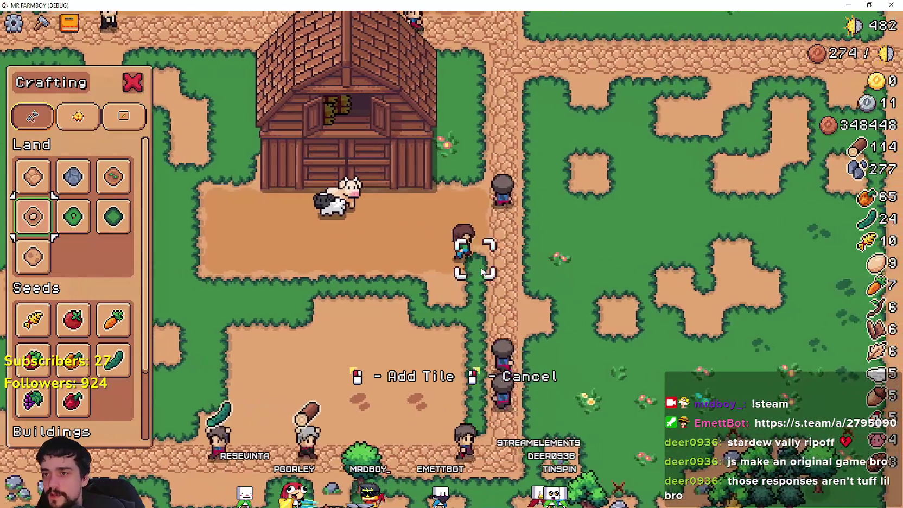
{"action": "key", "text": "a"}
{"action": "key", "text": "d"}
{"action": "key", "text": "s"}
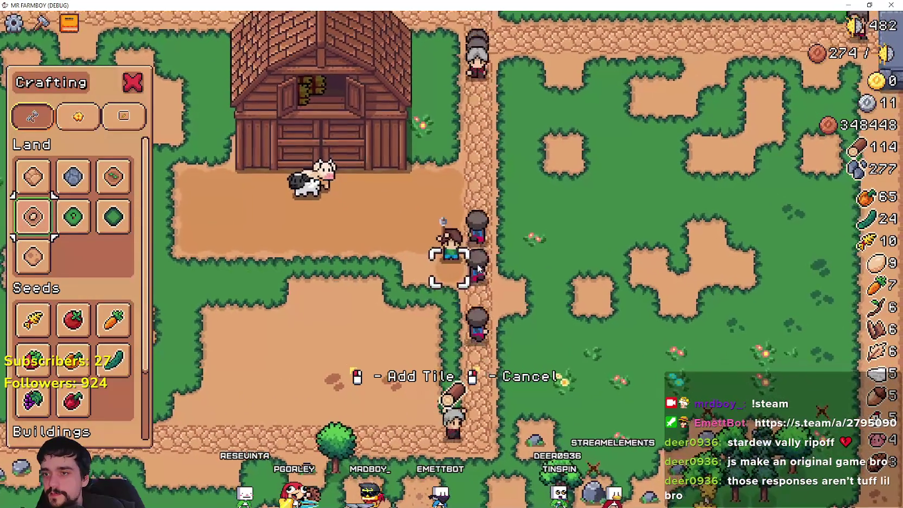
{"action": "key", "text": "a"}
{"action": "key", "text": "a"}
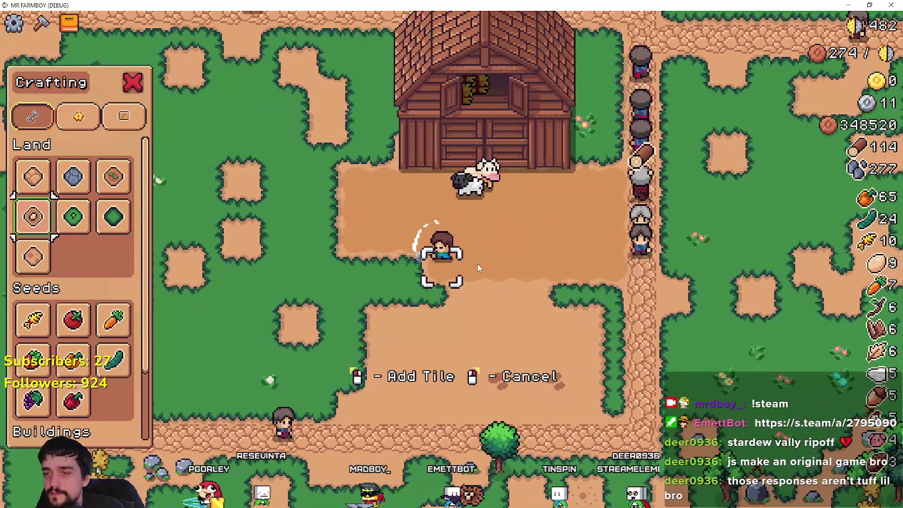
{"action": "left_click", "coordinate": [478, 268]}
{"action": "key", "text": "a"}
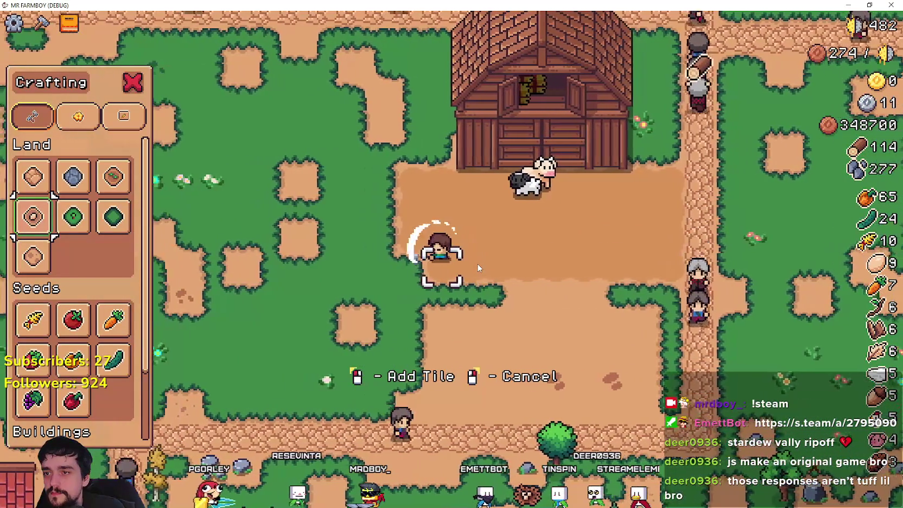
{"action": "key", "text": "w"}
Step: Close crafting, pause the game, and switch to the Godot editor
{"action": "key", "text": "Escape"}
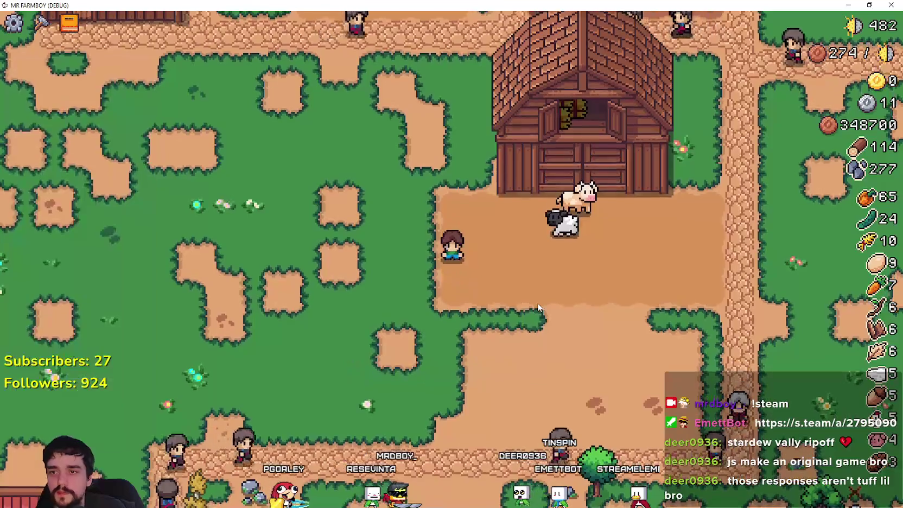
{"action": "key", "text": "Escape"}
{"action": "key", "text": "alt+Tab"}
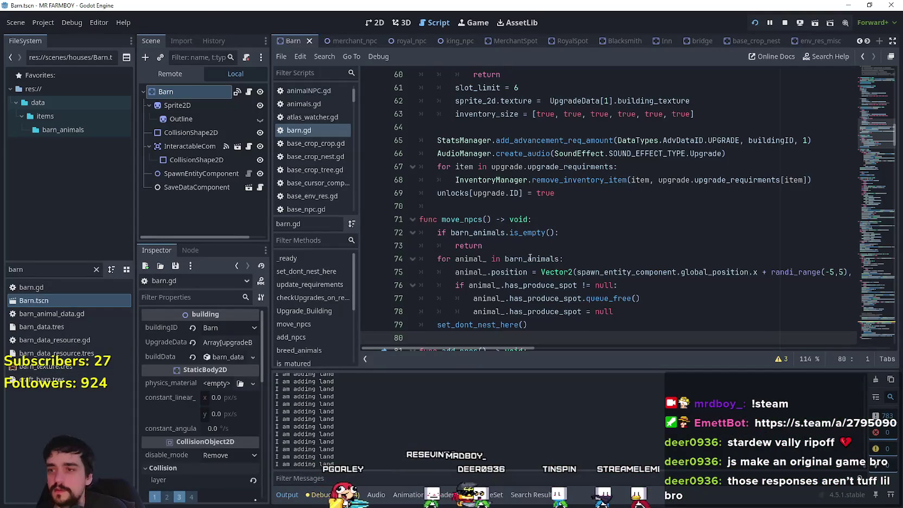
Step: Search the project for 'chick', open the chicken scene and its animalNPC.gd script
{"action": "left_click", "coordinate": [522, 207]}
{"action": "double_click", "coordinate": [63, 264]}
{"action": "type", "text": "c"}
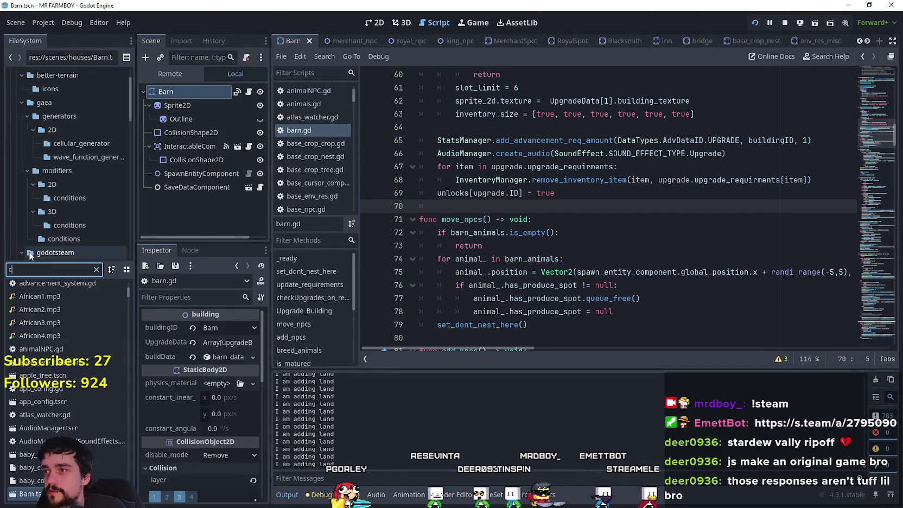
{"action": "type", "text": "hick"}
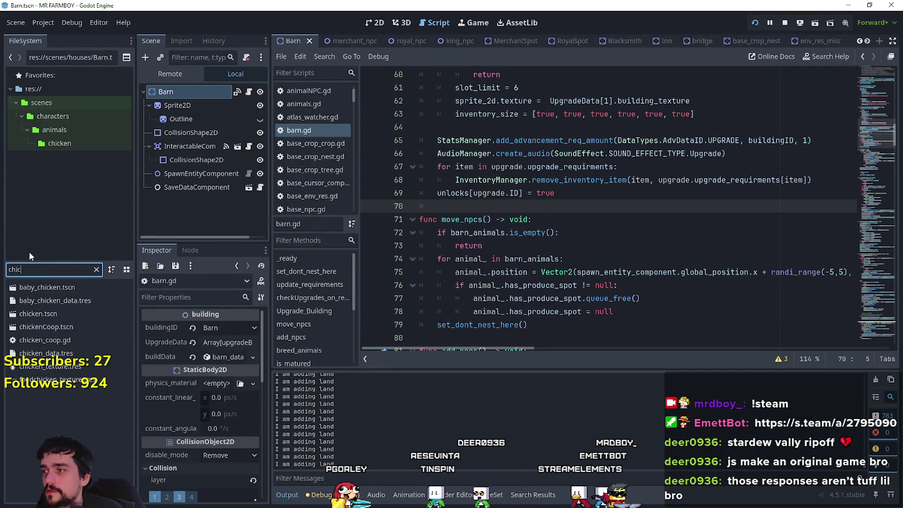
{"action": "double_click", "coordinate": [44, 313]}
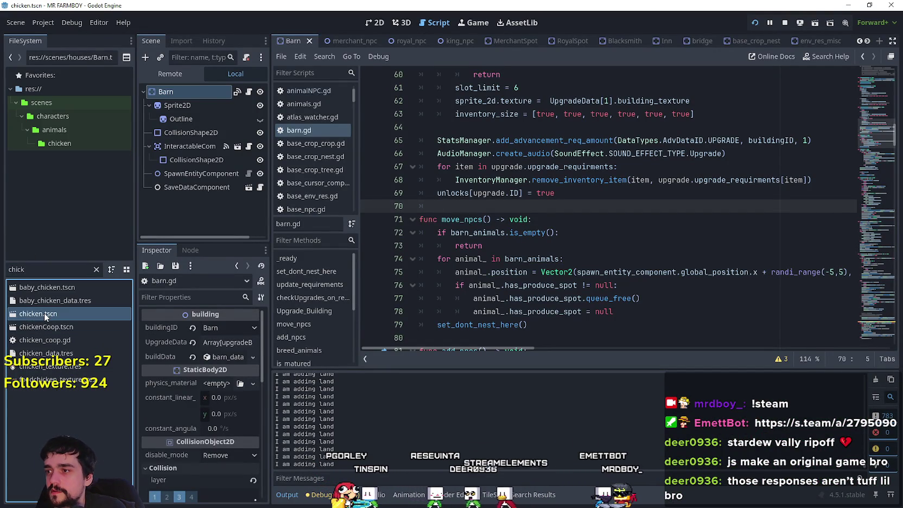
{"action": "left_click", "coordinate": [249, 92]}
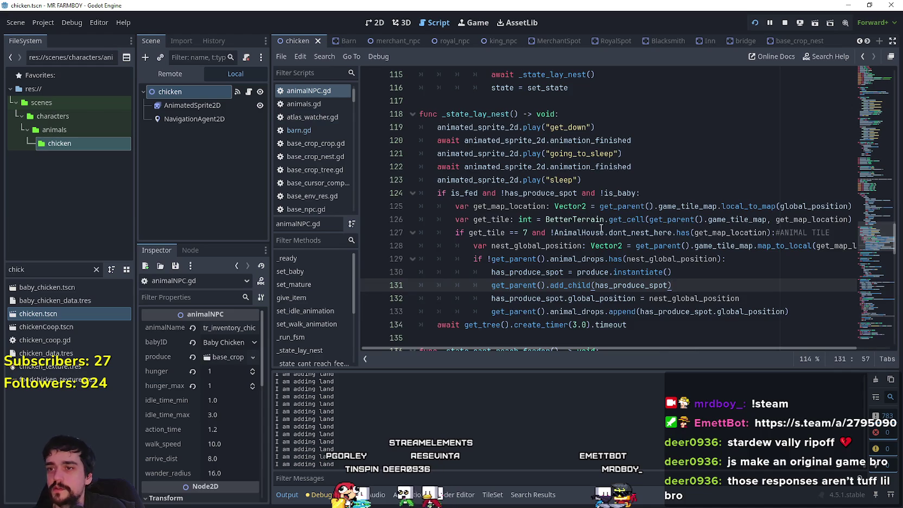
{"action": "mouse_move", "coordinate": [872, 229]}
{"action": "left_mouse_down"}
{"action": "mouse_move", "coordinate": [861, 92]}
{"action": "mouse_move", "coordinate": [853, 177]}
{"action": "left_mouse_up"}
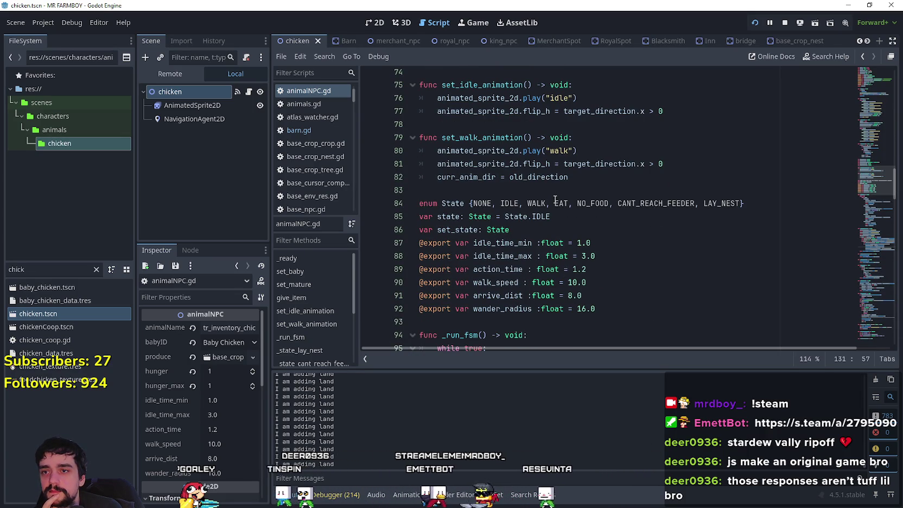
Step: Inspect the WALK, CANT_REACH_FEEDER and LAY_NEST state names and WALK's uses
{"action": "double_click", "coordinate": [534, 204]}
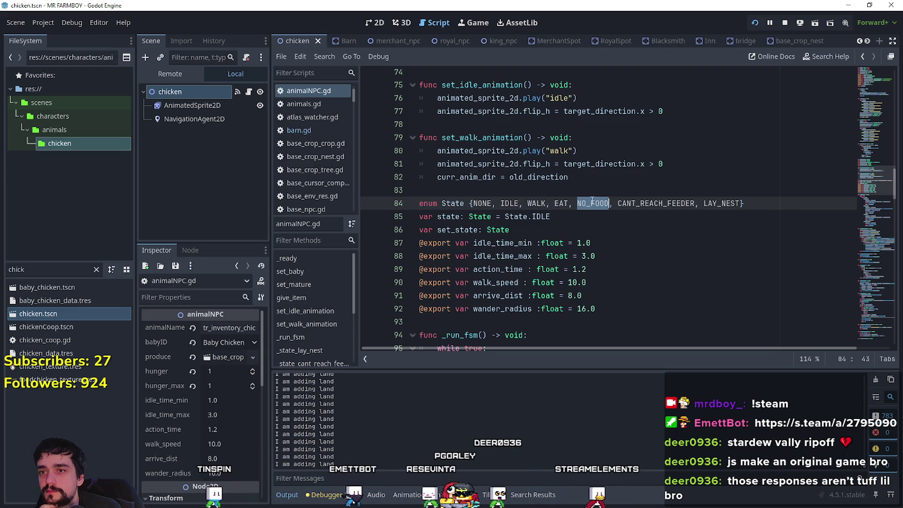
{"action": "left_click", "coordinate": [678, 203]}
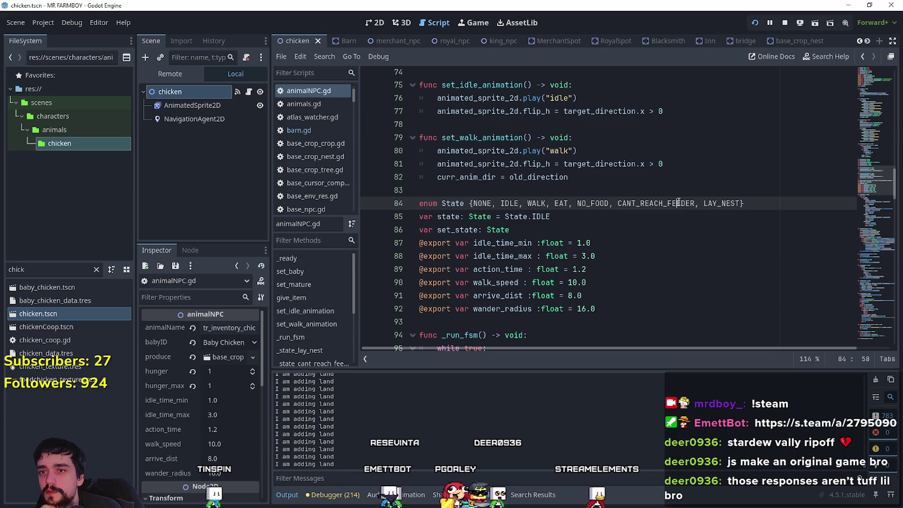
{"action": "double_click", "coordinate": [727, 202]}
{"action": "scroll", "coordinate": [577, 237], "scroll_direction": "down", "scroll_amount": 2}
{"action": "scroll", "coordinate": [578, 237], "scroll_direction": "up", "scroll_amount": 2}
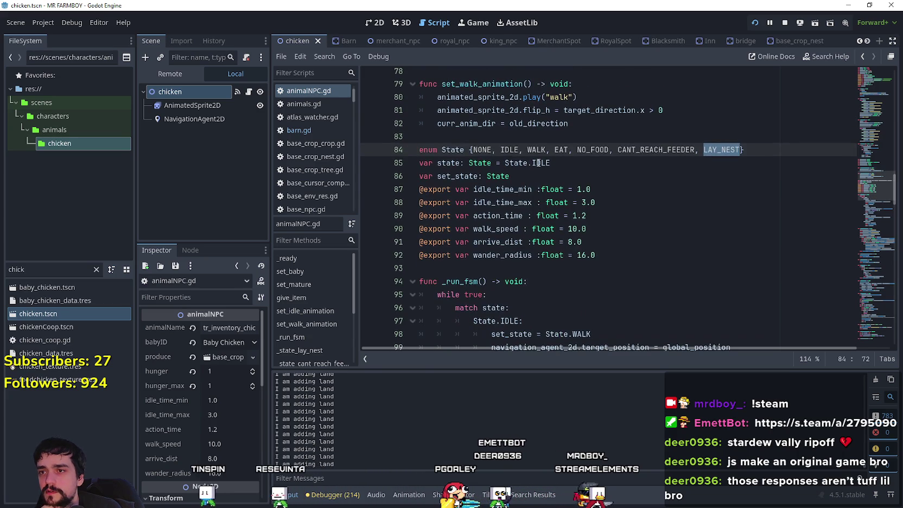
{"action": "left_click", "coordinate": [536, 170]}
{"action": "scroll", "coordinate": [534, 188], "scroll_direction": "down", "scroll_amount": 1}
{"action": "double_click", "coordinate": [533, 188]}
{"action": "scroll", "coordinate": [607, 245], "scroll_direction": "down", "scroll_amount": 5}
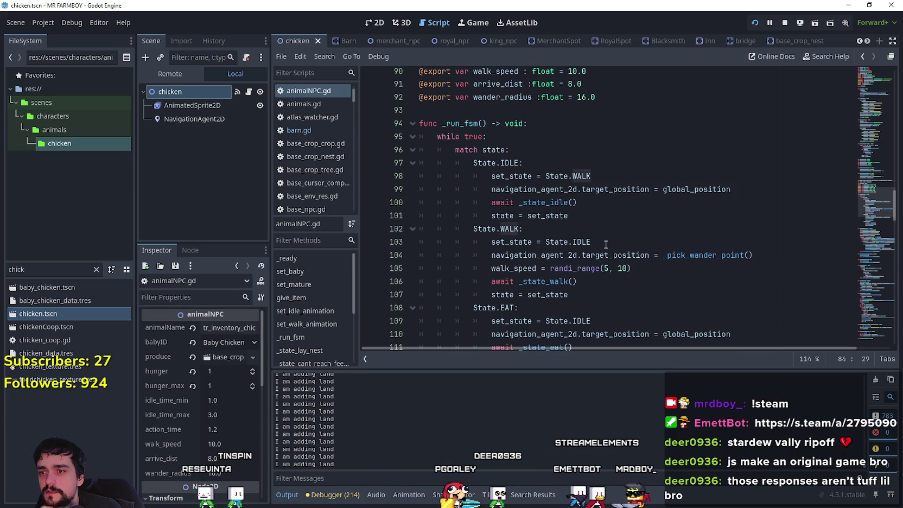
{"action": "scroll", "coordinate": [574, 224], "scroll_direction": "down", "scroll_amount": 7}
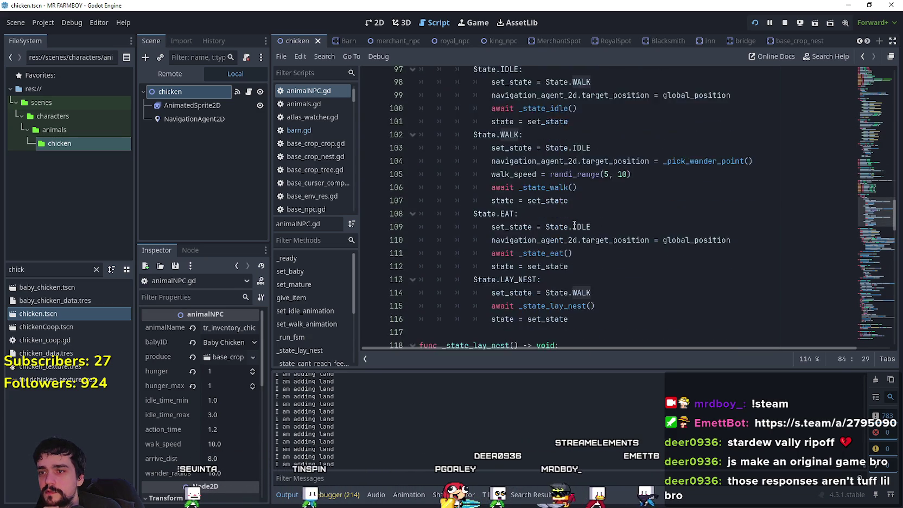
{"action": "scroll", "coordinate": [575, 224], "scroll_direction": "down", "scroll_amount": 17}
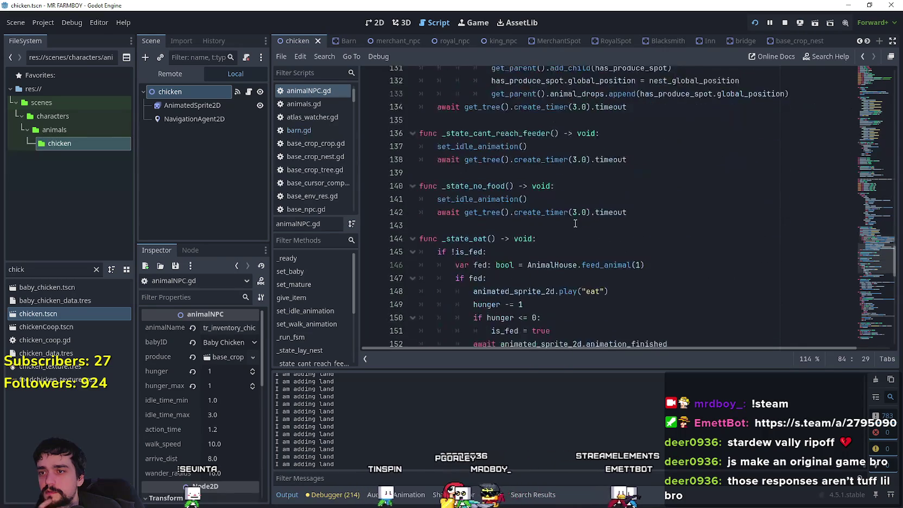
{"action": "scroll", "coordinate": [573, 223], "scroll_direction": "up", "scroll_amount": 4}
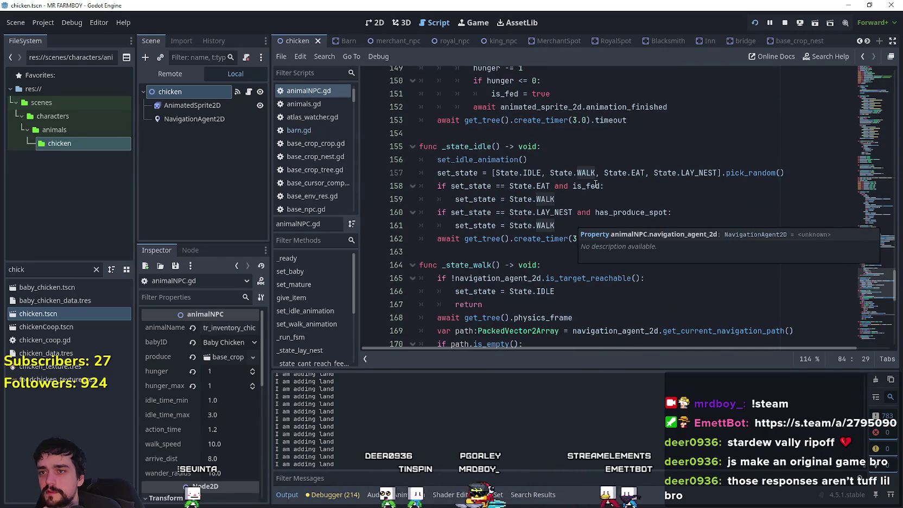
Step: Examine line 157's random state choice and the eat-when-fed check, then return to the game
{"action": "left_click", "coordinate": [583, 173]}
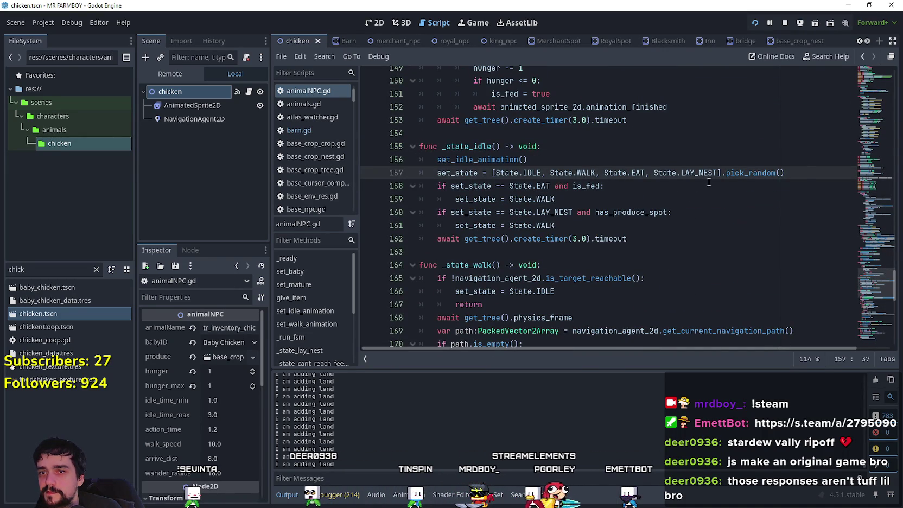
{"action": "left_click_drag", "start_coordinate": [805, 173], "coordinate": [465, 173]}
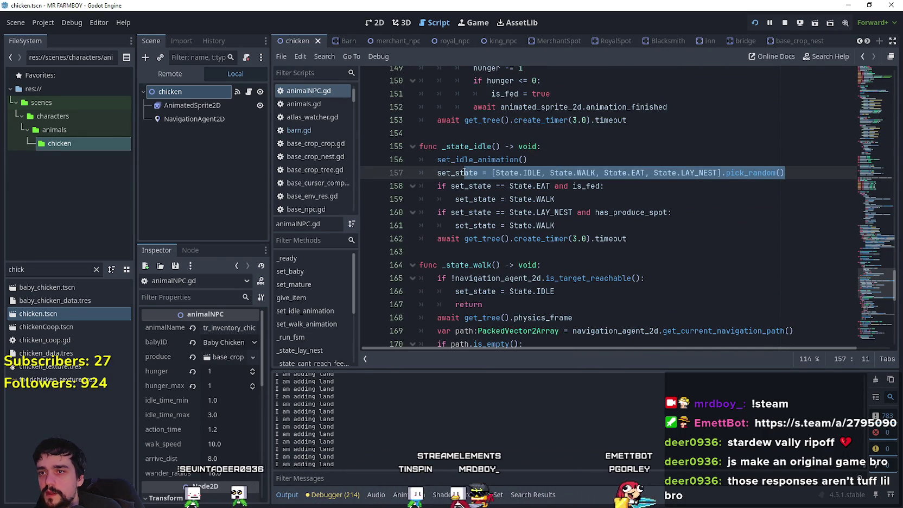
{"action": "left_click", "coordinate": [579, 202]}
{"action": "left_click", "coordinate": [549, 186]}
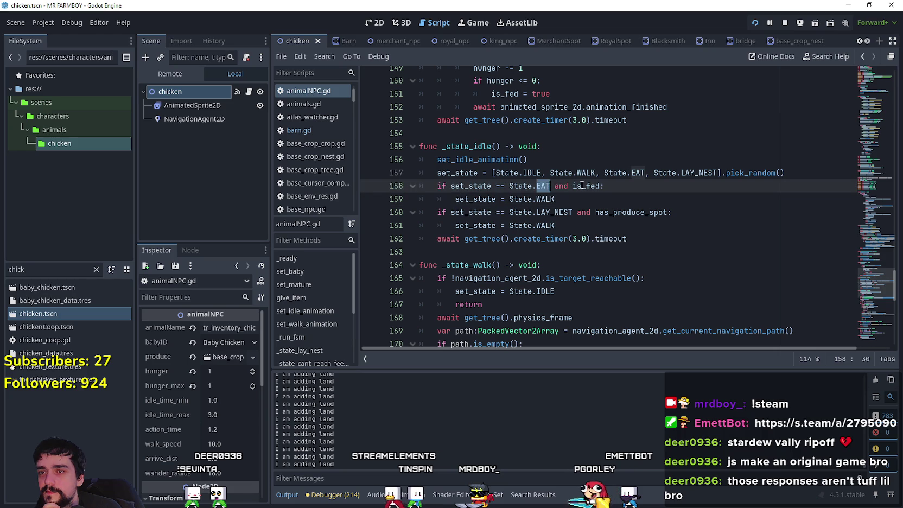
{"action": "mouse_move", "coordinate": [569, 201]}
{"action": "left_mouse_down"}
{"action": "mouse_move", "coordinate": [477, 173]}
{"action": "mouse_move", "coordinate": [365, 188]}
{"action": "left_mouse_up"}
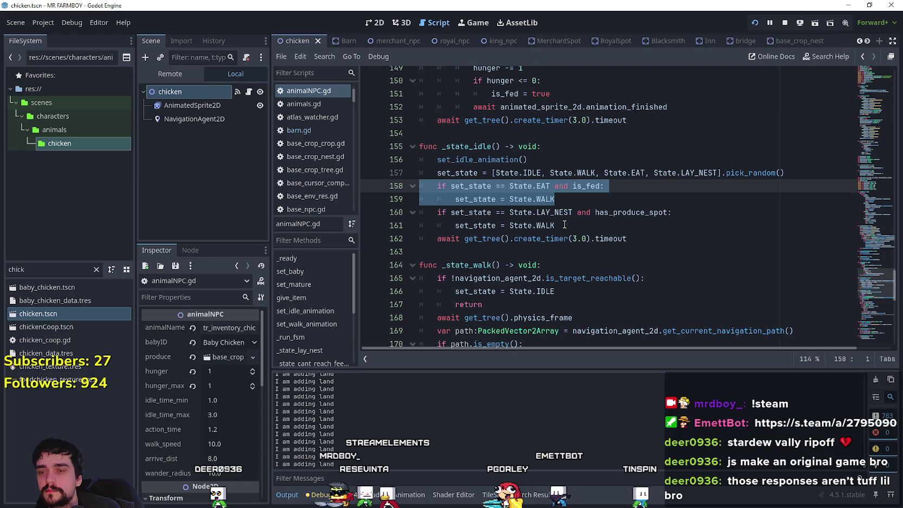
{"action": "left_click", "coordinate": [564, 224]}
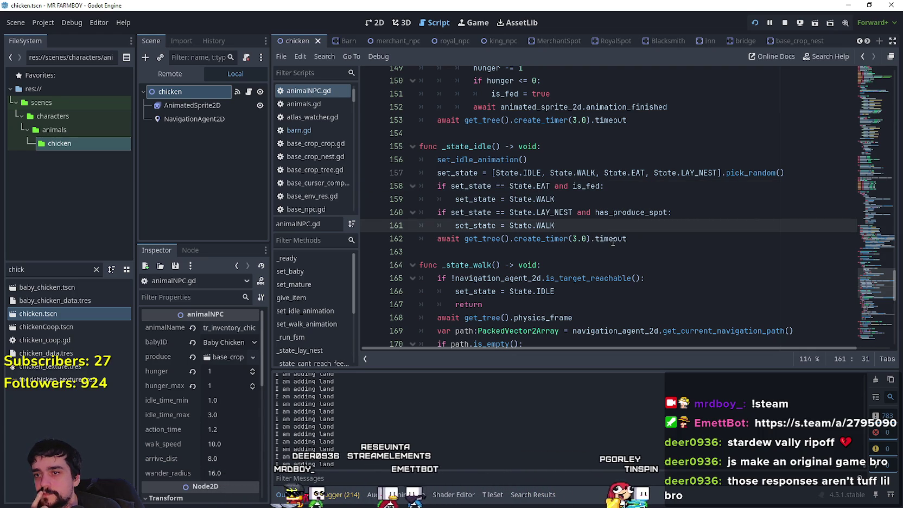
{"action": "mouse_move", "coordinate": [612, 241]}
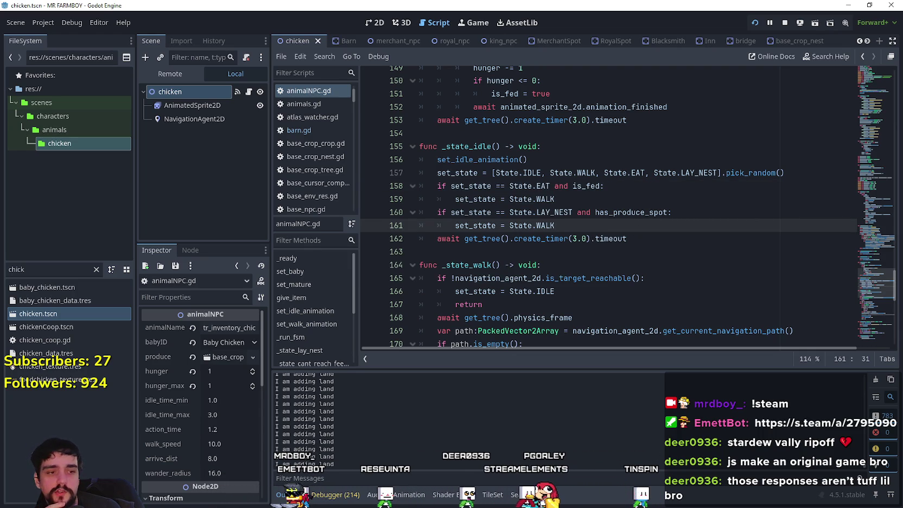
{"action": "key", "text": "alt+Tab"}
Step: Resume the game, then add an extra State.WALK to line 157's pick_random list and save
{"action": "left_click", "coordinate": [479, 184]}
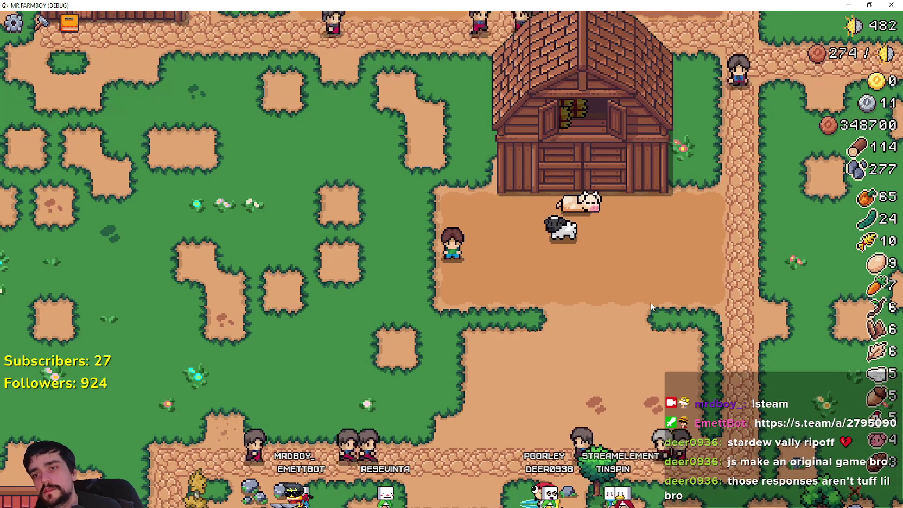
{"action": "key", "text": "alt+Tab"}
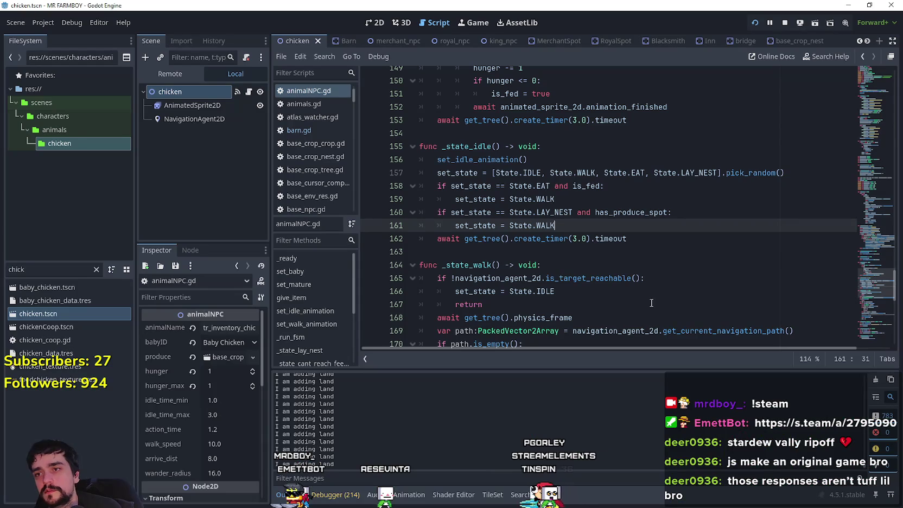
{"action": "left_click", "coordinate": [530, 170]}
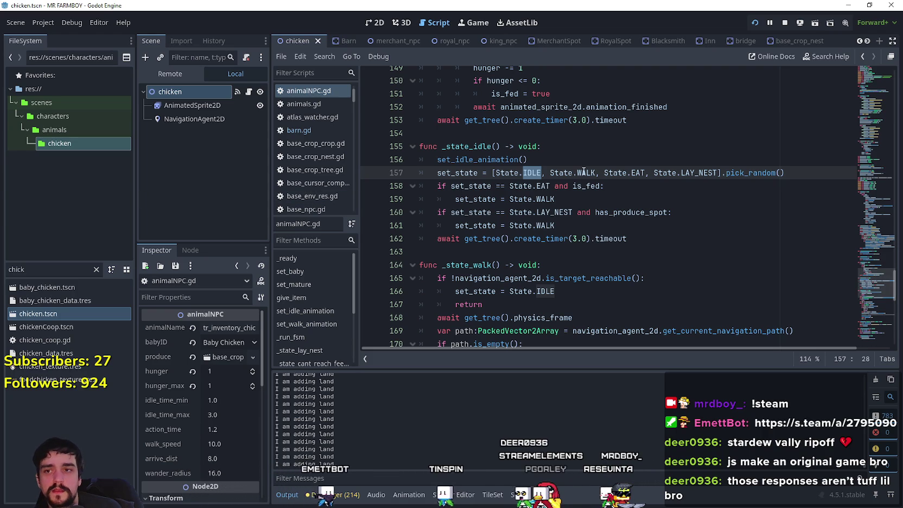
{"action": "left_click_drag", "start_coordinate": [595, 172], "coordinate": [550, 173]}
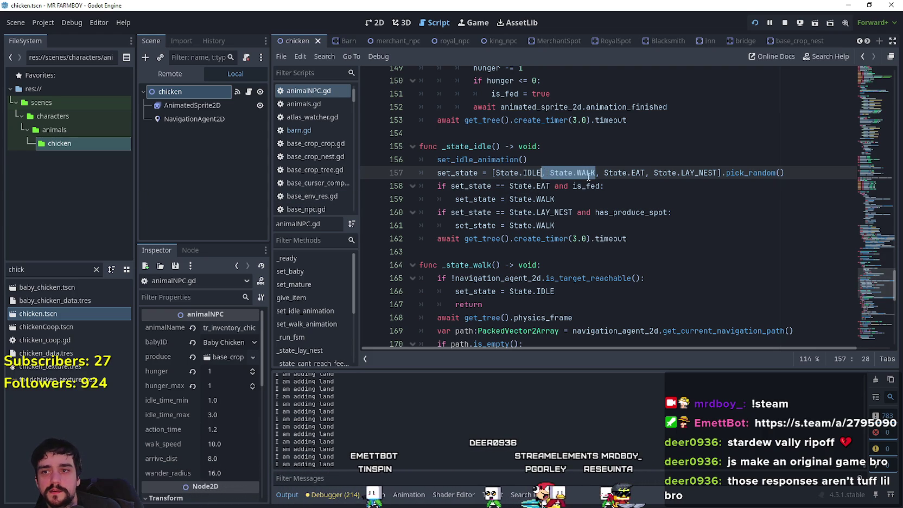
{"action": "key", "text": "ctrl+s"}
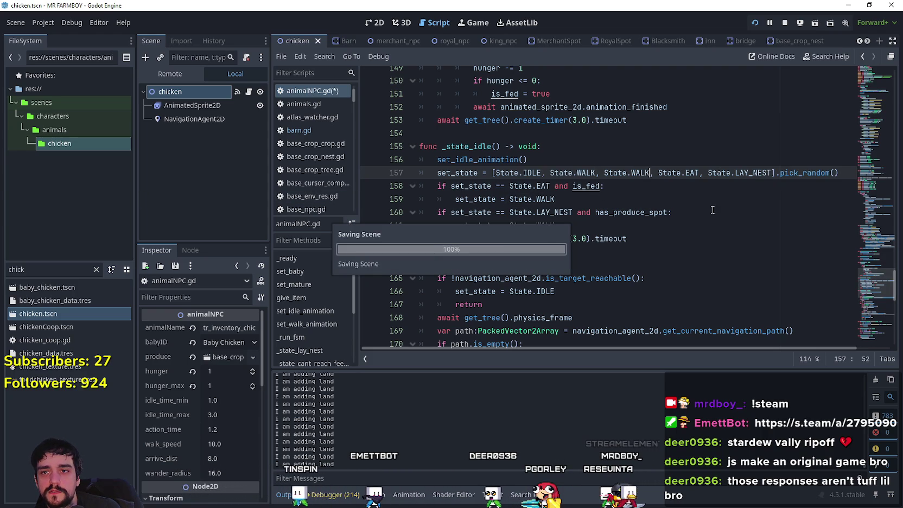
Step: Rearrange the State.WALK entries in line 157's state list and save again
{"action": "left_click", "coordinate": [611, 196]}
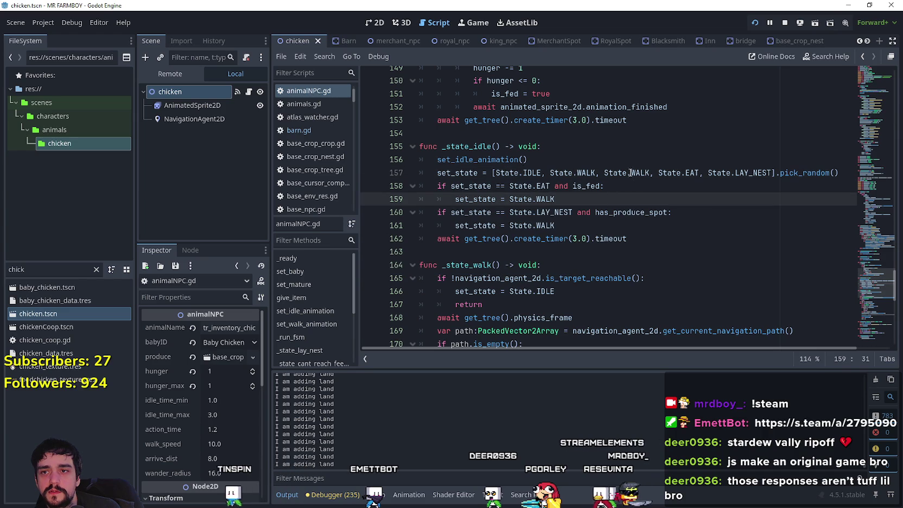
{"action": "left_click", "coordinate": [625, 173]}
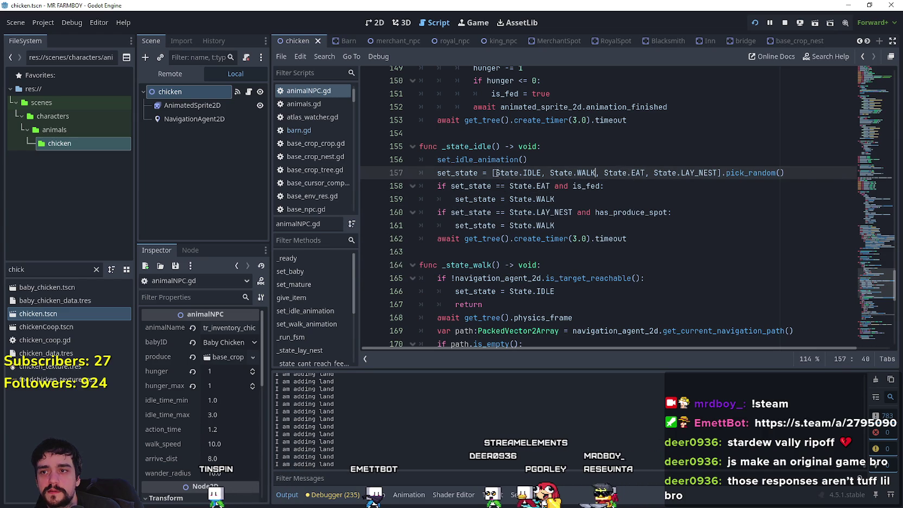
{"action": "key", "text": "ctrl+z"}
{"action": "left_click", "coordinate": [611, 199]}
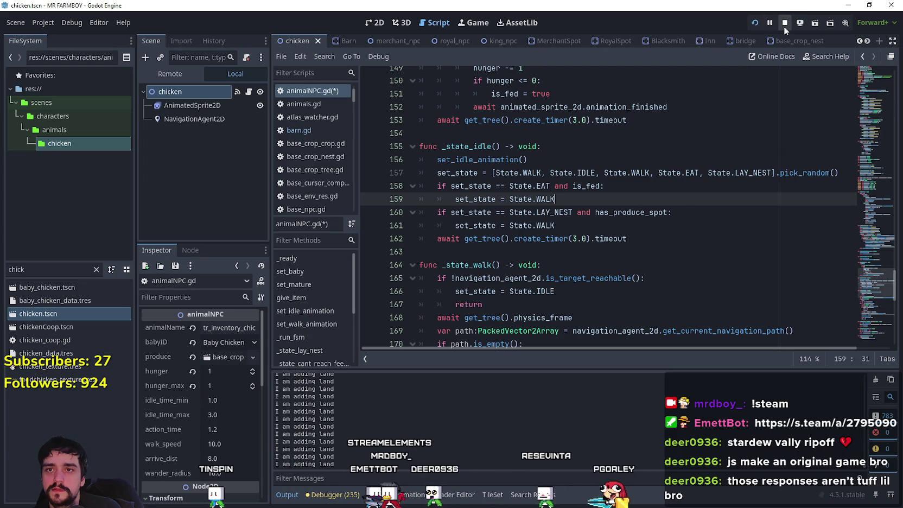
{"action": "key", "text": "ctrl+s"}
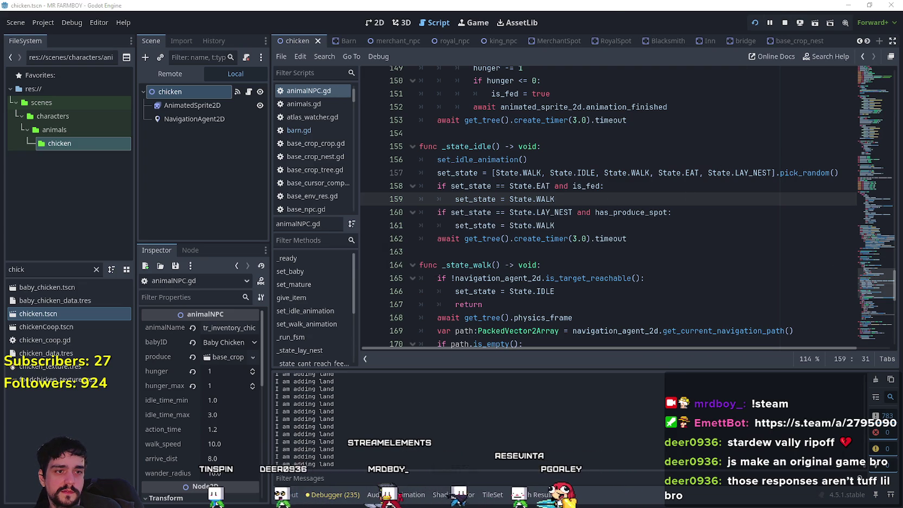
Step: Stop the running game with F8 and relaunch it from the editor
{"action": "key", "text": "Escape"}
{"action": "key", "text": "Escape"}
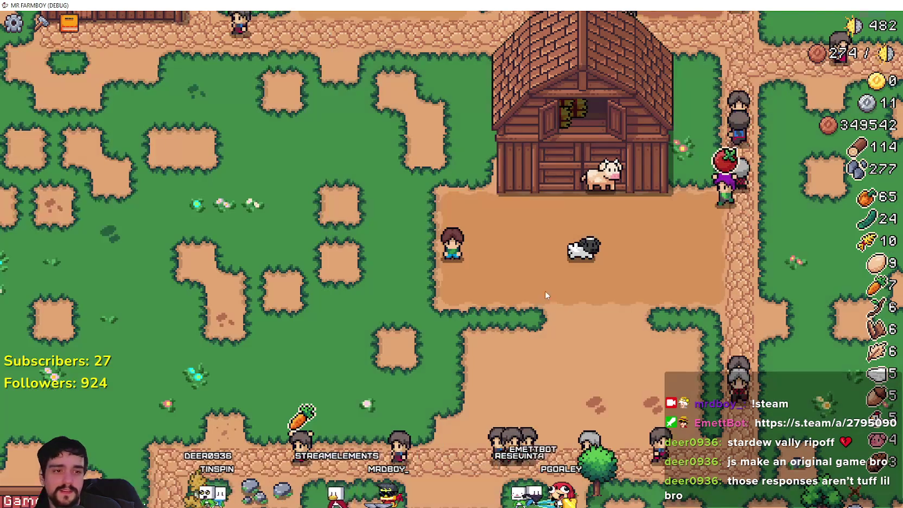
{"action": "key", "text": "F8"}
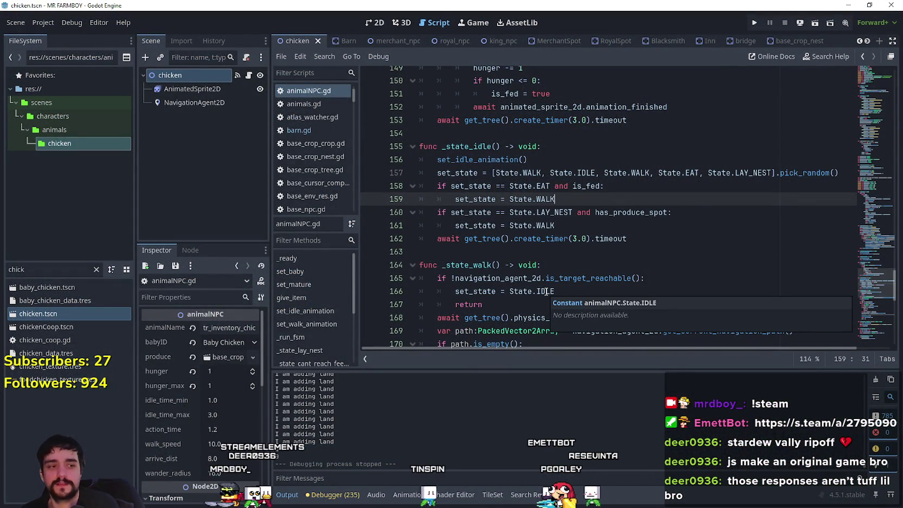
{"action": "left_click", "coordinate": [755, 23]}
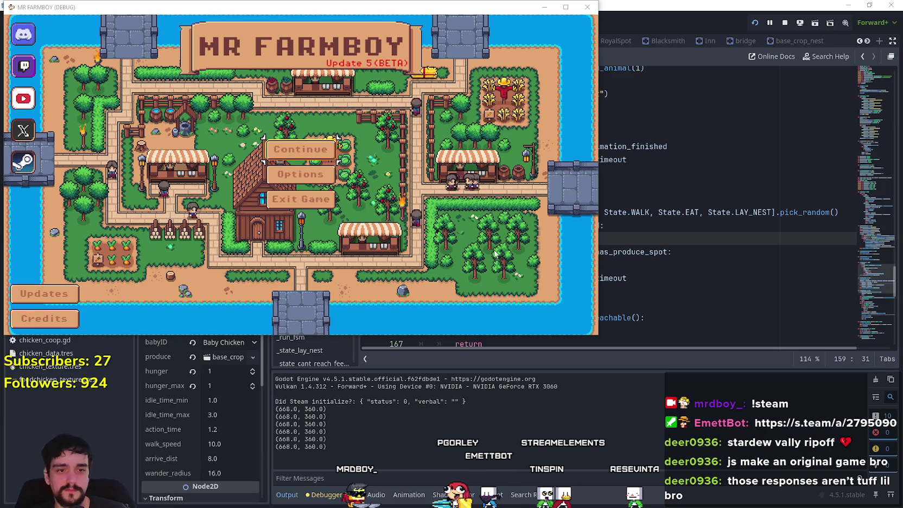
{"action": "left_click", "coordinate": [300, 149]}
{"action": "scroll", "coordinate": [318, 185], "scroll_direction": "down", "scroll_amount": 2}
{"action": "scroll", "coordinate": [320, 185], "scroll_direction": "down", "scroll_amount": 3}
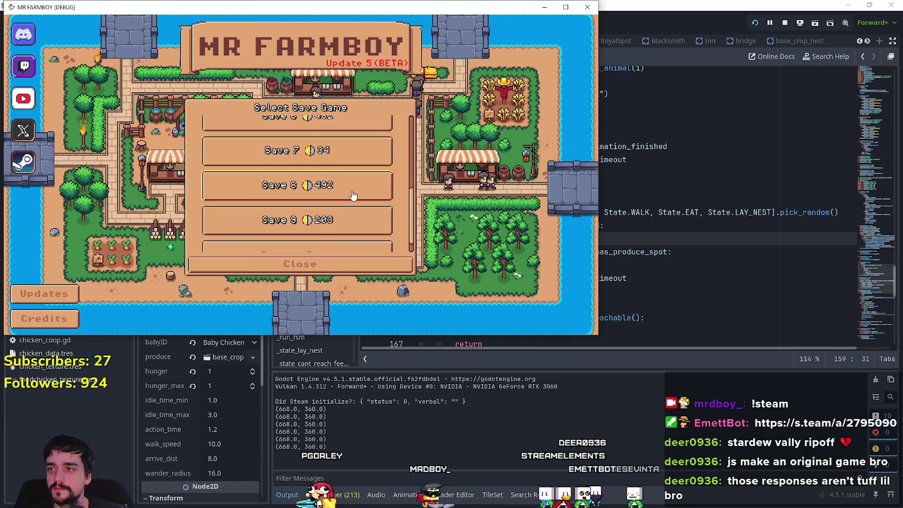
{"action": "scroll", "coordinate": [353, 195], "scroll_direction": "up", "scroll_amount": 1}
{"action": "left_click", "coordinate": [325, 141]}
{"action": "left_click", "coordinate": [272, 142]}
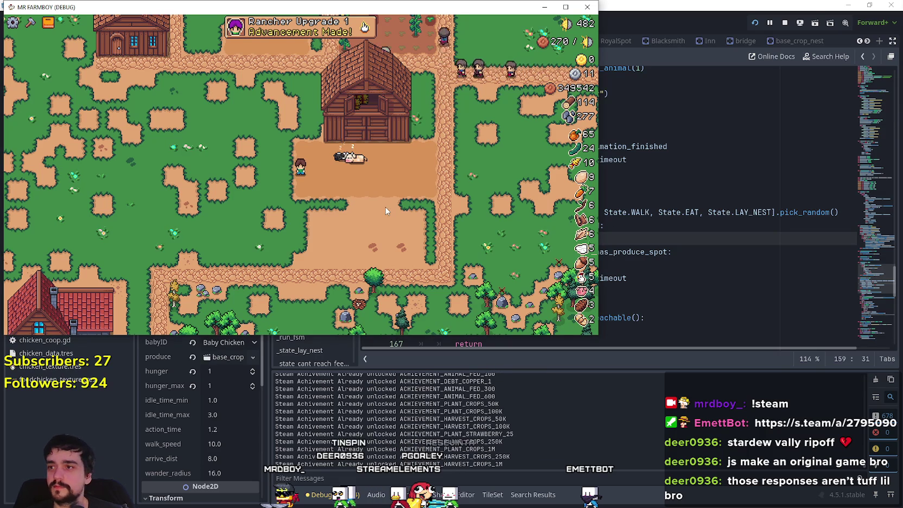
{"action": "key", "text": "super+Up"}
{"action": "key", "text": "w"}
{"action": "scroll", "coordinate": [412, 264], "scroll_direction": "down", "scroll_amount": 3}
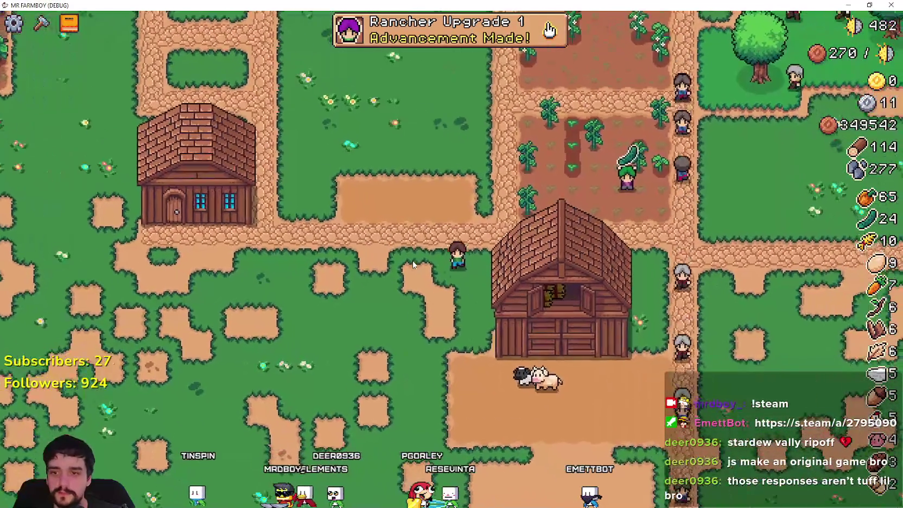
{"action": "key", "text": "s"}
{"action": "scroll", "coordinate": [413, 260], "scroll_direction": "up", "scroll_amount": 3}
{"action": "key", "text": "d"}
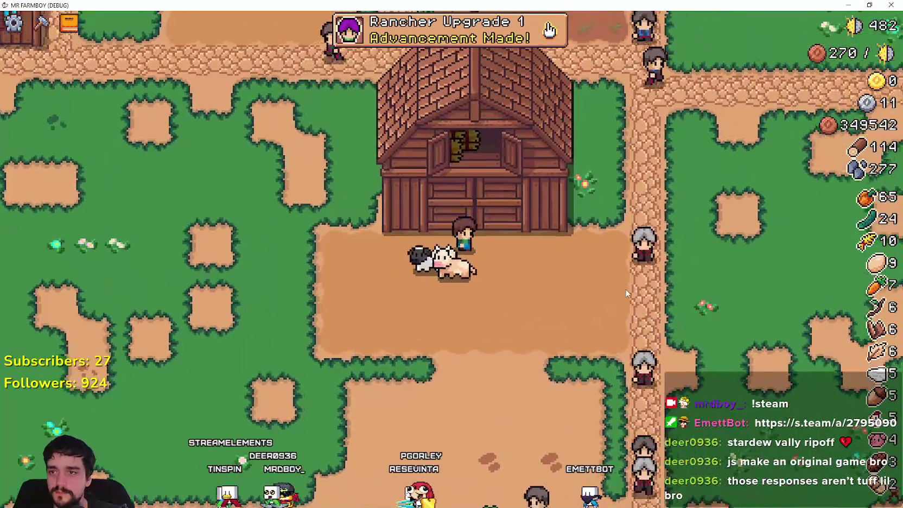
{"action": "key", "text": "e"}
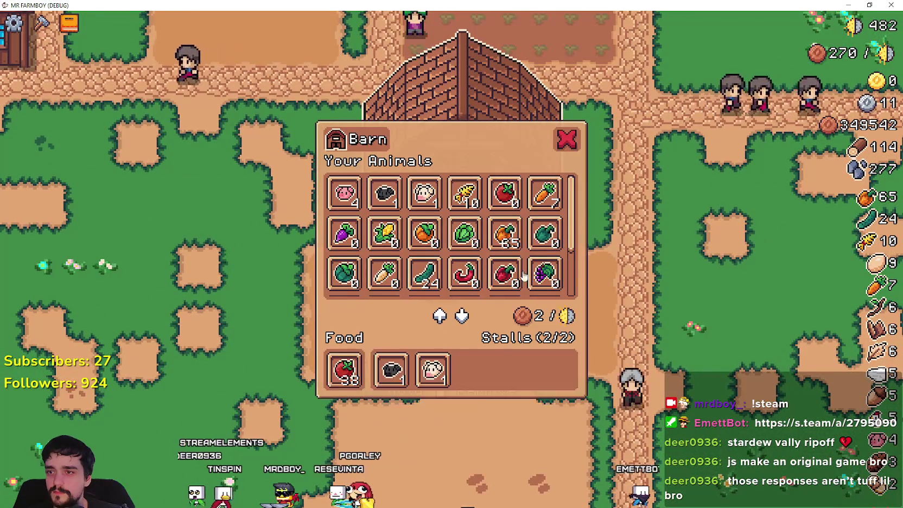
{"action": "key", "text": "Escape"}
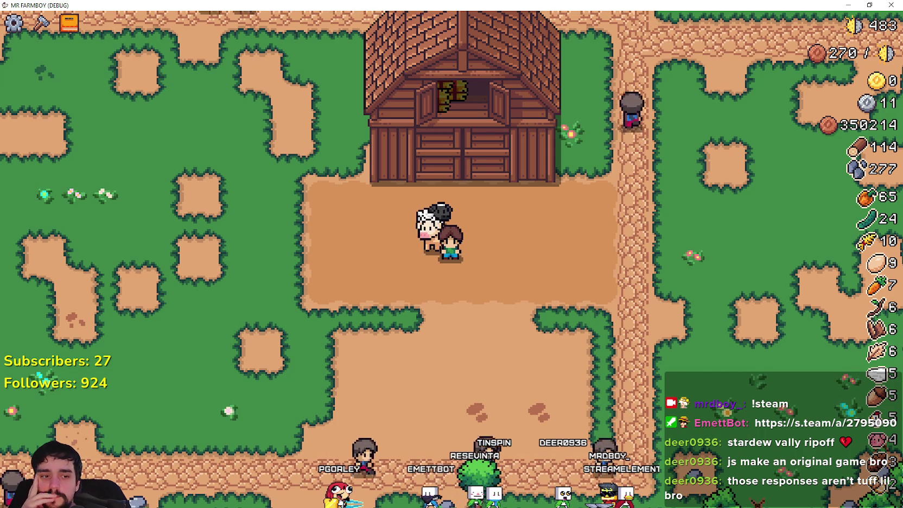
{"action": "key", "text": "alt+F4"}
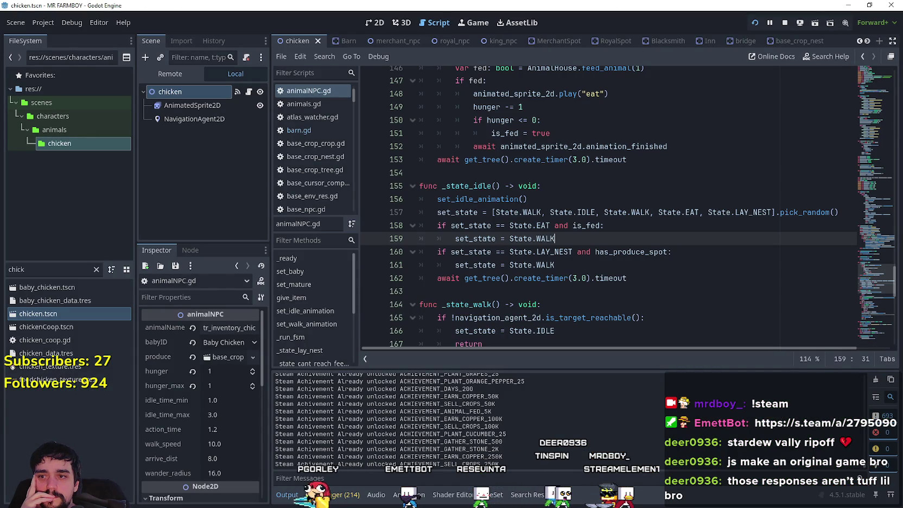
Step: Scroll to _state_idle and examine the LAY_NEST and is_fed checks around lines 158–161
{"action": "scroll", "coordinate": [595, 288], "scroll_direction": "down", "scroll_amount": 1}
{"action": "left_click", "coordinate": [599, 249]}
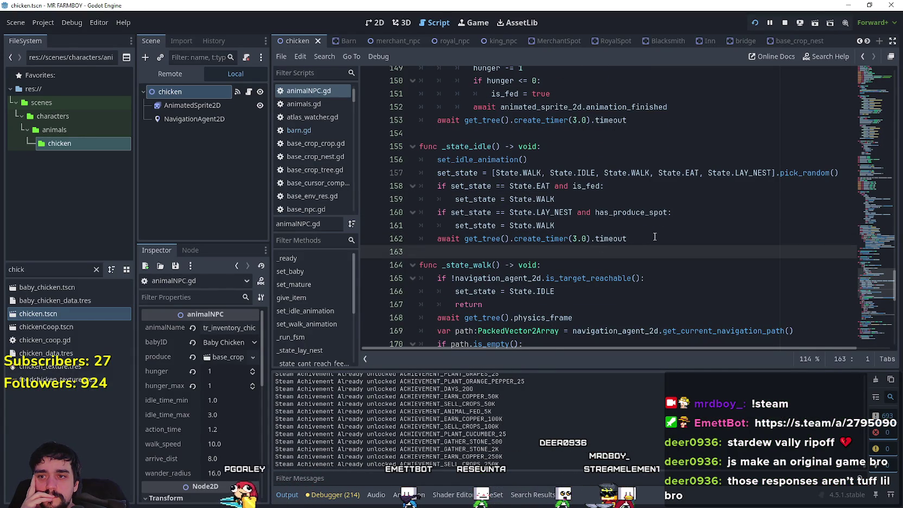
{"action": "left_click_drag", "start_coordinate": [731, 220], "coordinate": [421, 212]}
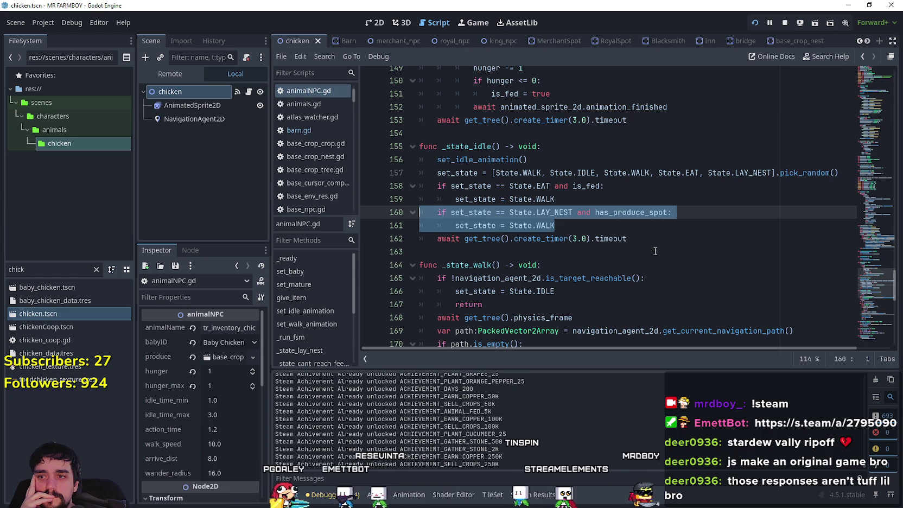
{"action": "double_click", "coordinate": [554, 212]}
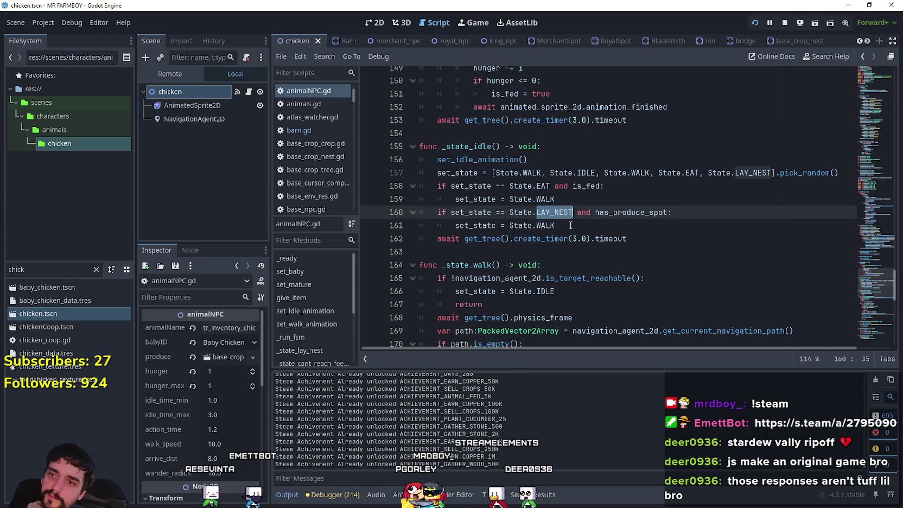
{"action": "scroll", "coordinate": [569, 225], "scroll_direction": "down", "scroll_amount": 3}
{"action": "left_click_drag", "start_coordinate": [868, 298], "coordinate": [870, 246]}
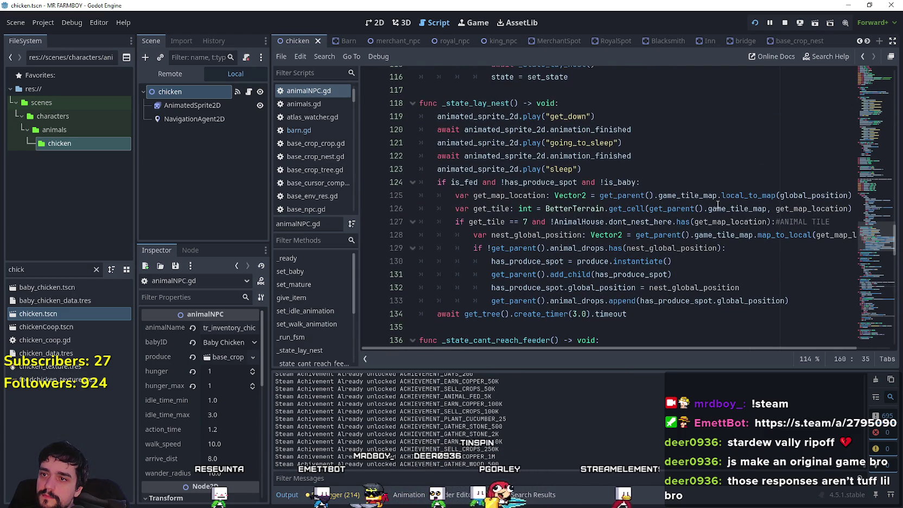
{"action": "double_click", "coordinate": [476, 181]}
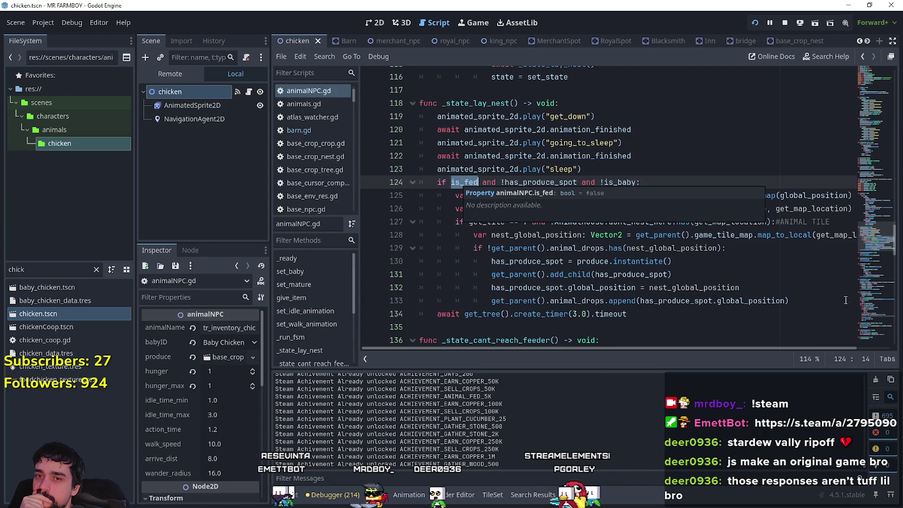
{"action": "mouse_move", "coordinate": [875, 211]}
{"action": "left_mouse_down"}
{"action": "mouse_move", "coordinate": [870, 200]}
{"action": "mouse_move", "coordinate": [867, 284]}
{"action": "left_mouse_up"}
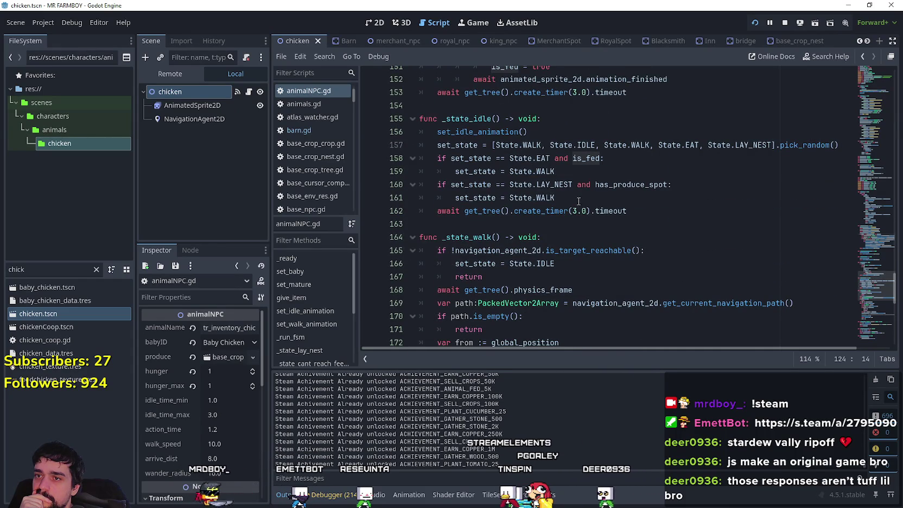
Step: Select the LAY_NEST nesting check block on lines 160–161 to copy it
{"action": "left_click_drag", "start_coordinate": [554, 197], "coordinate": [417, 184]}
{"action": "left_click_drag", "start_coordinate": [770, 145], "coordinate": [718, 145]}
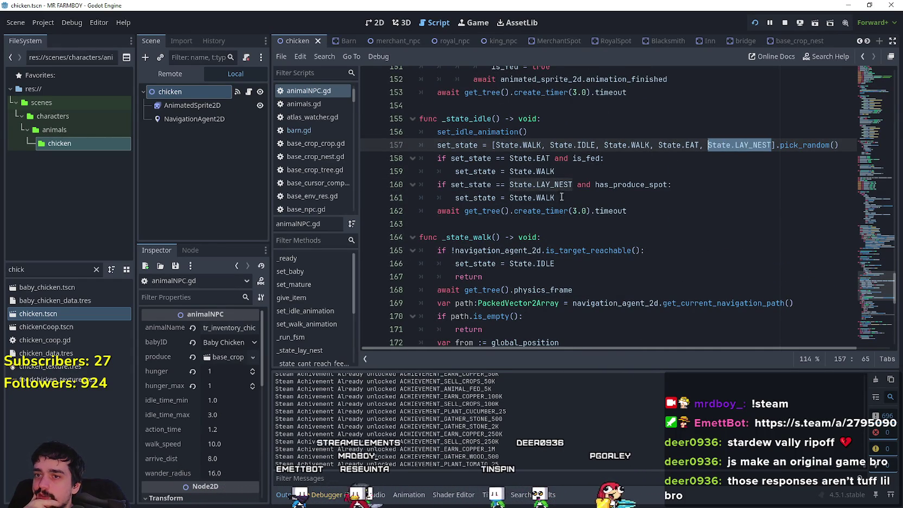
{"action": "left_click", "coordinate": [679, 145]}
{"action": "left_click_drag", "start_coordinate": [699, 144], "coordinate": [658, 145]}
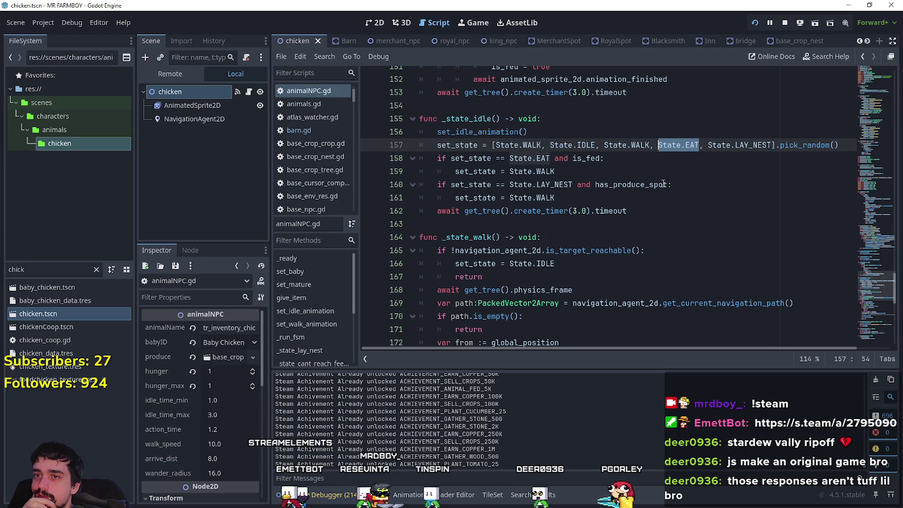
{"action": "double_click", "coordinate": [585, 158]}
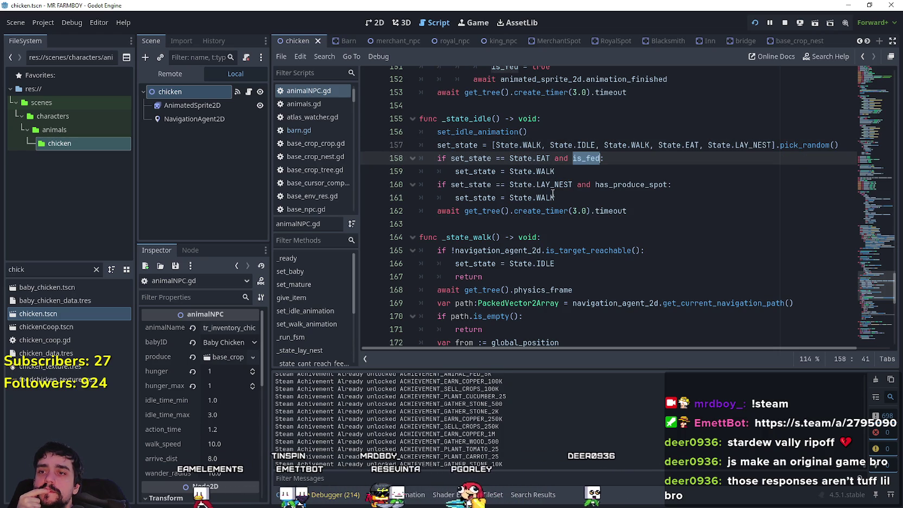
{"action": "left_click_drag", "start_coordinate": [554, 197], "coordinate": [363, 185]}
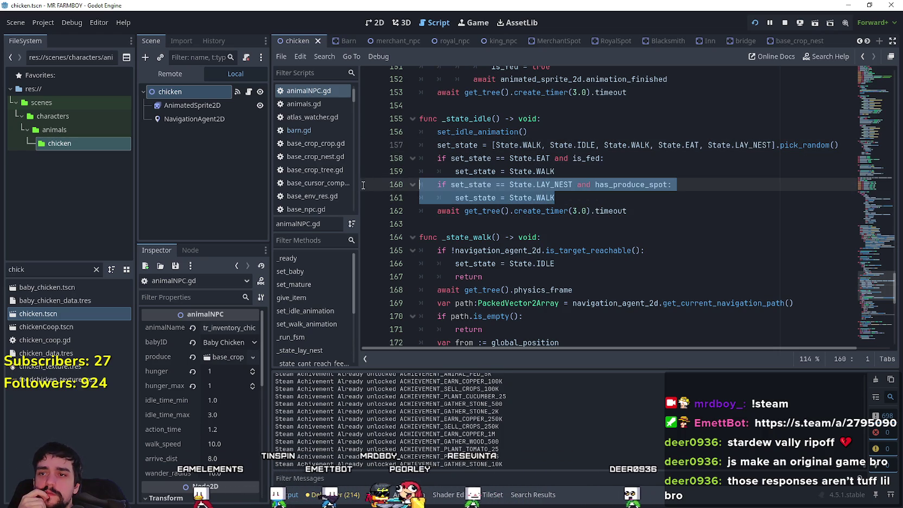
{"action": "left_click", "coordinate": [576, 200]}
{"action": "left_click_drag", "start_coordinate": [576, 200], "coordinate": [362, 187]}
{"action": "key", "text": "ctrl+c"}
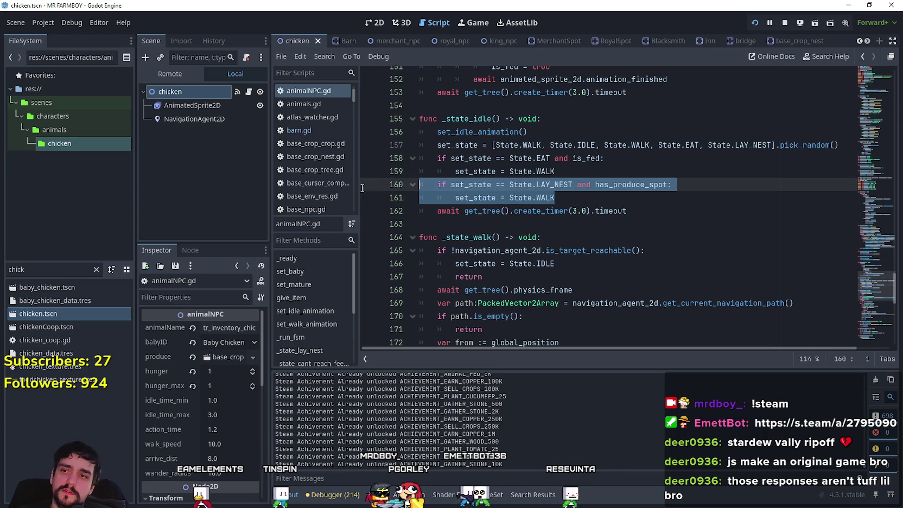
Step: Paste the nesting block below line 161 and change its condition to !is_fed
{"action": "left_click", "coordinate": [573, 200]}
{"action": "key", "text": "Return"}
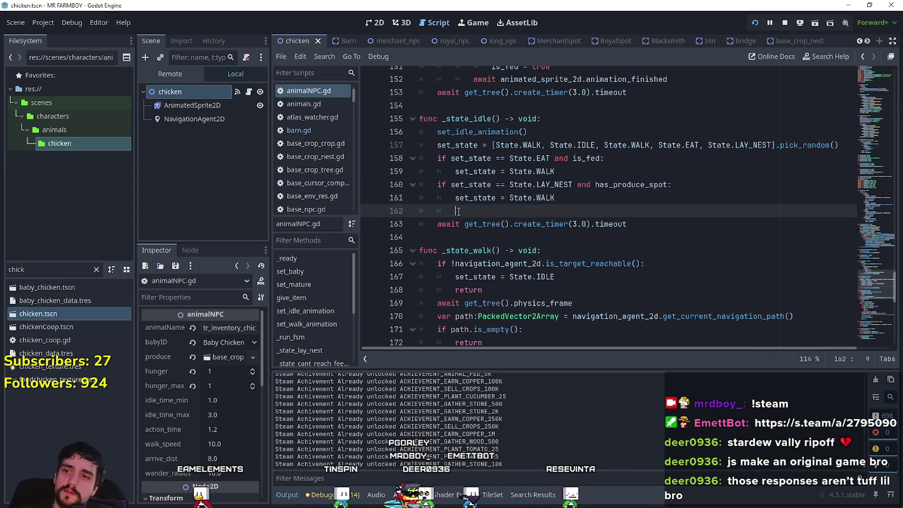
{"action": "key", "text": "ctrl+v"}
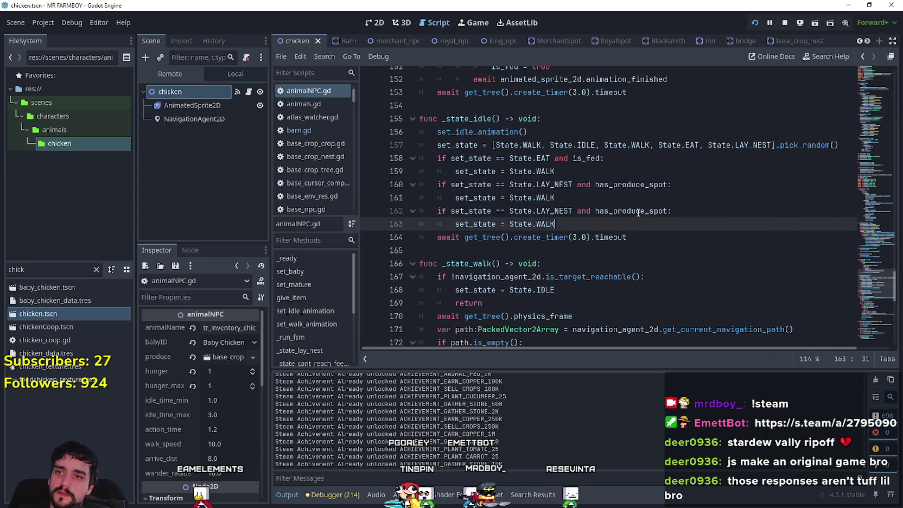
{"action": "left_click", "coordinate": [636, 211]}
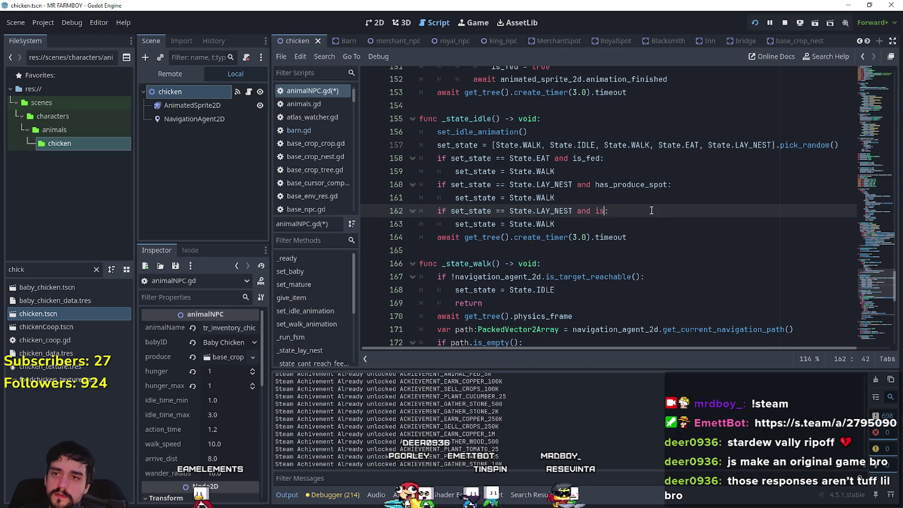
{"action": "type", "text": "_fed"}
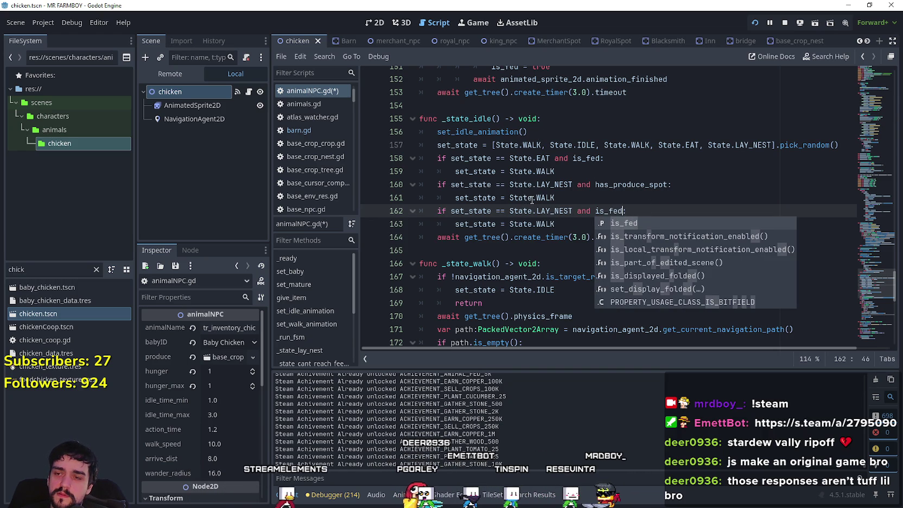
{"action": "left_click", "coordinate": [595, 210]}
{"action": "type", "text": "!"}
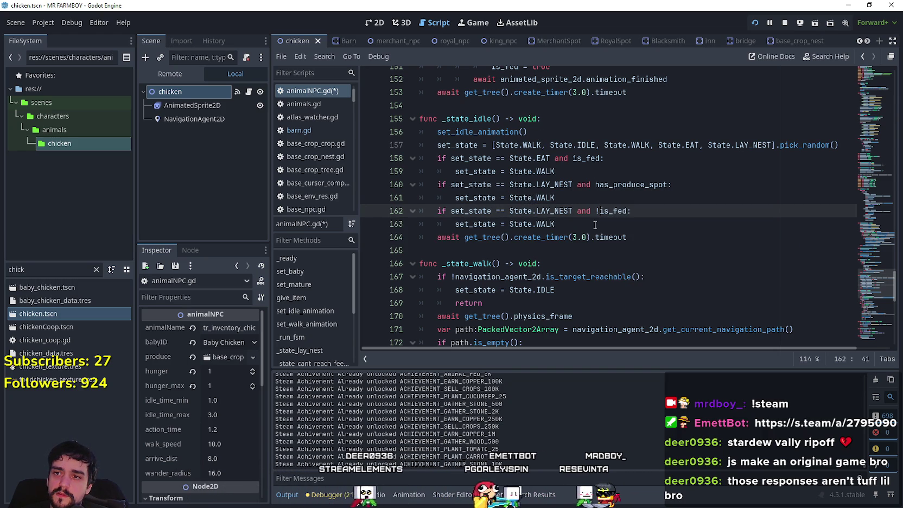
{"action": "key", "text": "Down"}
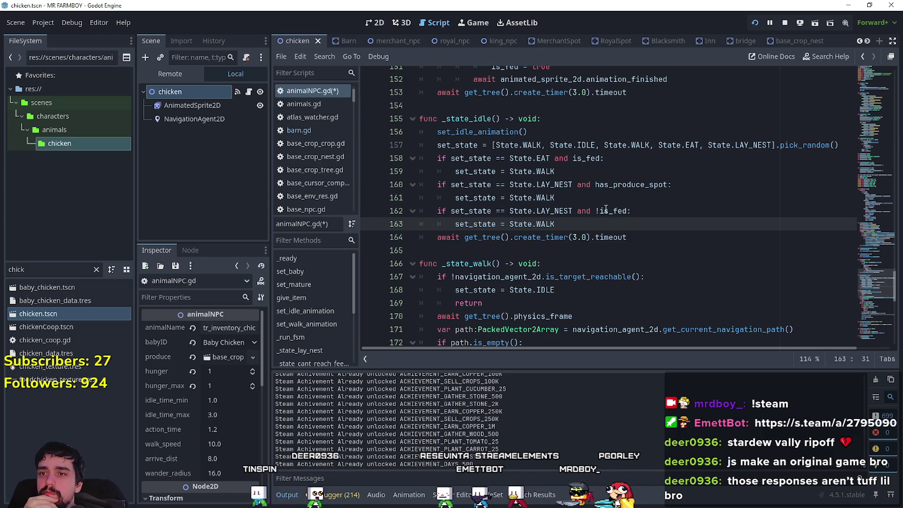
Step: Compare the eating and nesting checks with the new !is_fed LAY_NEST condition on line 162
{"action": "left_click", "coordinate": [615, 159]}
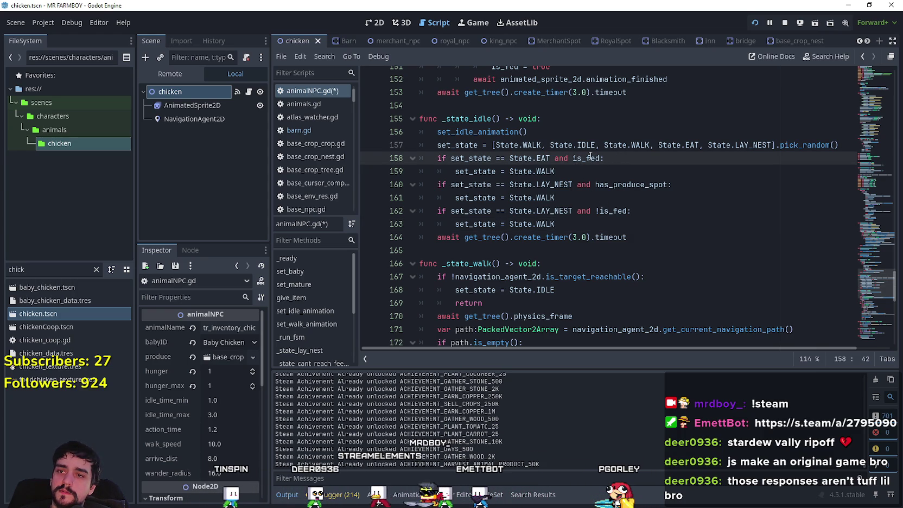
{"action": "left_click_drag", "start_coordinate": [573, 172], "coordinate": [418, 158]}
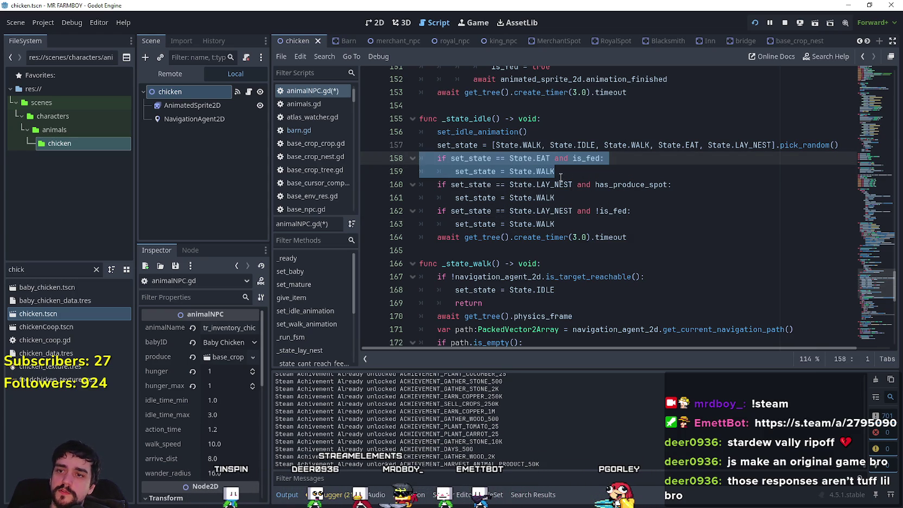
{"action": "left_click", "coordinate": [560, 171]}
{"action": "mouse_move", "coordinate": [555, 171]}
{"action": "left_mouse_down"}
{"action": "mouse_move", "coordinate": [597, 159]}
{"action": "mouse_move", "coordinate": [415, 163]}
{"action": "left_mouse_up"}
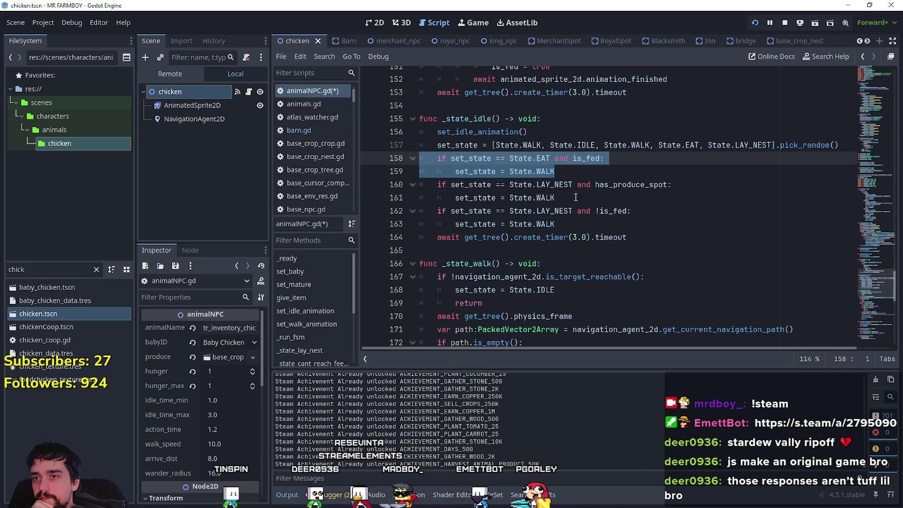
{"action": "left_click", "coordinate": [554, 198]}
{"action": "mouse_move", "coordinate": [554, 198]}
{"action": "left_mouse_down"}
{"action": "mouse_move", "coordinate": [645, 184]}
{"action": "mouse_move", "coordinate": [412, 173]}
{"action": "left_mouse_up"}
{"action": "left_click_drag", "start_coordinate": [536, 211], "coordinate": [562, 211]}
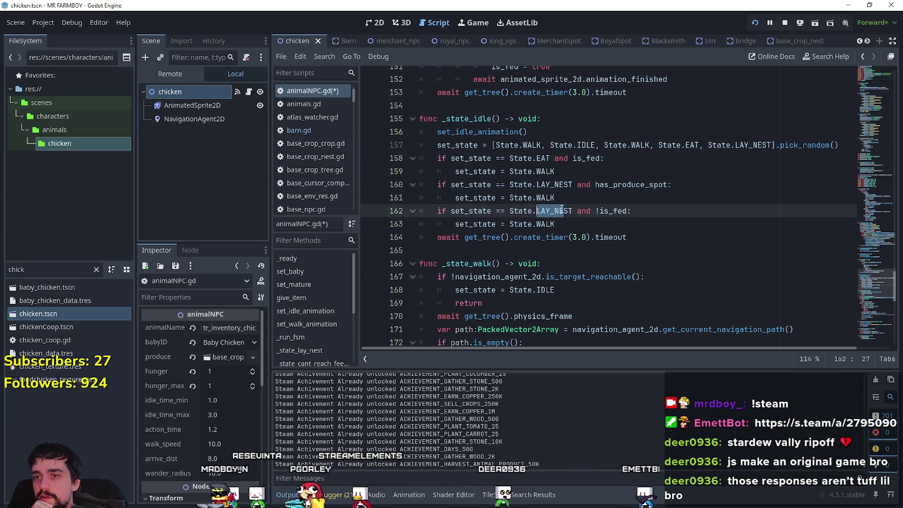
{"action": "mouse_move", "coordinate": [628, 211]}
{"action": "left_mouse_down"}
{"action": "mouse_move", "coordinate": [489, 219]}
{"action": "mouse_move", "coordinate": [418, 203]}
{"action": "mouse_move", "coordinate": [375, 216]}
{"action": "left_mouse_up"}
Step: Look over the new unfed LAY_NEST block on lines 162–163
{"action": "left_click", "coordinate": [570, 225]}
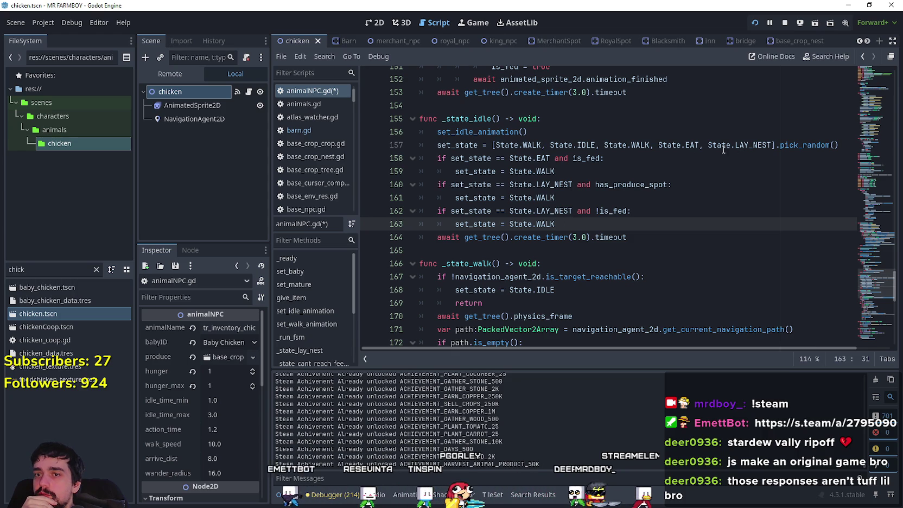
{"action": "left_click_drag", "start_coordinate": [630, 213], "coordinate": [446, 217]}
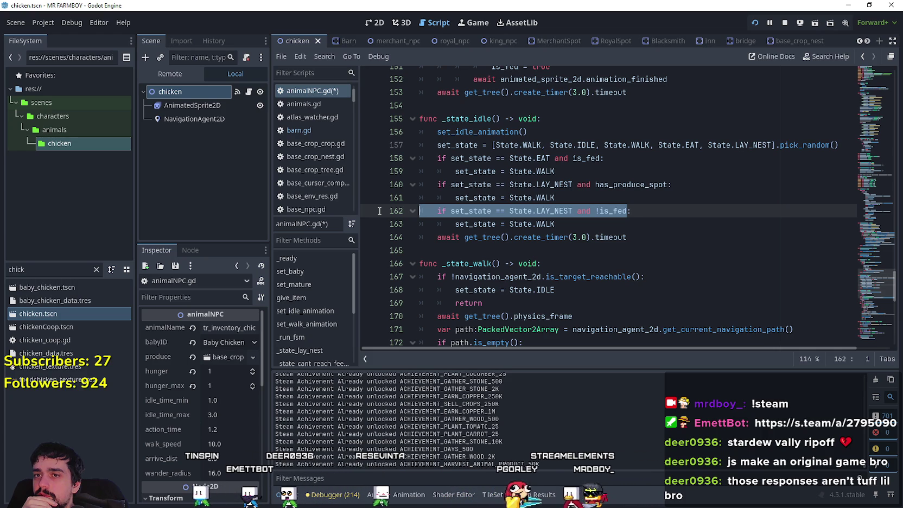
{"action": "left_click_drag", "start_coordinate": [554, 224], "coordinate": [377, 217]}
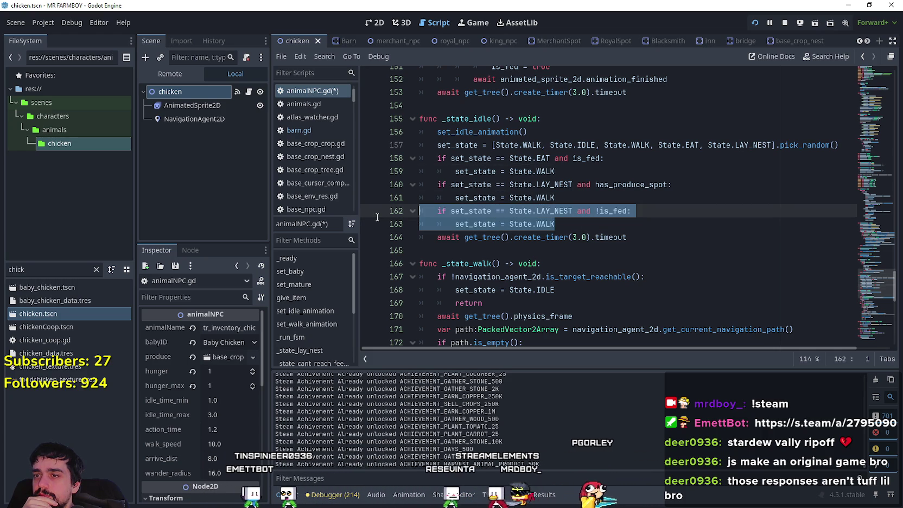
{"action": "mouse_move", "coordinate": [496, 204]}
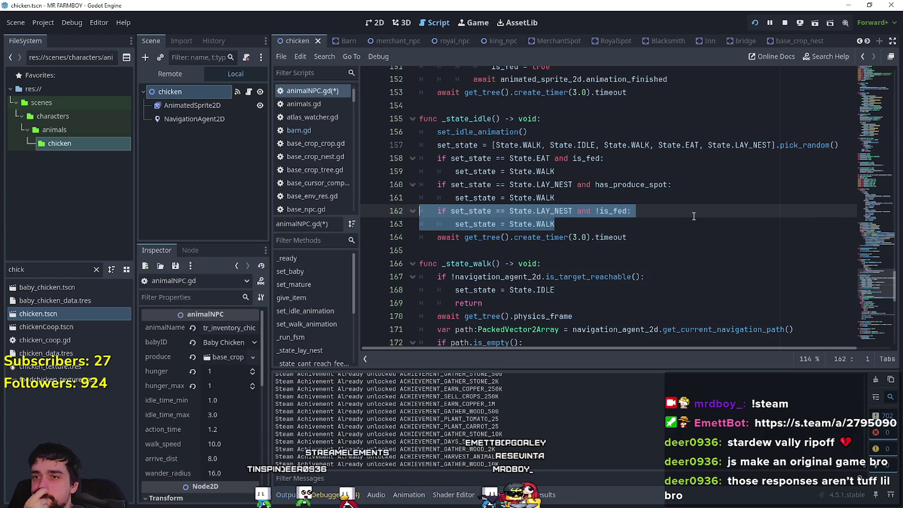
{"action": "left_click", "coordinate": [601, 222]}
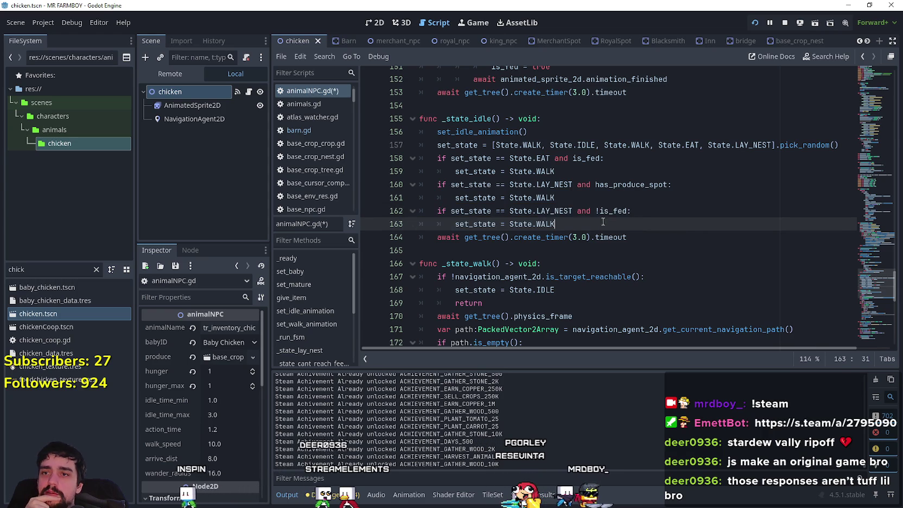
{"action": "left_click_drag", "start_coordinate": [579, 224], "coordinate": [564, 212]}
{"action": "left_click", "coordinate": [590, 230]}
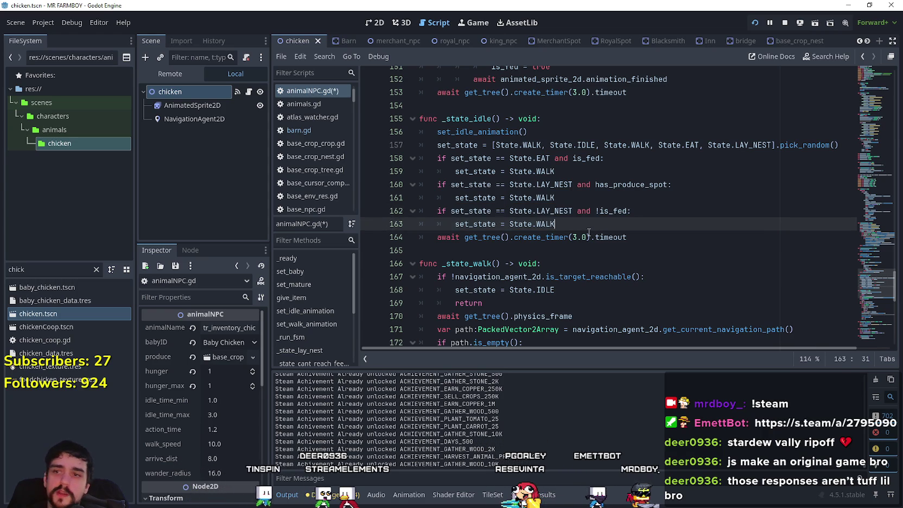
Step: Save the script, then briefly run and stop the game
{"action": "key", "text": "ctrl+s"}
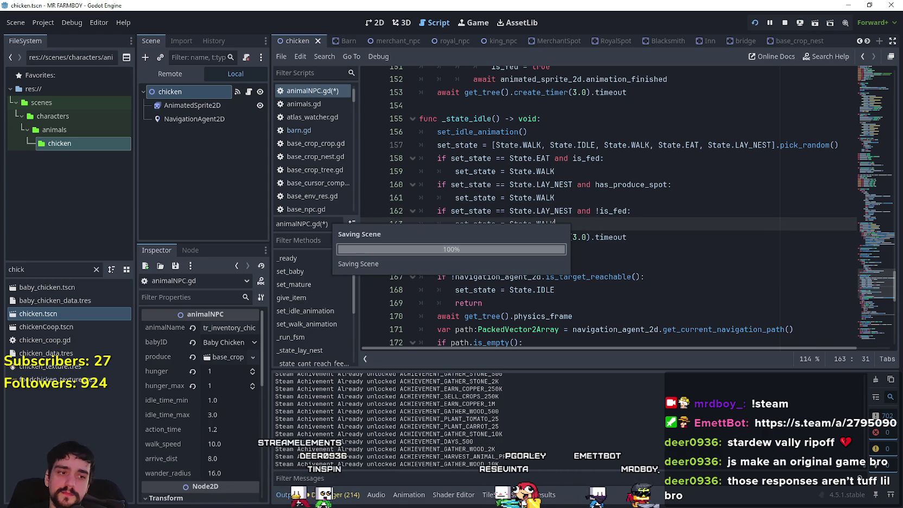
{"action": "key", "text": "Escape"}
{"action": "key", "text": "Escape"}
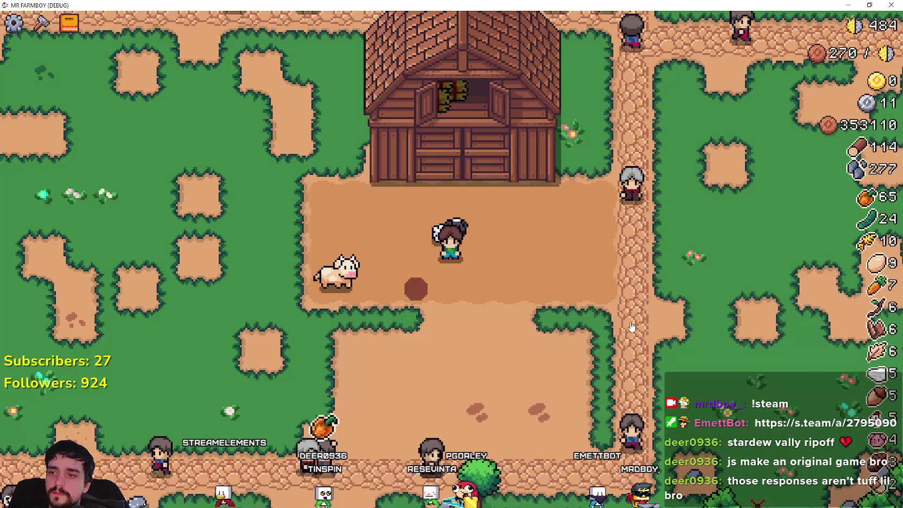
{"action": "key", "text": "F8"}
{"action": "left_click", "coordinate": [626, 174]}
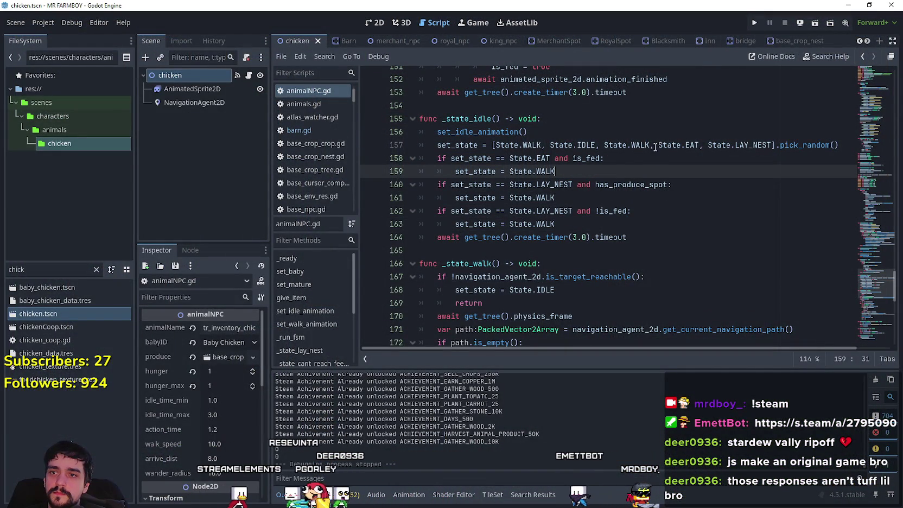
Step: Remove the first State.WALK from the random list and duplicate the eating check below line 157
{"action": "left_click_drag", "start_coordinate": [550, 145], "coordinate": [496, 145]}
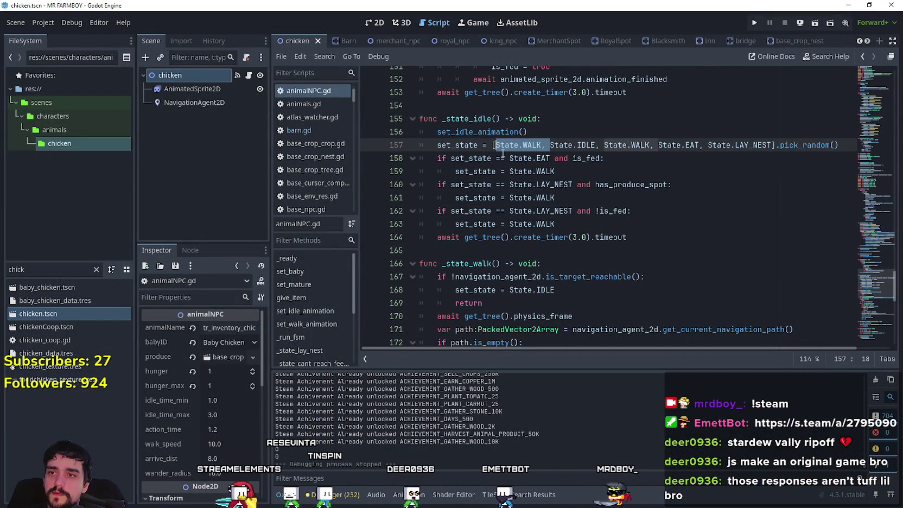
{"action": "key", "text": "BackSpace"}
{"action": "left_click", "coordinate": [593, 213]}
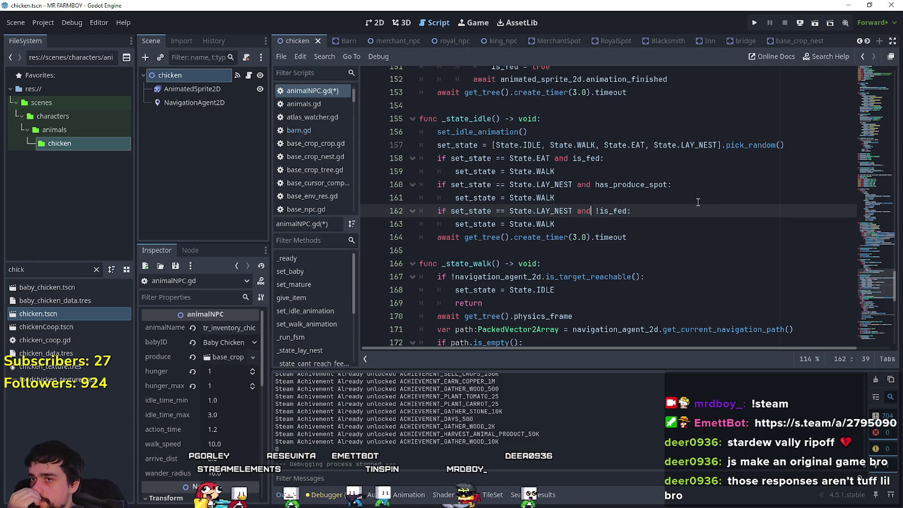
{"action": "left_click", "coordinate": [794, 147]}
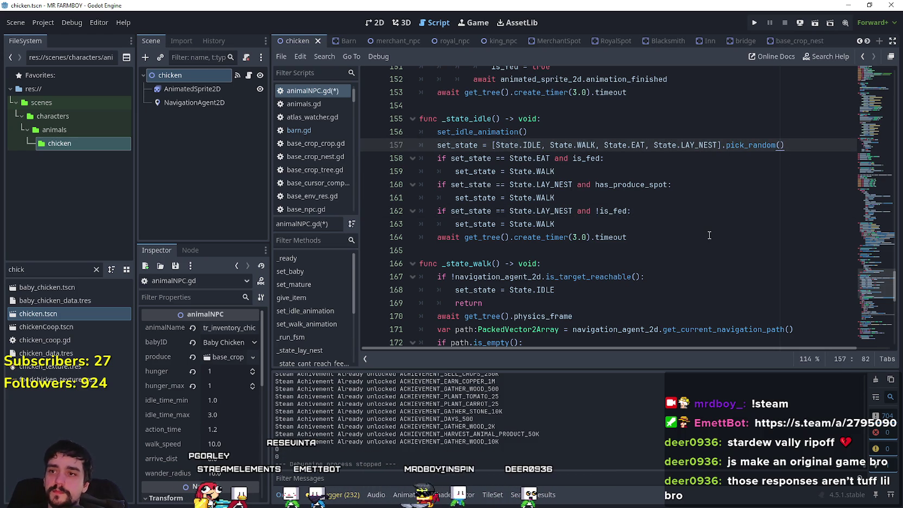
{"action": "key", "text": "Return"}
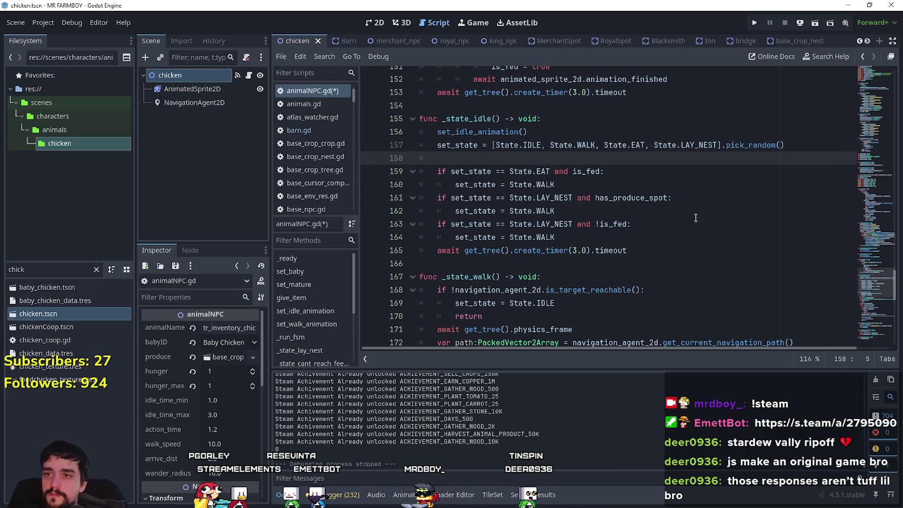
{"action": "left_click_drag", "start_coordinate": [613, 184], "coordinate": [393, 178]}
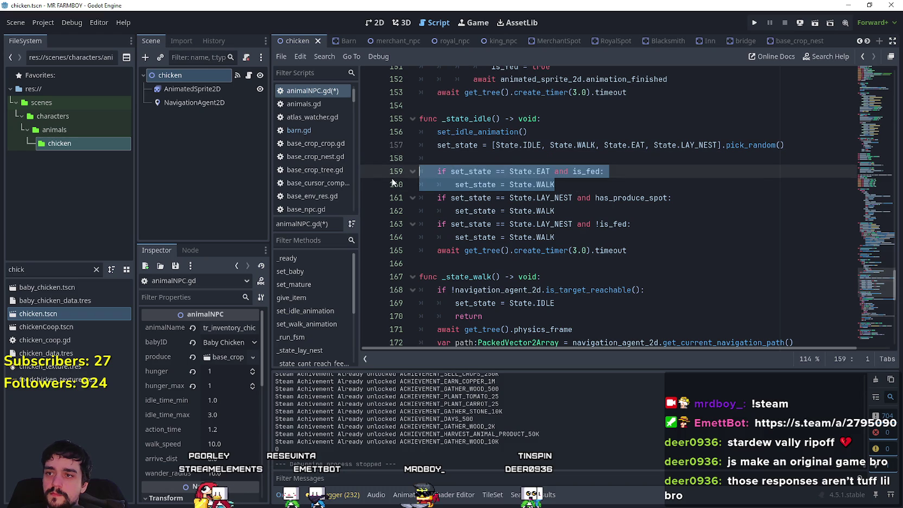
{"action": "key", "text": "ctrl+c"}
{"action": "left_click", "coordinate": [481, 157]}
{"action": "key", "text": "ctrl+v"}
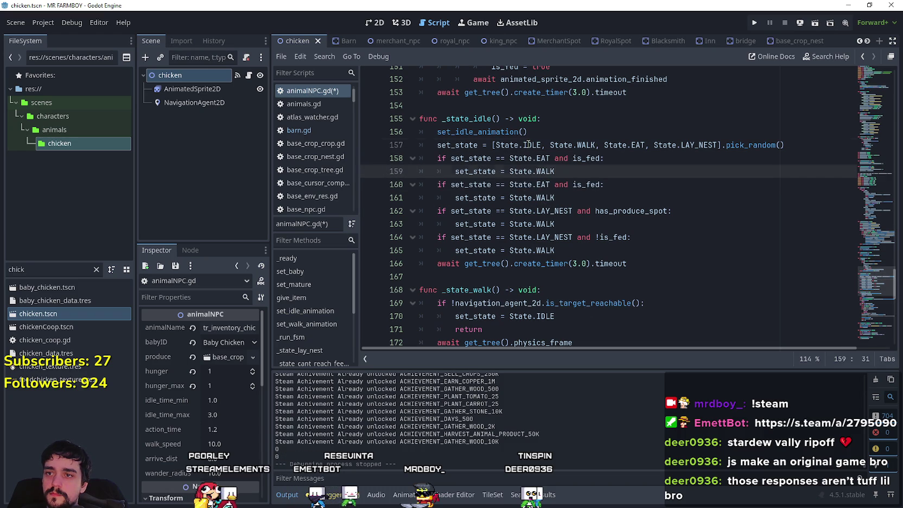
Step: Turn the duplicate into an IDLE check by deleting its 'and is_fed' condition
{"action": "double_click", "coordinate": [527, 144]}
{"action": "double_click", "coordinate": [543, 158]}
{"action": "double_click", "coordinate": [600, 158]}
{"action": "left_click", "coordinate": [555, 157], "text": "shift"}
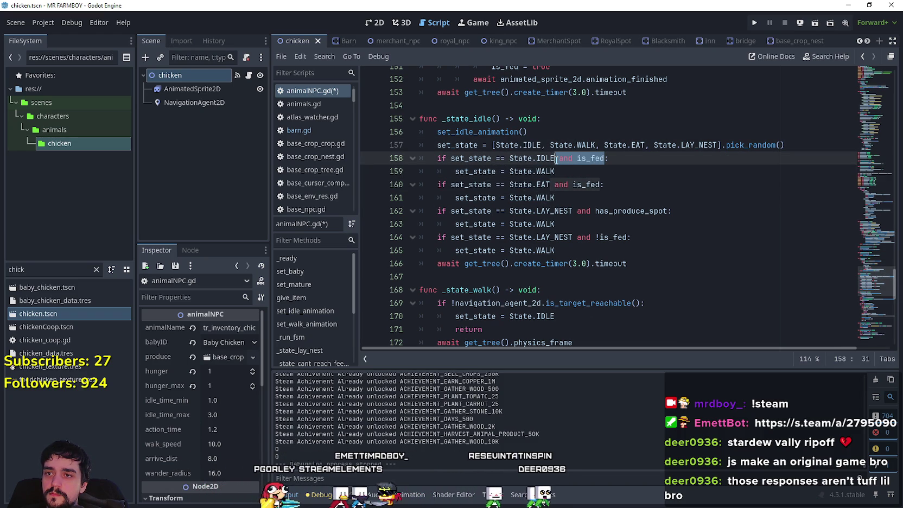
{"action": "key", "text": "BackSpace"}
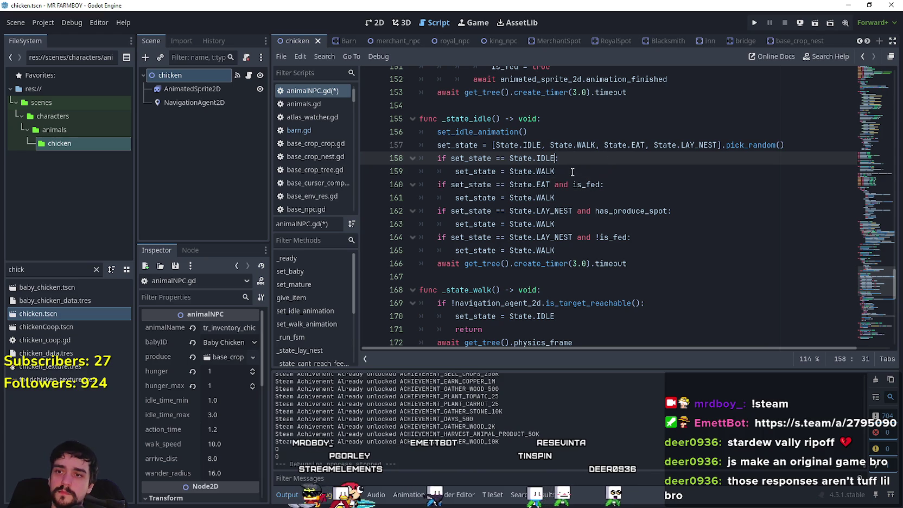
Step: Make line 159 assign [State.IDLE, State.WALK].pick_random() and save the script
{"action": "left_click", "coordinate": [569, 173]}
{"action": "left_click", "coordinate": [505, 172], "text": "shift"}
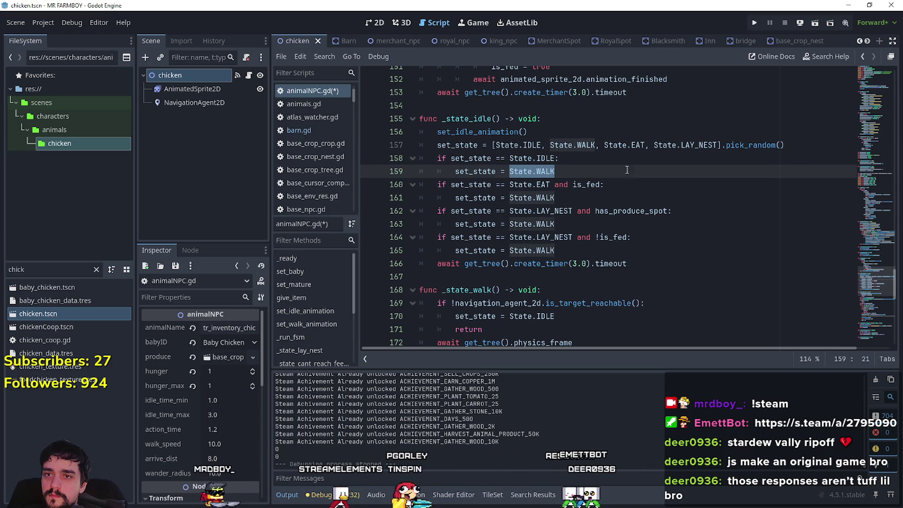
{"action": "left_click", "coordinate": [608, 172]}
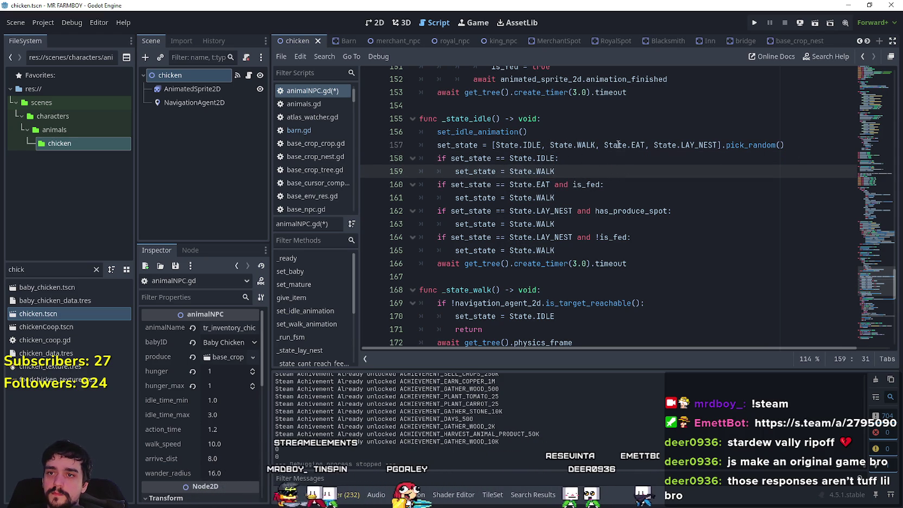
{"action": "left_click", "coordinate": [587, 144]}
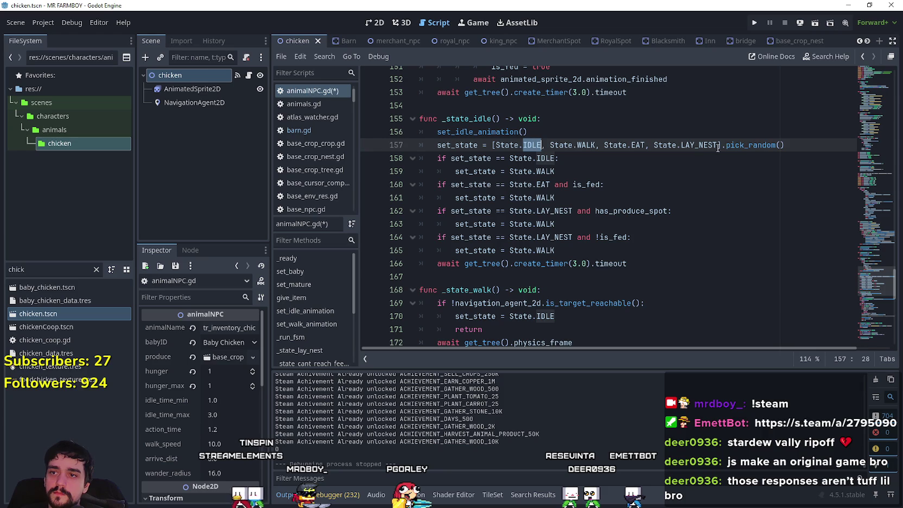
{"action": "left_click", "coordinate": [572, 172]}
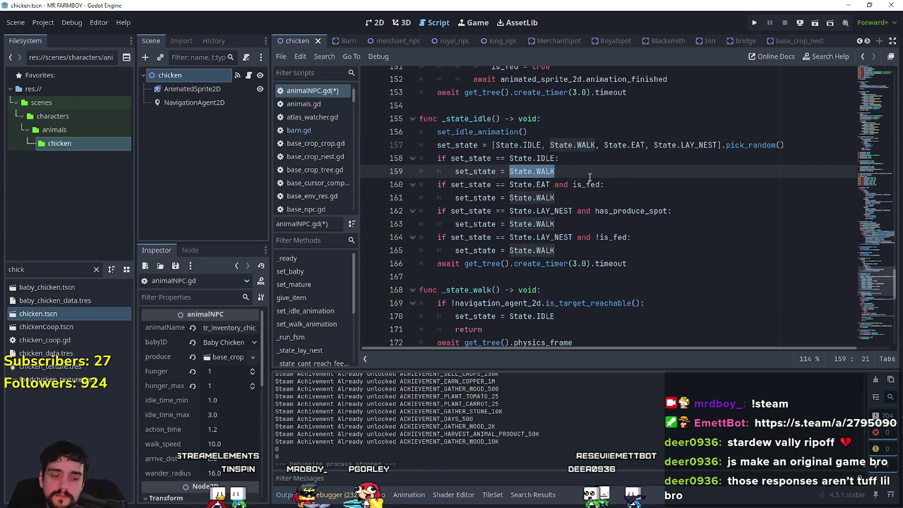
{"action": "type", "text": "["}
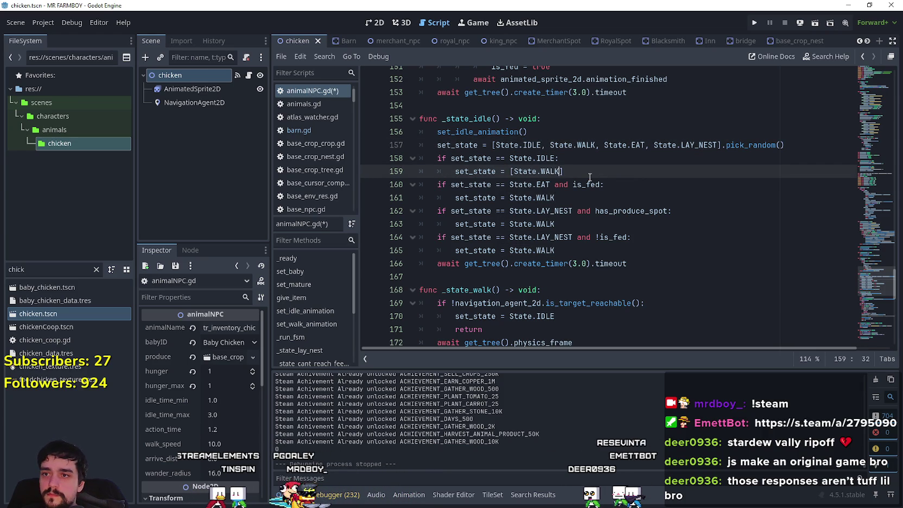
{"action": "left_click", "coordinate": [530, 153]}
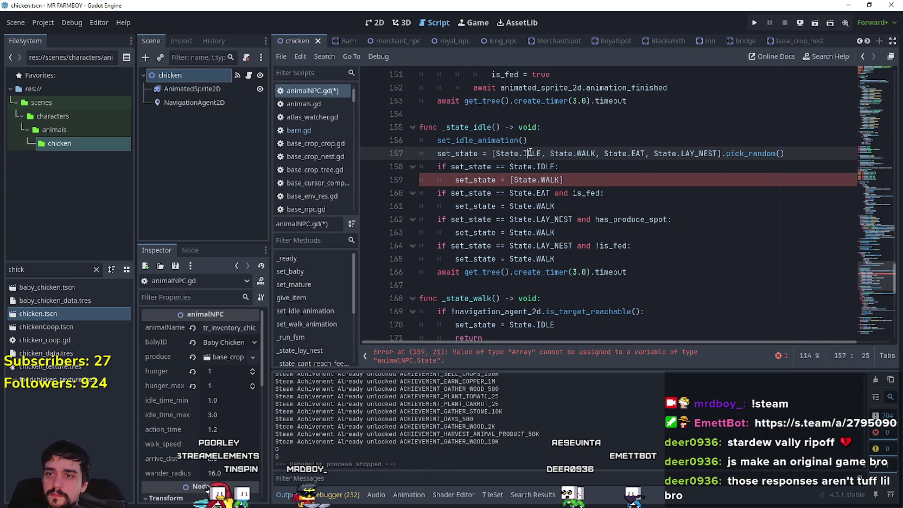
{"action": "left_click", "coordinate": [512, 180]}
{"action": "type", "text": ", State."}
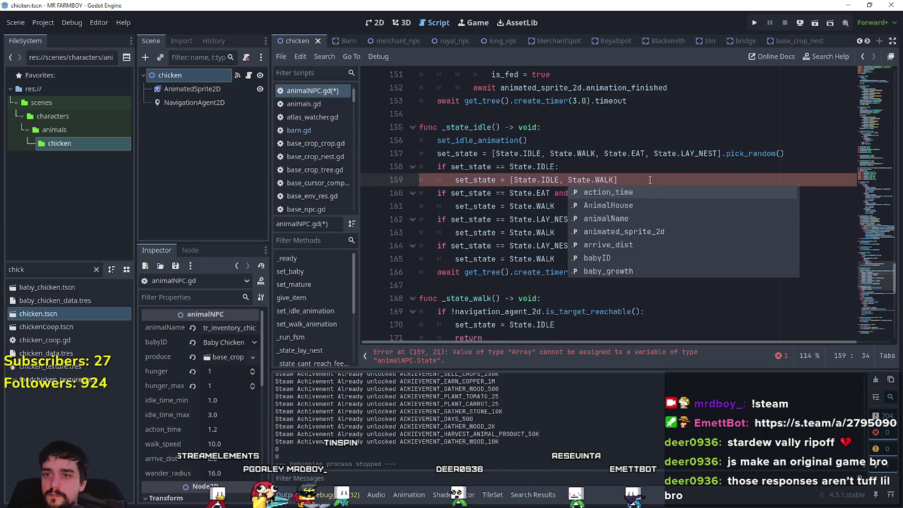
{"action": "left_click", "coordinate": [645, 179]}
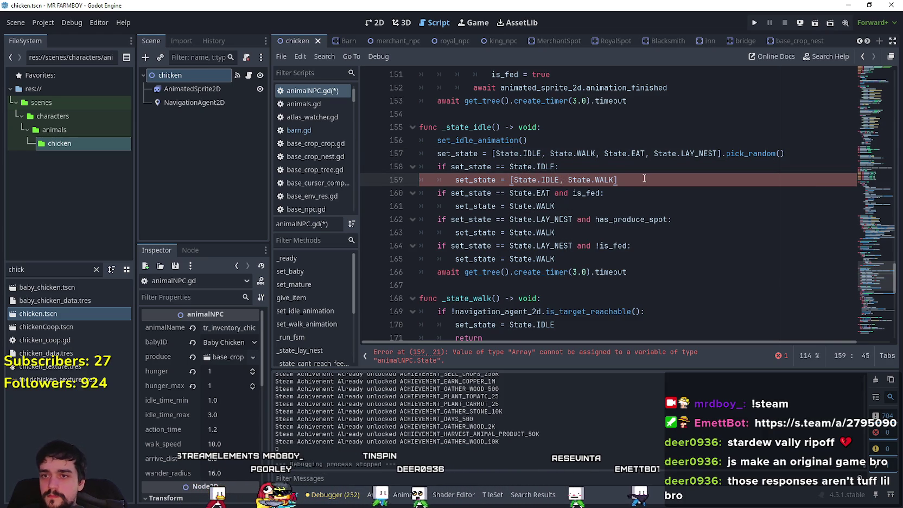
{"action": "type", "text": ".pic"}
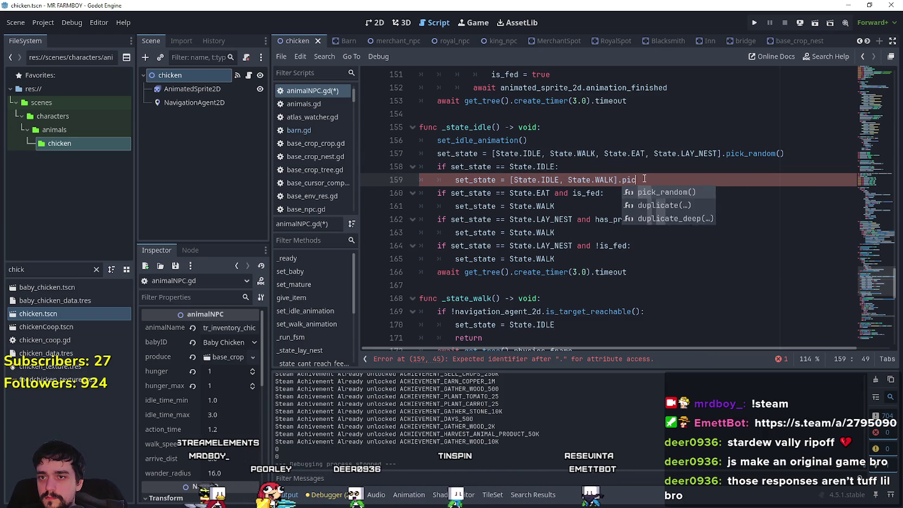
{"action": "key", "text": "Return"}
{"action": "key", "text": "ctrl+s"}
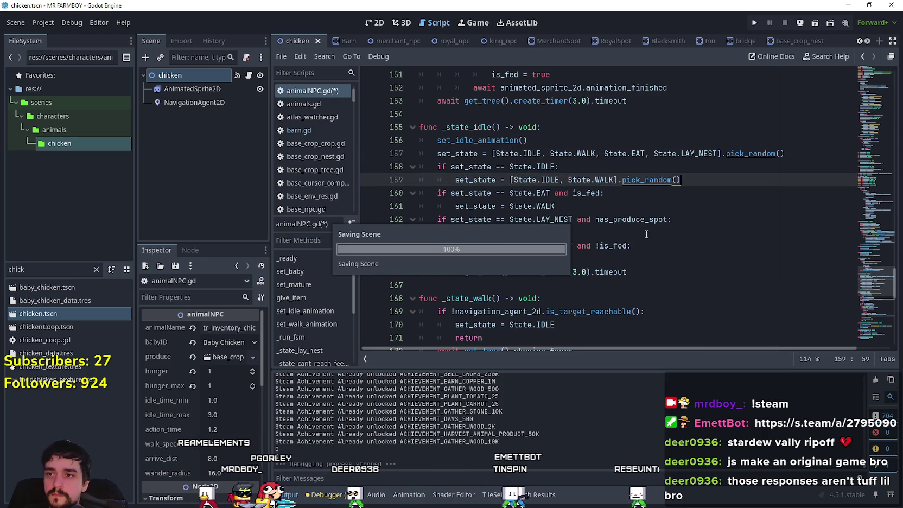
Step: Review the eat and LAY_NEST branches, then launch the game
{"action": "left_click", "coordinate": [637, 210]}
{"action": "left_click", "coordinate": [629, 235]}
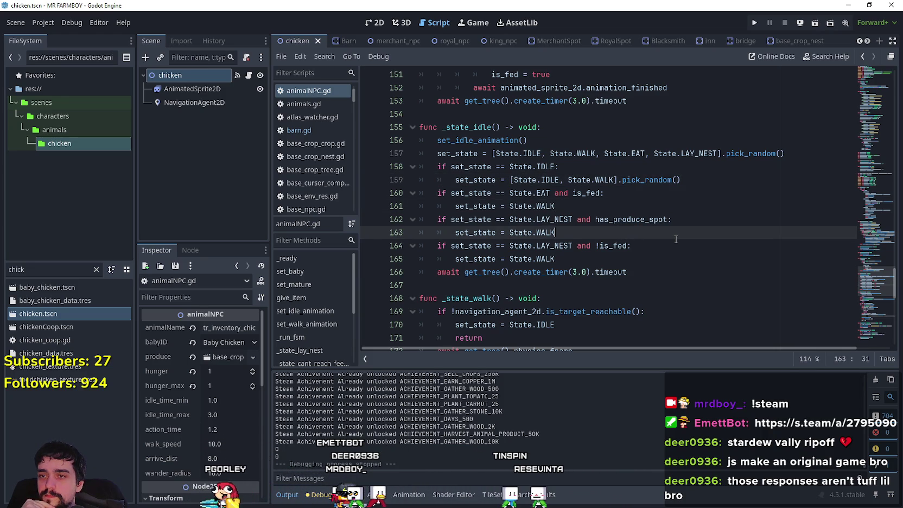
{"action": "left_click", "coordinate": [683, 260]}
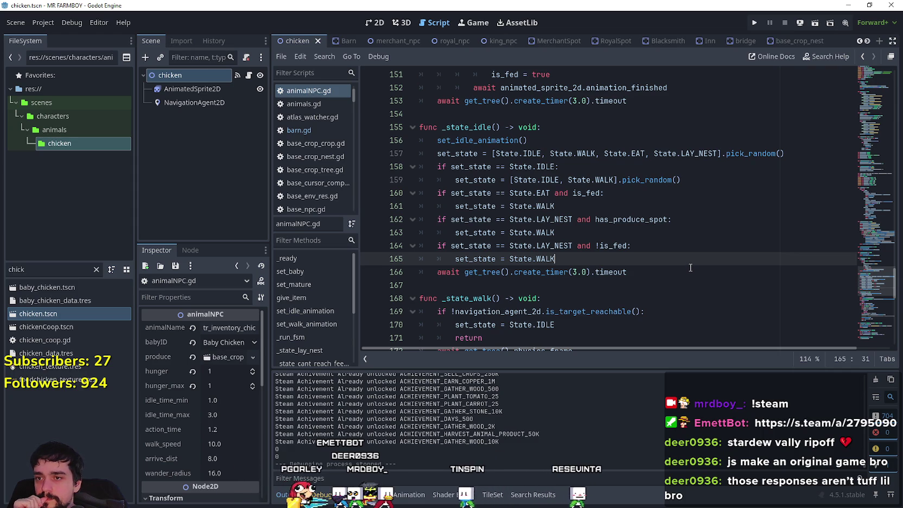
{"action": "left_click", "coordinate": [754, 23]}
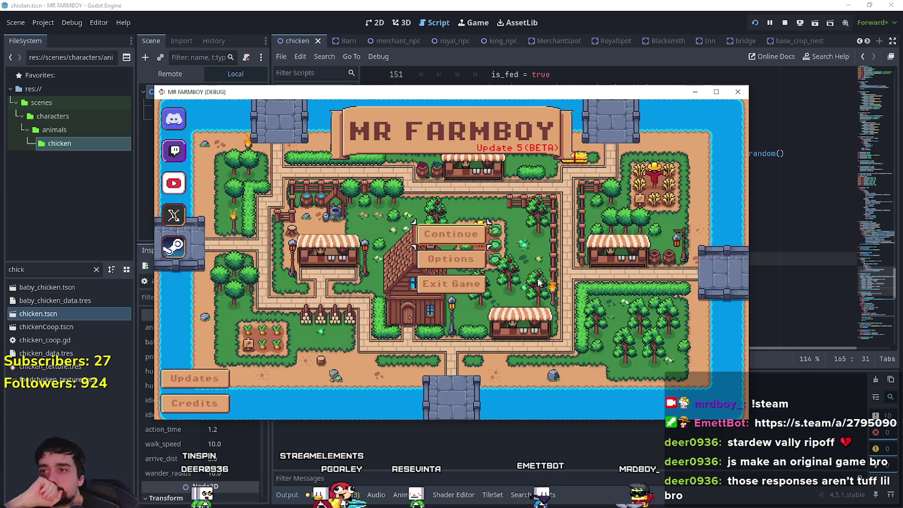
Step: Choose Save 6 from the Continue list, load it, and enlarge the game window
{"action": "left_click", "coordinate": [466, 234]}
{"action": "scroll", "coordinate": [496, 282], "scroll_direction": "down", "scroll_amount": 5}
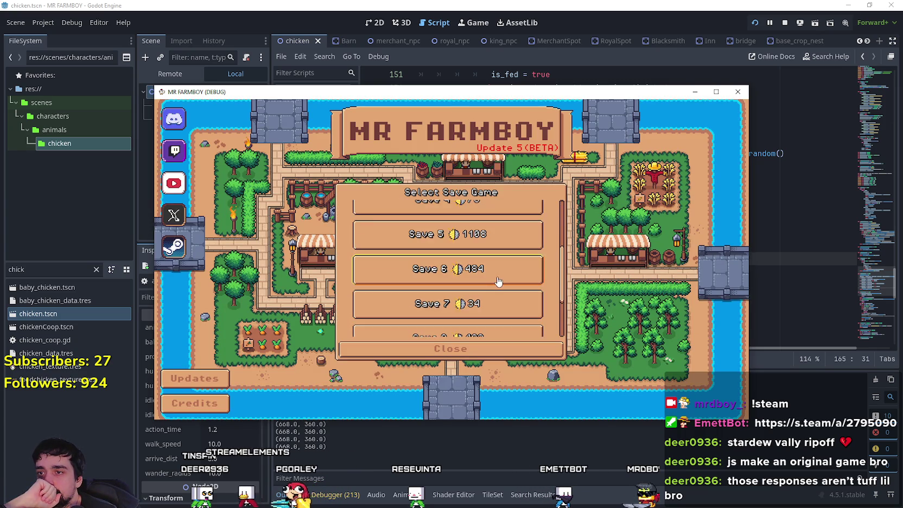
{"action": "scroll", "coordinate": [495, 277], "scroll_direction": "down", "scroll_amount": 2}
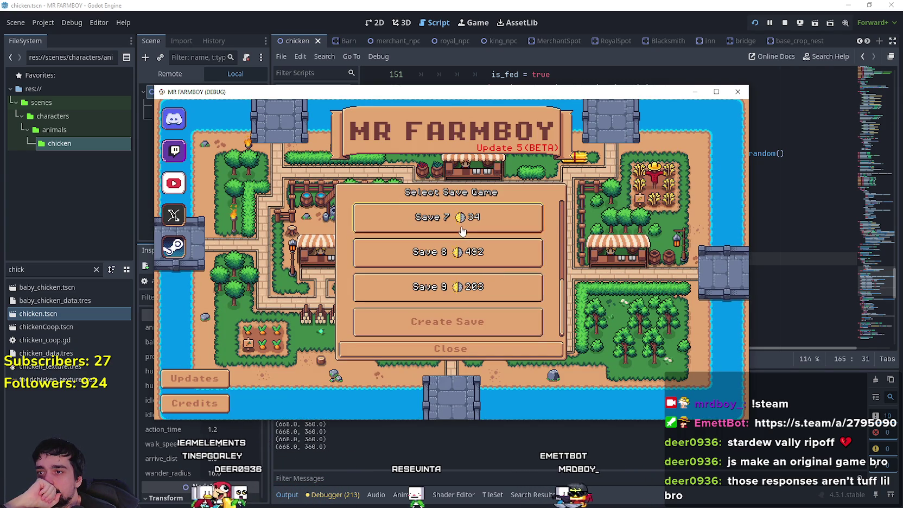
{"action": "scroll", "coordinate": [496, 281], "scroll_direction": "up", "scroll_amount": 3}
{"action": "left_click", "coordinate": [466, 234]}
{"action": "left_click", "coordinate": [412, 242]}
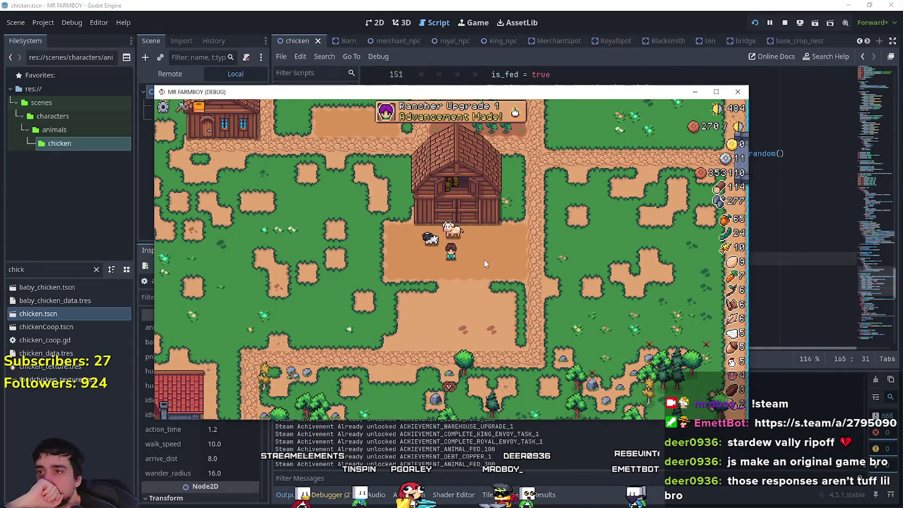
{"action": "scroll", "coordinate": [482, 260], "scroll_direction": "up", "scroll_amount": 3}
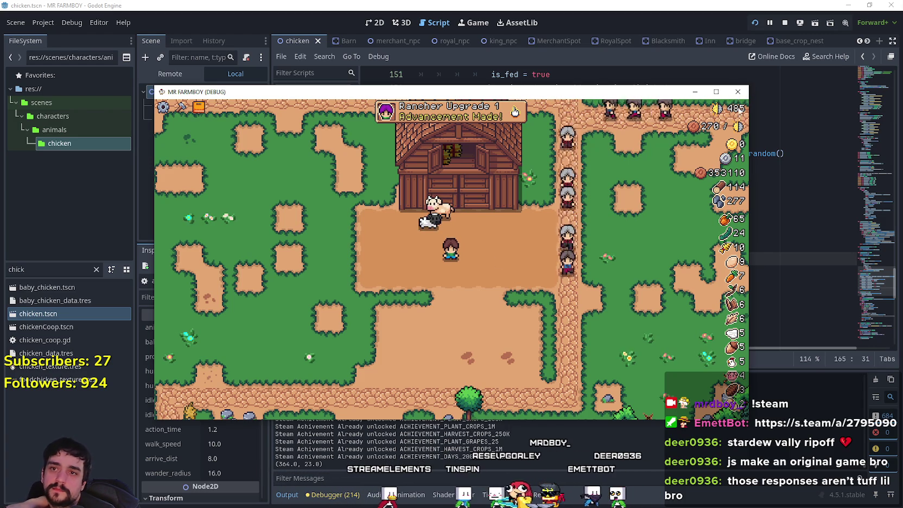
{"action": "left_click", "coordinate": [716, 93]}
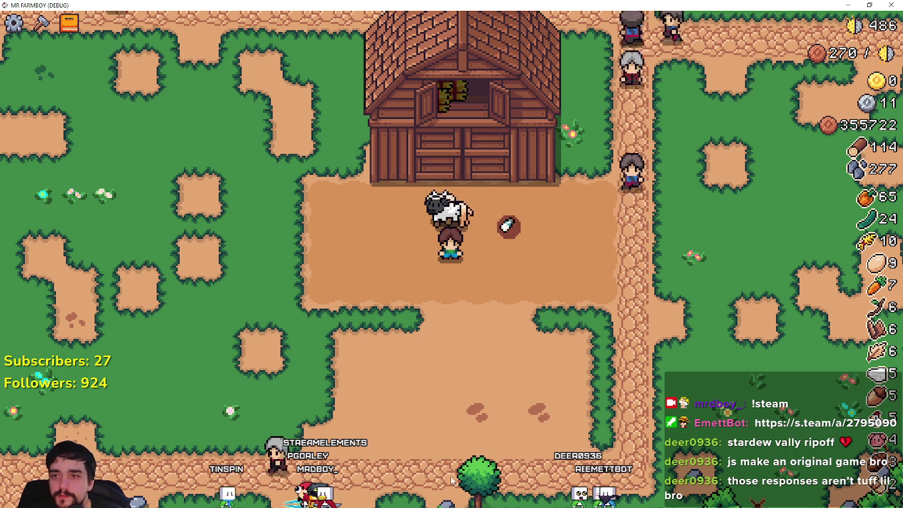
Step: Zoom in and out on the barn yard while the cows wander, then pause the game
{"action": "scroll", "coordinate": [396, 361], "scroll_direction": "up", "scroll_amount": 2}
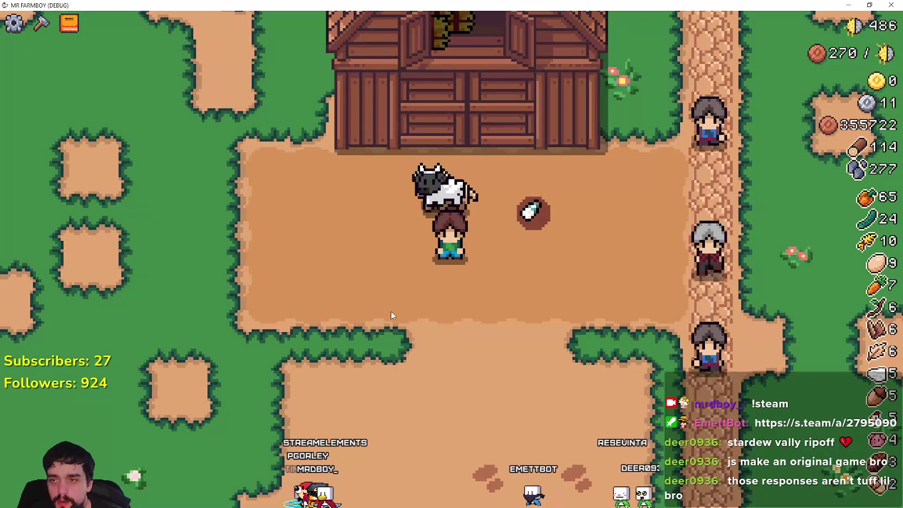
{"action": "scroll", "coordinate": [418, 298], "scroll_direction": "down", "scroll_amount": 1}
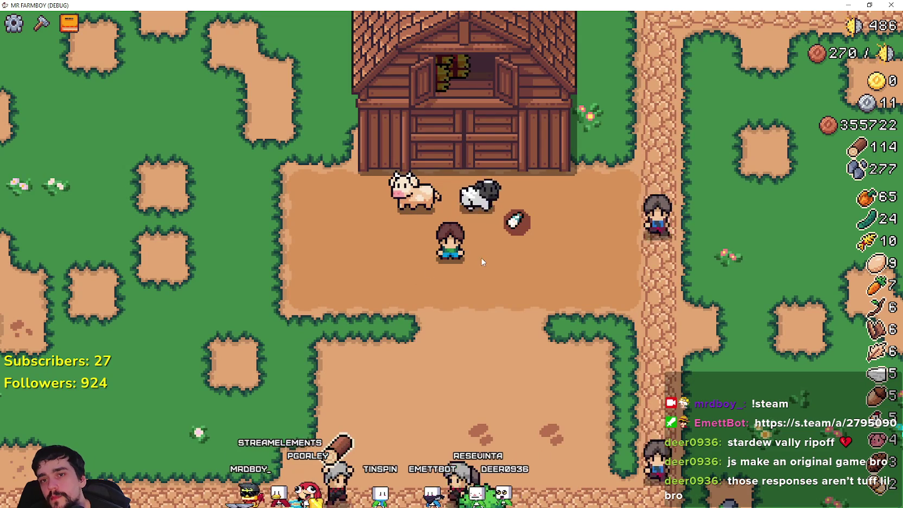
{"action": "key", "text": "Escape"}
{"action": "key", "text": "Escape"}
Step: Stop the game, delete the IDLE check on lines 158–159, and save
{"action": "key", "text": "F8"}
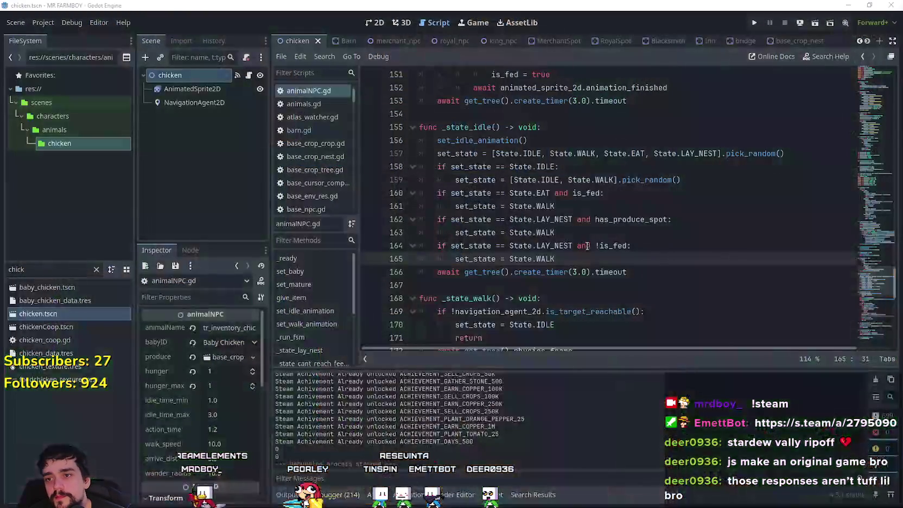
{"action": "left_click_drag", "start_coordinate": [695, 180], "coordinate": [441, 167]}
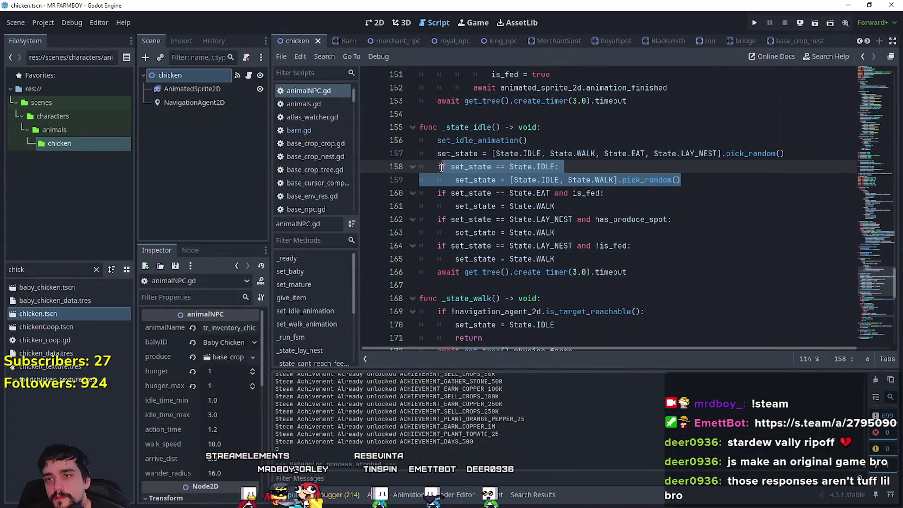
{"action": "key", "text": "BackSpace"}
{"action": "key", "text": "BackSpace"}
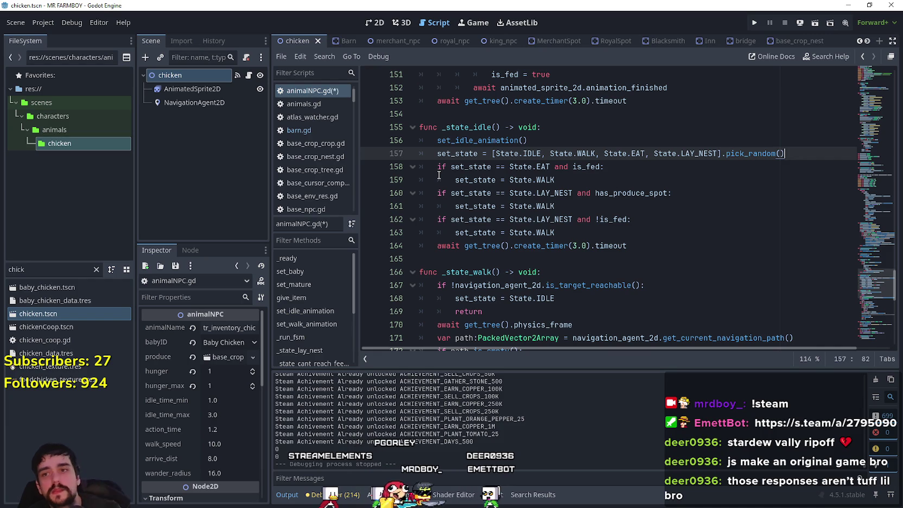
{"action": "left_click", "coordinate": [583, 232]}
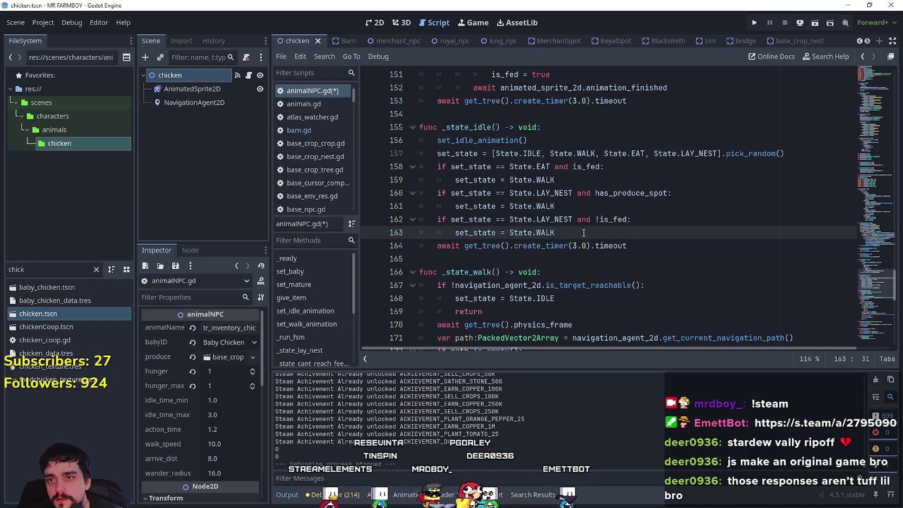
{"action": "key", "text": "ctrl+s"}
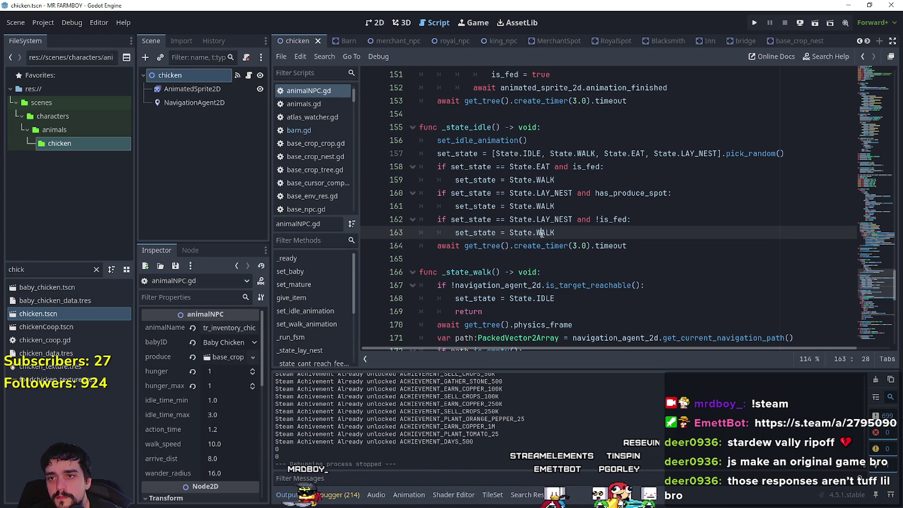
Step: Send the unfed LAY_NEST branch to State.EAT instead of WALK and save
{"action": "left_click", "coordinate": [605, 220]}
{"action": "double_click", "coordinate": [569, 236]}
{"action": "type", "text": "E"}
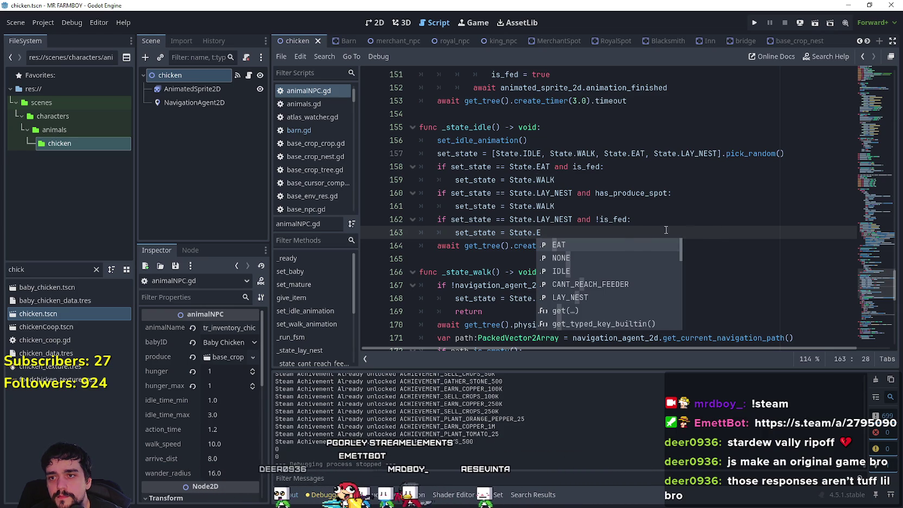
{"action": "key", "text": "Return"}
{"action": "key", "text": "ctrl+s"}
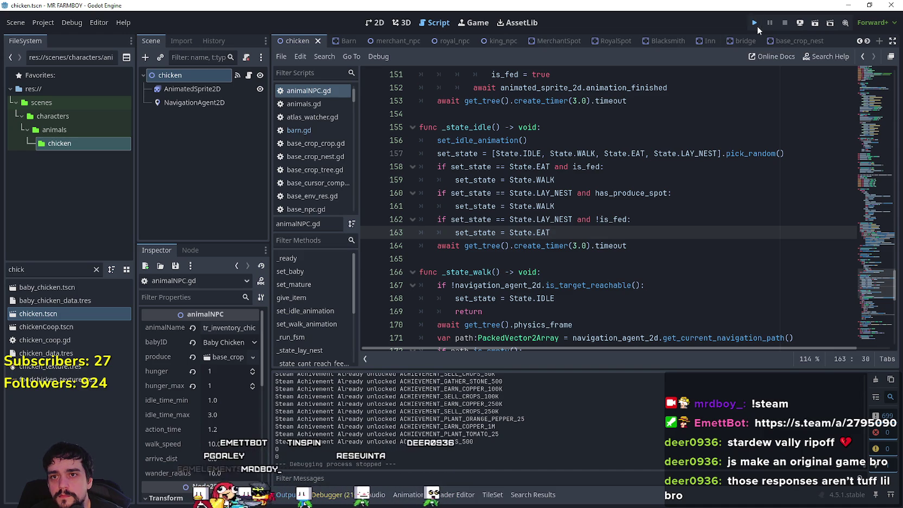
Step: Relaunch the game, maximize its window, and load Save 6 from the save list
{"action": "left_click", "coordinate": [755, 23]}
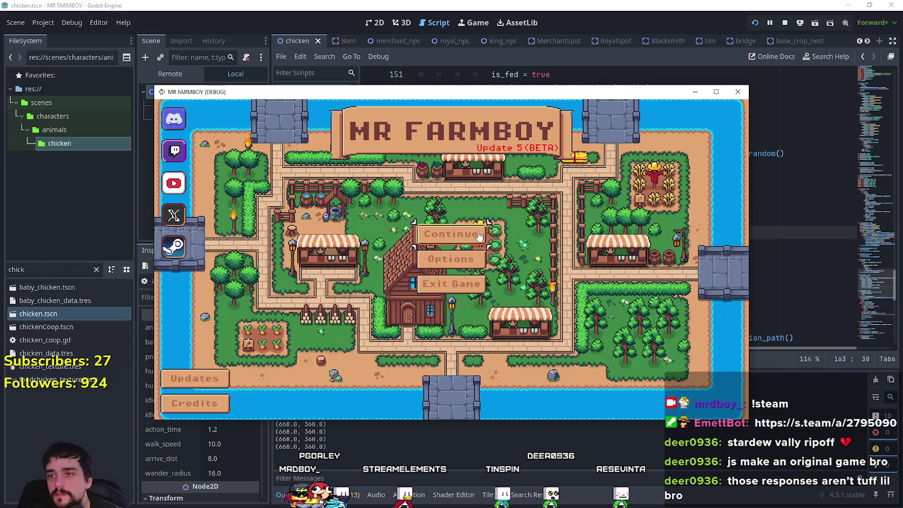
{"action": "left_click", "coordinate": [478, 237]}
{"action": "scroll", "coordinate": [465, 295], "scroll_direction": "down", "scroll_amount": 2}
{"action": "left_click", "coordinate": [716, 92]}
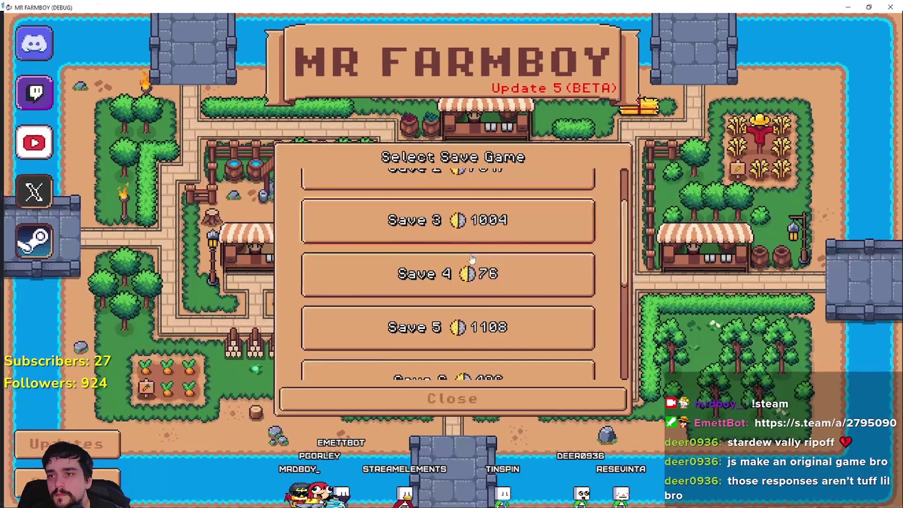
{"action": "scroll", "coordinate": [505, 271], "scroll_direction": "down", "scroll_amount": 3}
{"action": "left_click", "coordinate": [505, 265]}
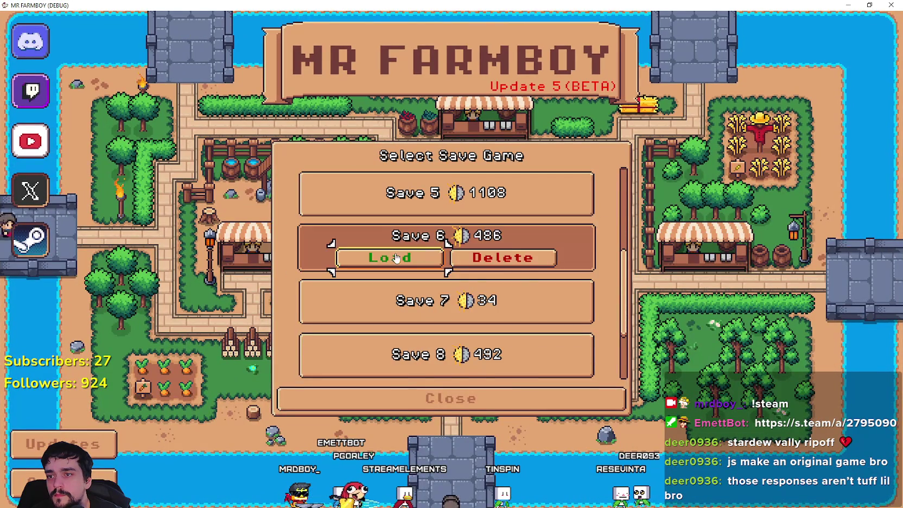
{"action": "left_click", "coordinate": [403, 257]}
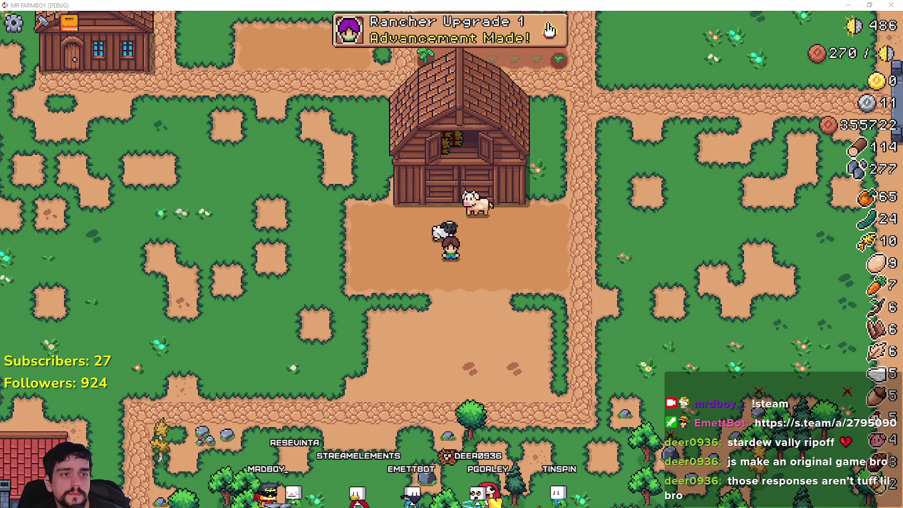
Step: Zoom in on the barn yard and walk the farmer right to watch the cow and sheep
{"action": "scroll", "coordinate": [407, 273], "scroll_direction": "up", "scroll_amount": 2}
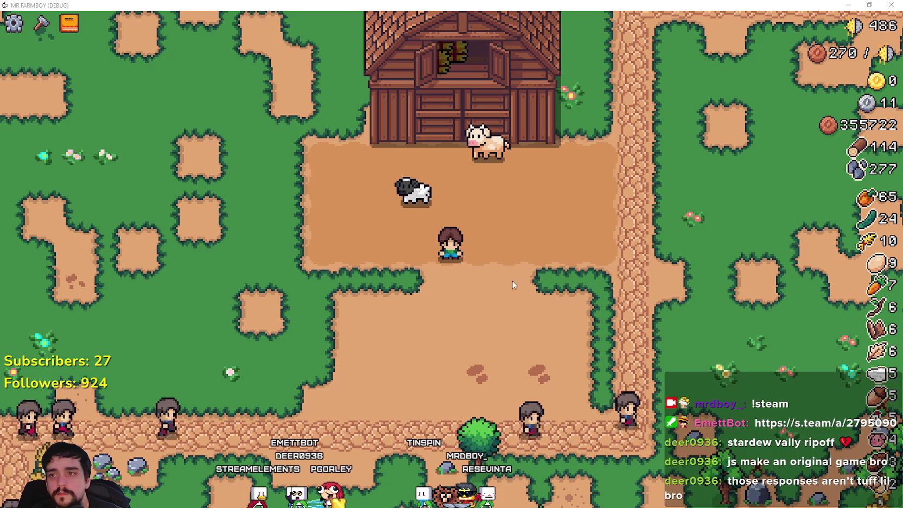
{"action": "key", "text": "d"}
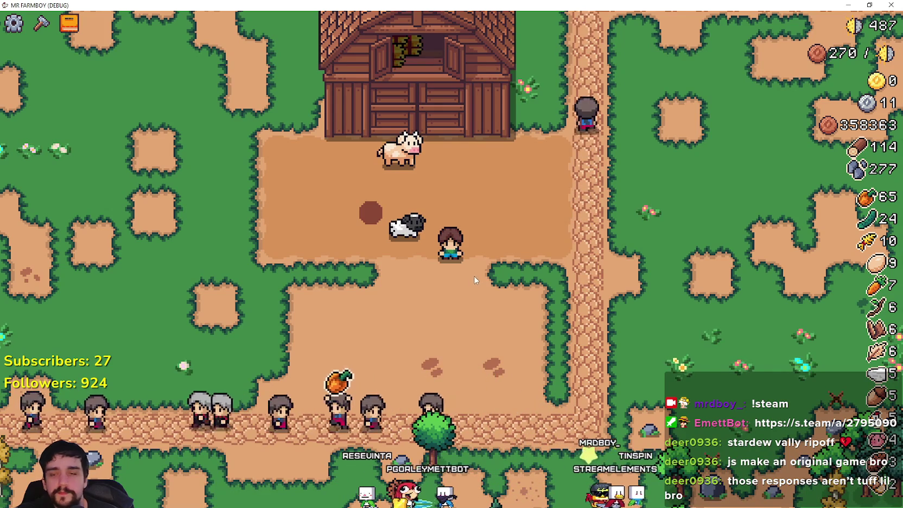
Step: Walk to the barn and swap its feed from Tomato to Orange Pepper
{"action": "key", "text": "w"}
{"action": "key", "text": "d"}
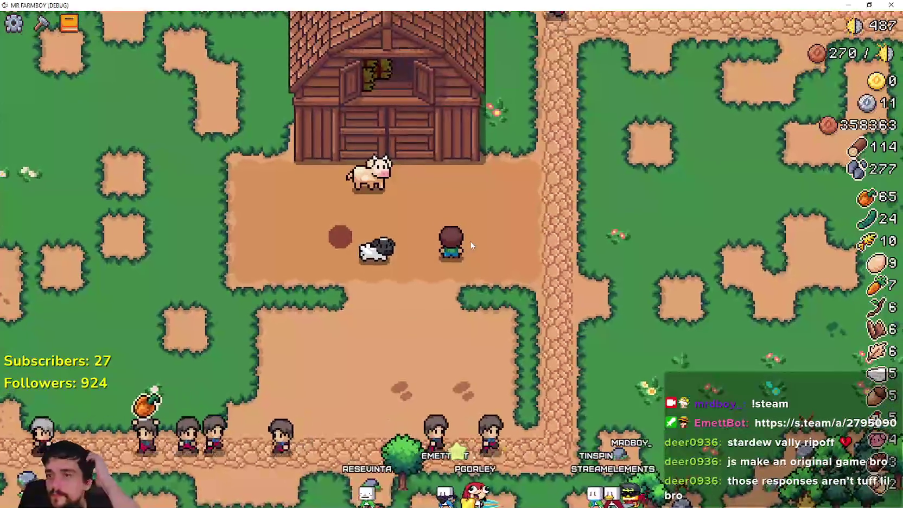
{"action": "key", "text": "w"}
{"action": "key", "text": "e"}
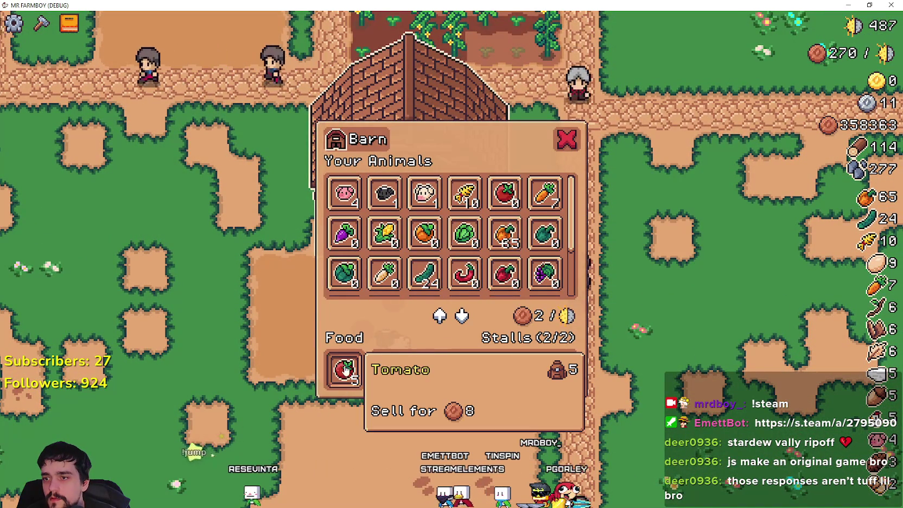
{"action": "left_click", "coordinate": [343, 374]}
{"action": "left_click", "coordinate": [505, 234]}
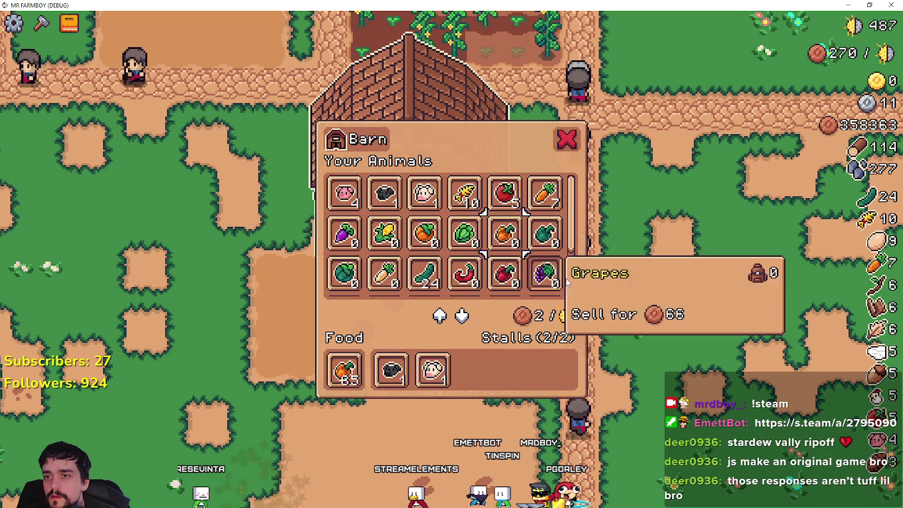
{"action": "scroll", "coordinate": [487, 245], "scroll_direction": "down", "scroll_amount": 2}
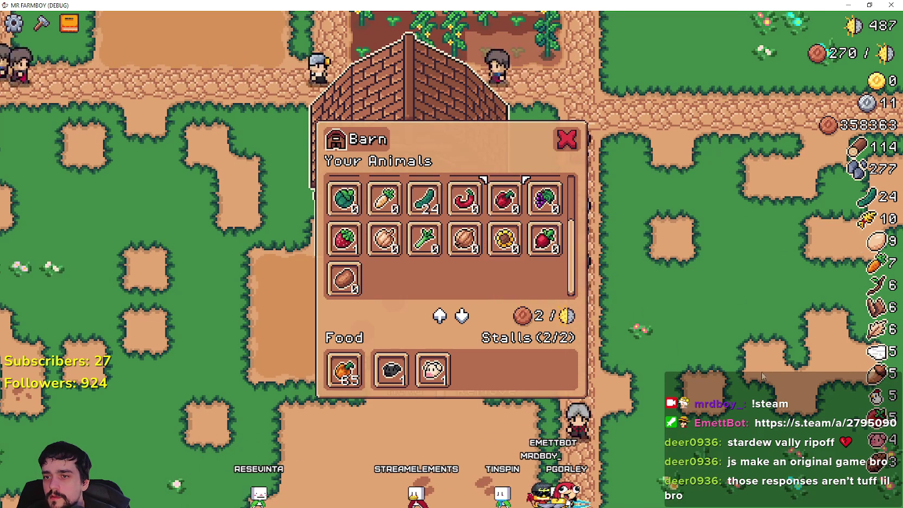
{"action": "key", "text": "Escape"}
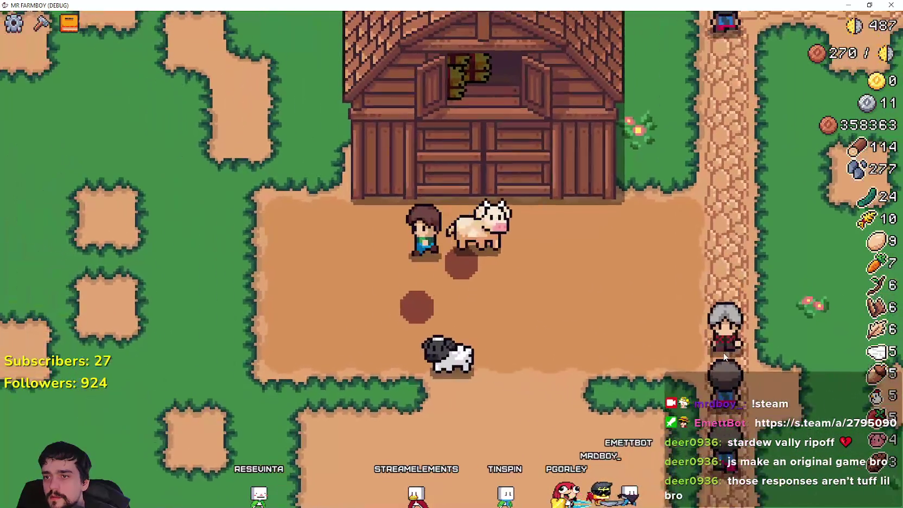
Step: Walk over to the sheep, work the ground tile, and return to the Godot editor
{"action": "key", "text": "a"}
{"action": "key", "text": "d"}
{"action": "key", "text": "s"}
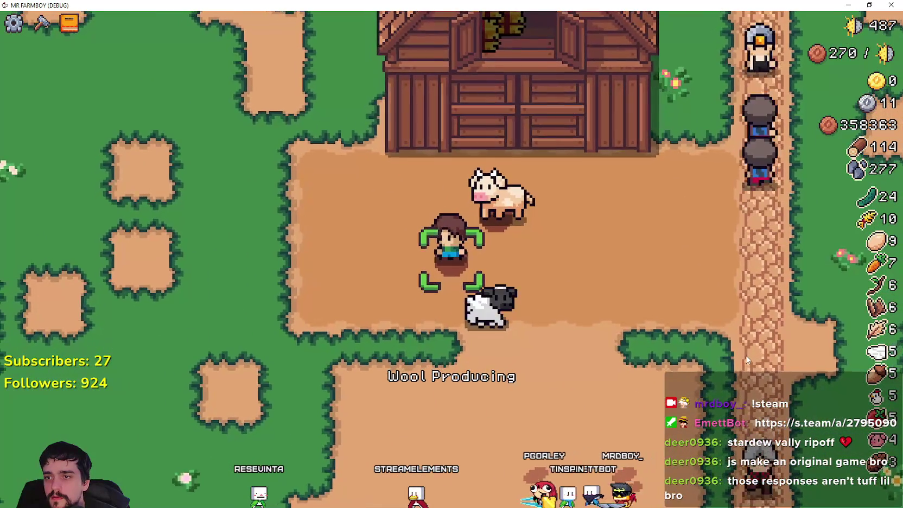
{"action": "key", "text": "space"}
{"action": "key", "text": "a"}
{"action": "key", "text": "w"}
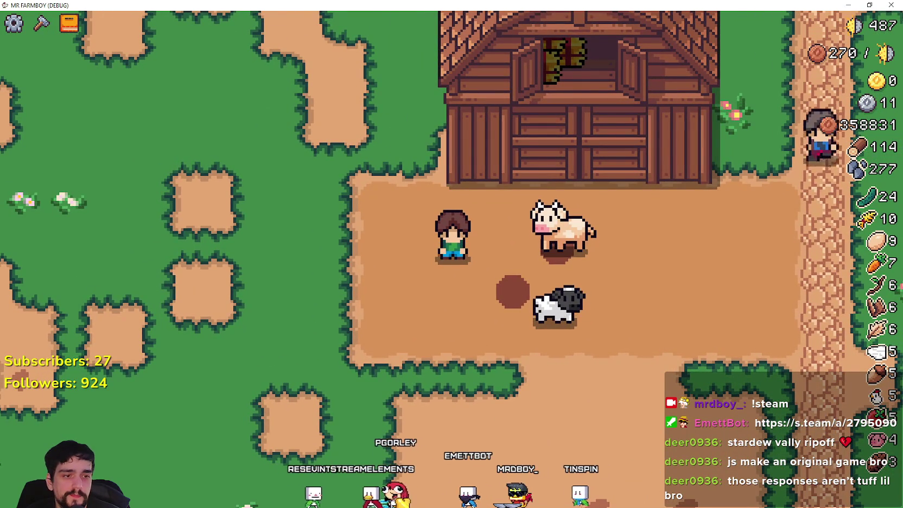
{"action": "key", "text": "alt+Tab"}
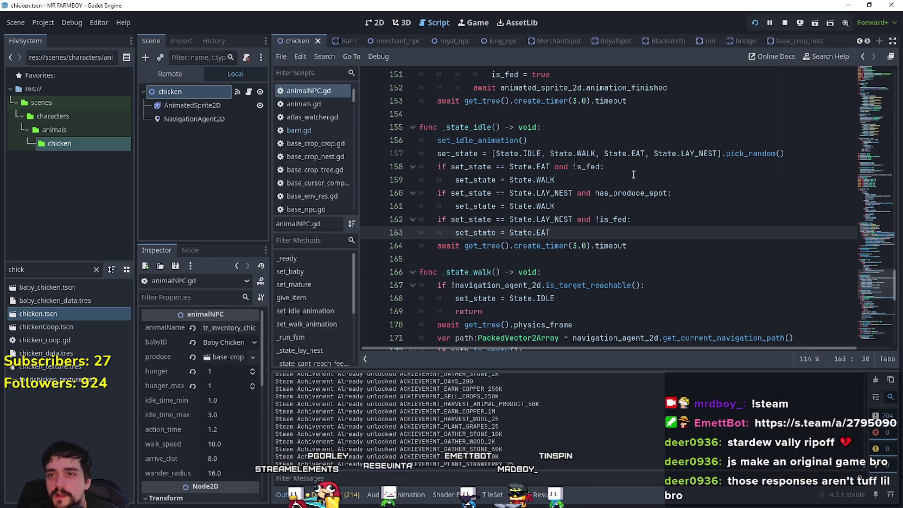
Step: Search animalNPC.gd for _state_no_food on line 140 to confirm it appears only once
{"action": "double_click", "coordinate": [636, 150]}
{"action": "scroll", "coordinate": [620, 164], "scroll_direction": "down", "scroll_amount": 10}
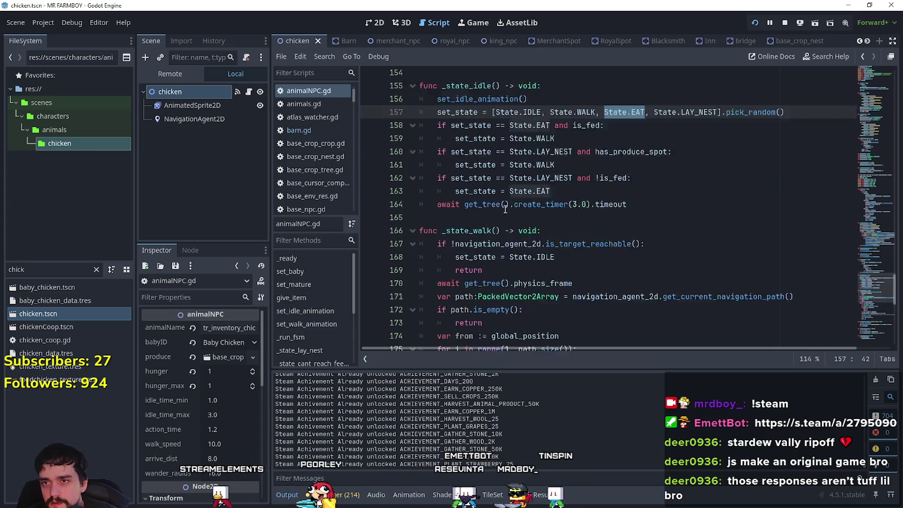
{"action": "scroll", "coordinate": [507, 185], "scroll_direction": "down", "scroll_amount": 1}
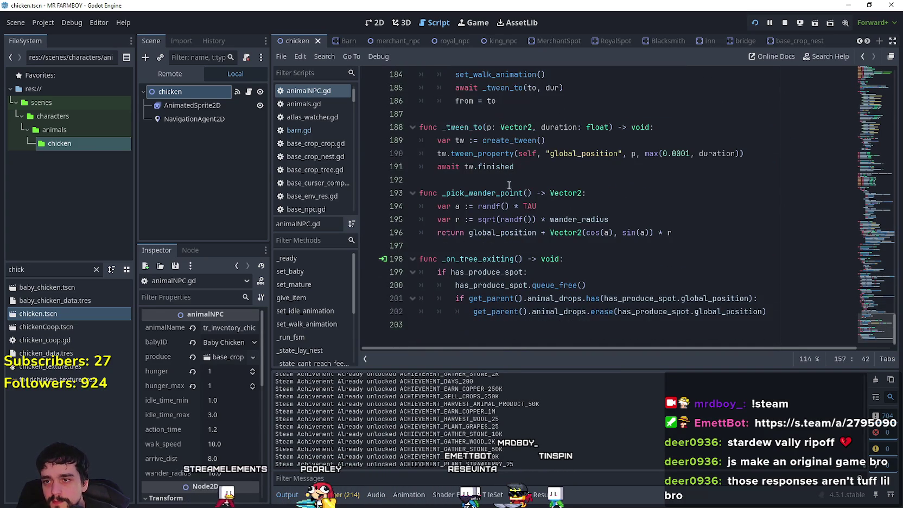
{"action": "mouse_move", "coordinate": [883, 332]}
{"action": "left_mouse_down"}
{"action": "mouse_move", "coordinate": [872, 265]}
{"action": "mouse_move", "coordinate": [868, 286]}
{"action": "mouse_move", "coordinate": [853, 248]}
{"action": "left_mouse_up"}
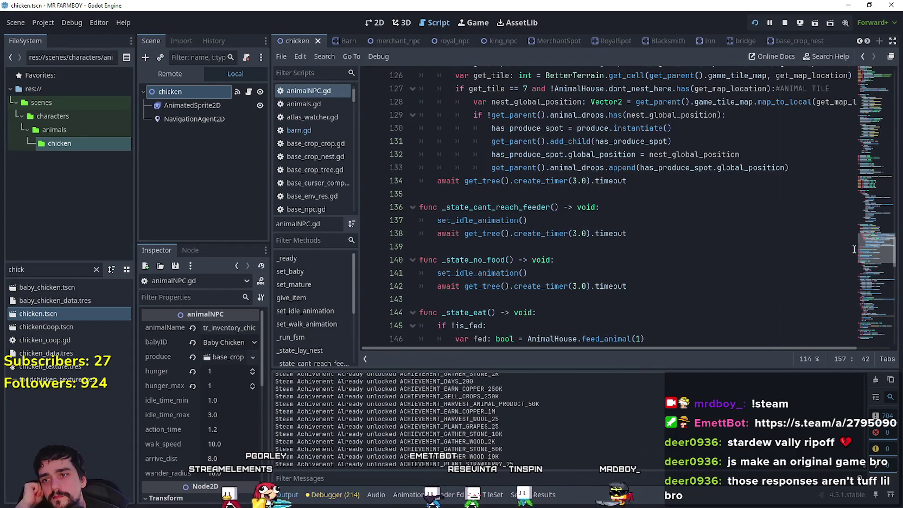
{"action": "left_click", "coordinate": [483, 260]}
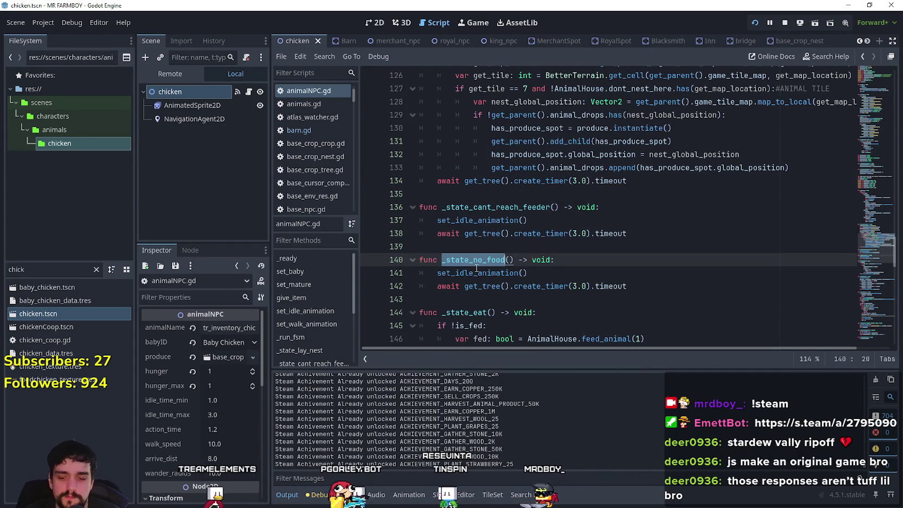
{"action": "key", "text": "ctrl+f"}
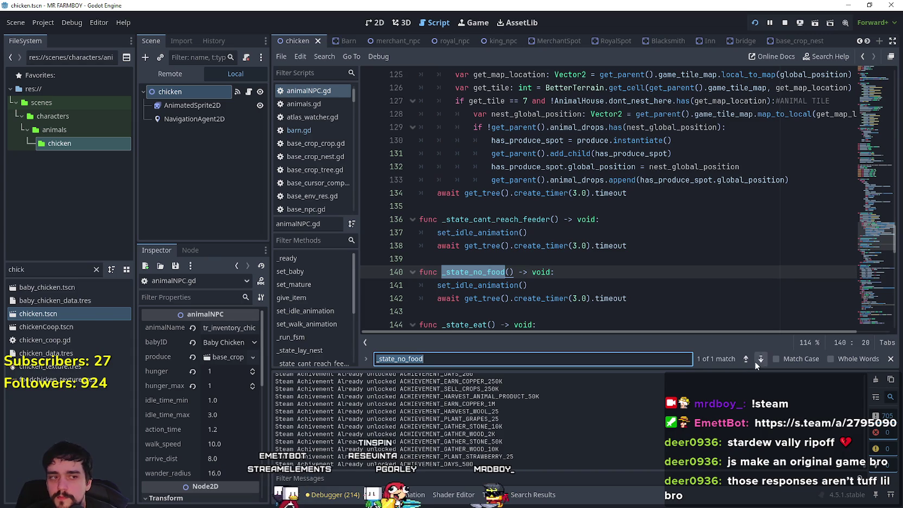
{"action": "left_click", "coordinate": [714, 294]}
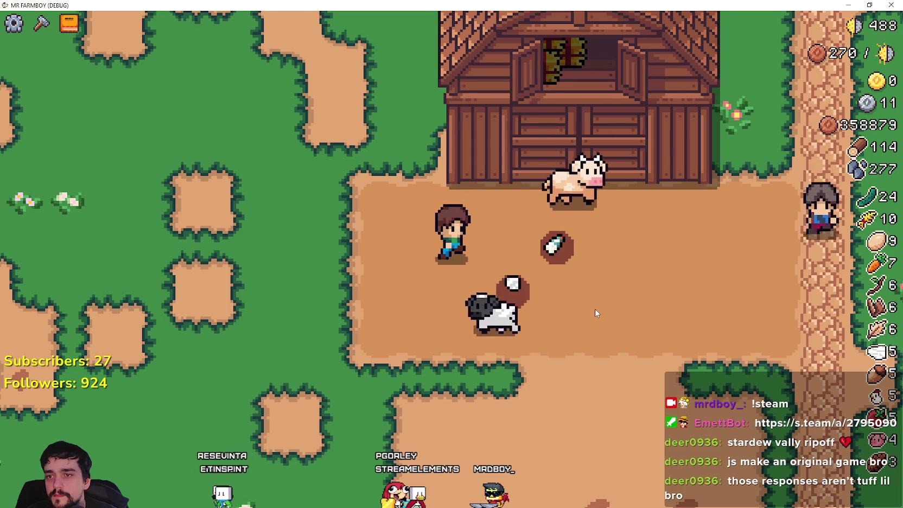
Step: Walk the farmer to the sheep, over to the house warehouse, then back to the barn
{"action": "key", "text": "s"}
{"action": "key", "text": "d"}
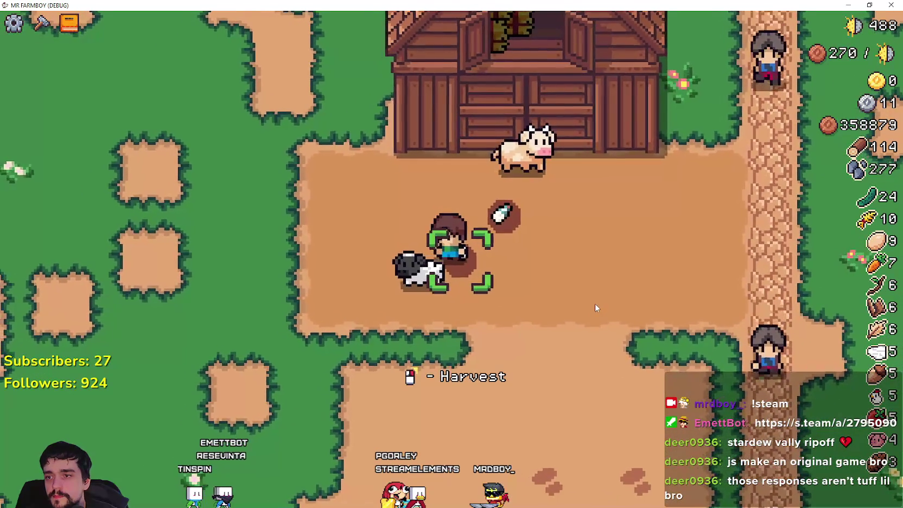
{"action": "scroll", "coordinate": [594, 298], "scroll_direction": "down", "scroll_amount": 2}
{"action": "scroll", "coordinate": [594, 297], "scroll_direction": "down", "scroll_amount": 5}
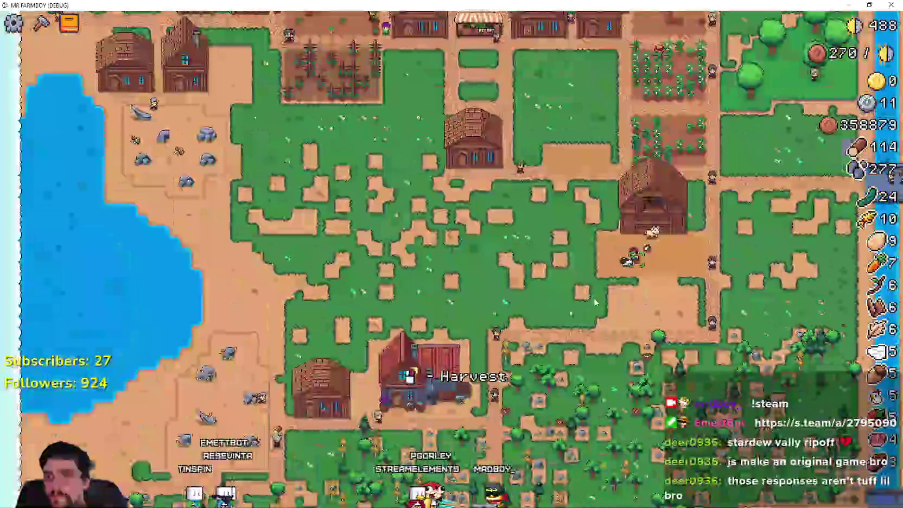
{"action": "scroll", "coordinate": [594, 299], "scroll_direction": "up", "scroll_amount": 6}
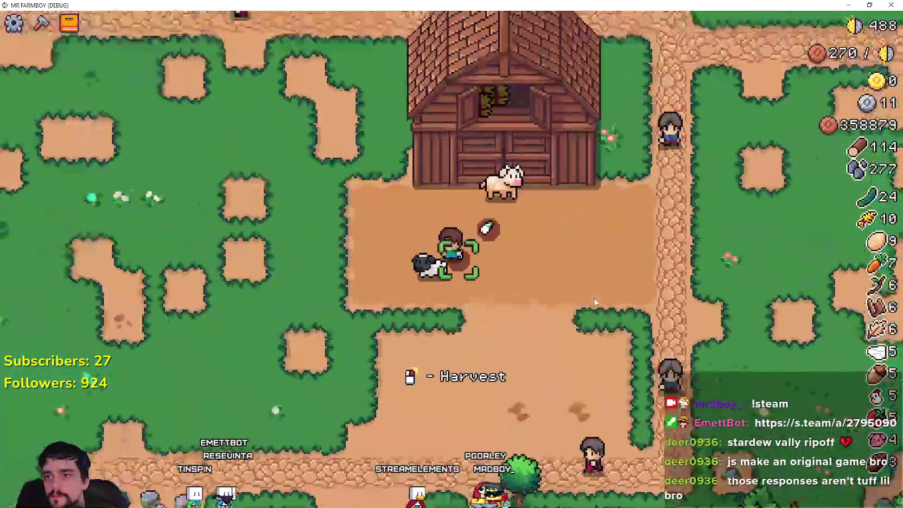
{"action": "scroll", "coordinate": [594, 298], "scroll_direction": "down", "scroll_amount": 3}
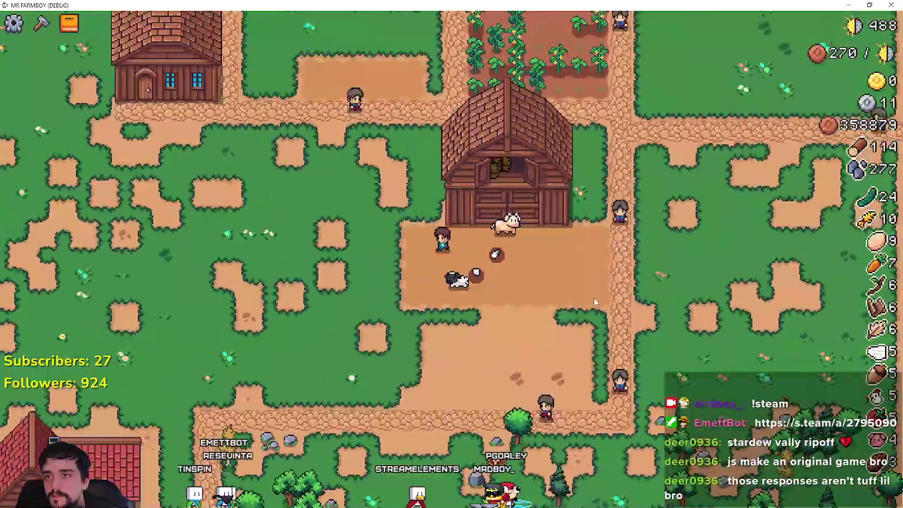
{"action": "key", "text": "a"}
{"action": "key", "text": "w"}
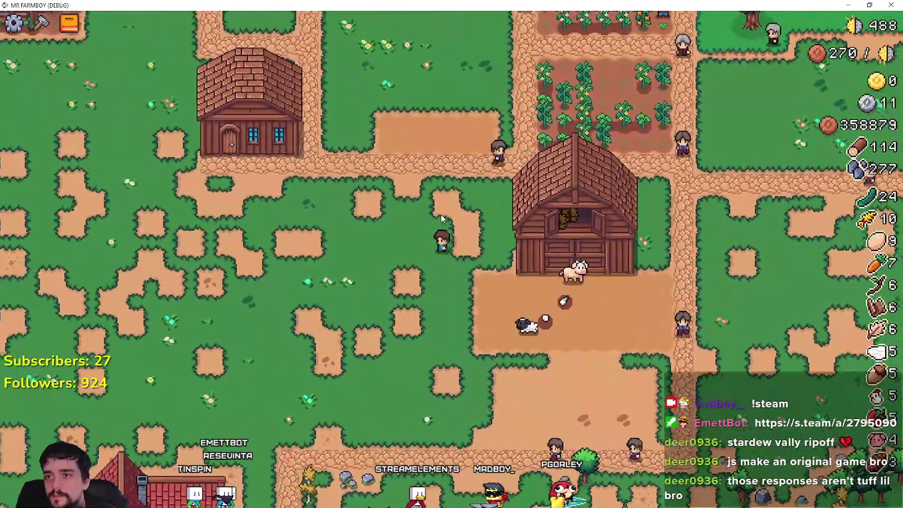
{"action": "key", "text": "a"}
{"action": "key", "text": "w"}
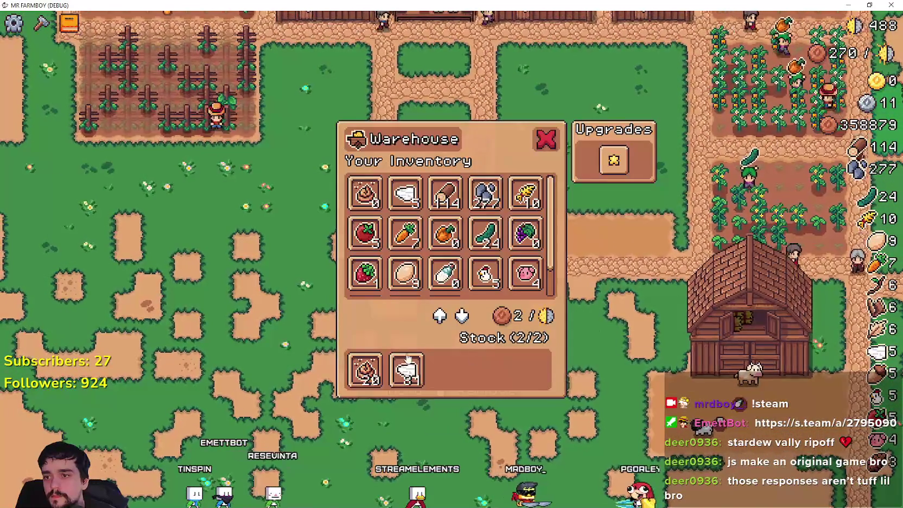
{"action": "key", "text": "d"}
{"action": "key", "text": "s"}
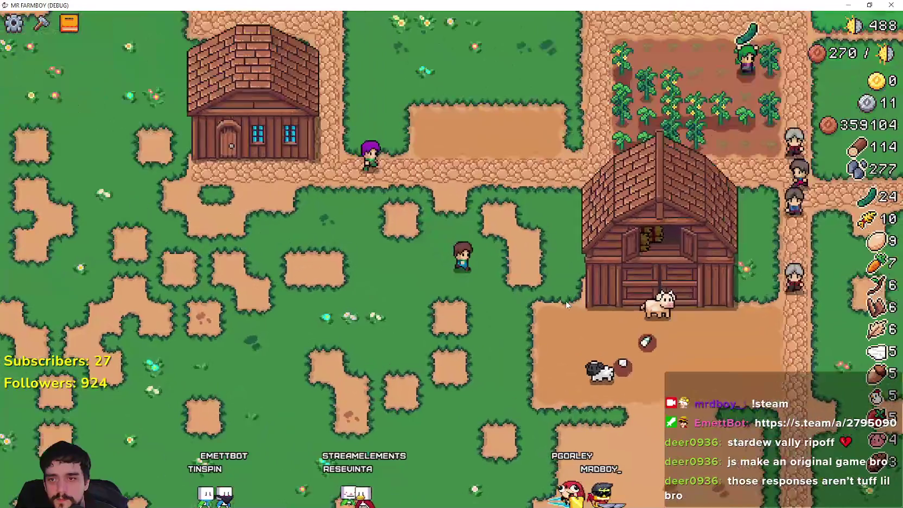
{"action": "key", "text": "d"}
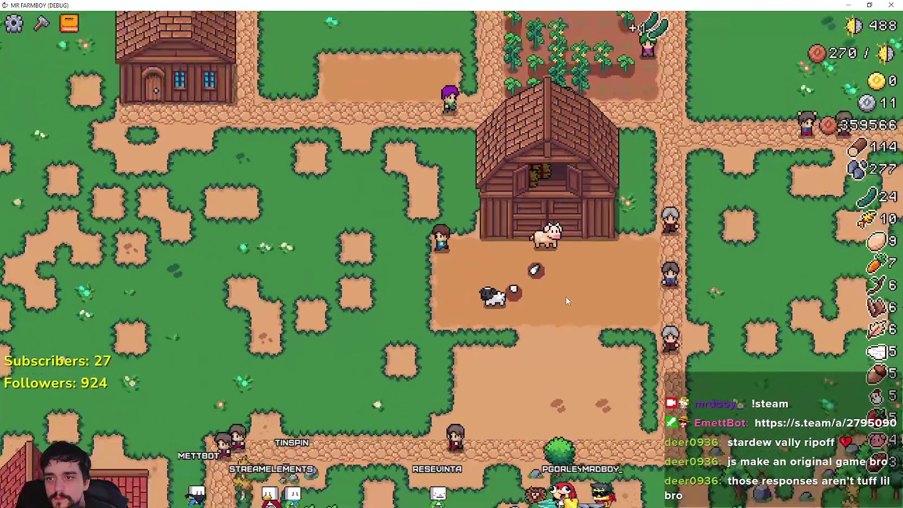
Step: Walk the farmer up past the house into the chicken coop to watch the egg-laying chickens
{"action": "key", "text": "w"}
{"action": "key", "text": "a"}
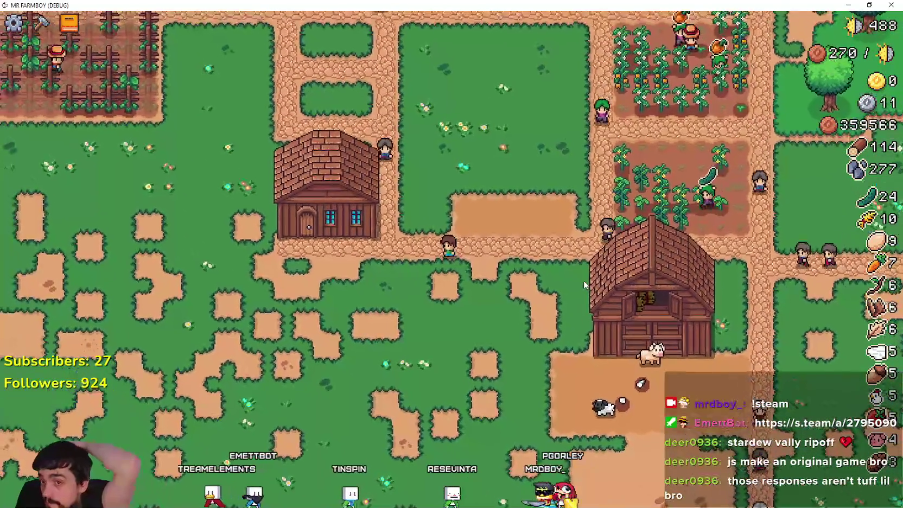
{"action": "key", "text": "w"}
{"action": "key", "text": "a"}
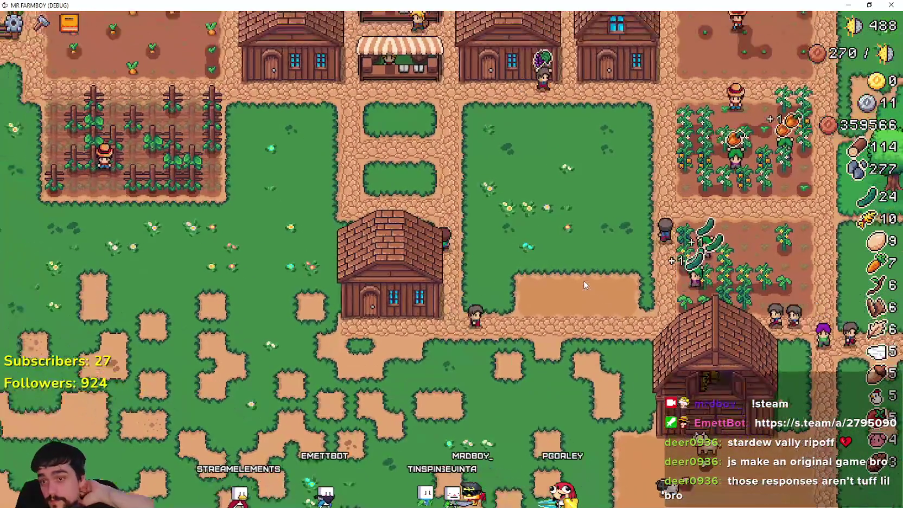
{"action": "key", "text": "w"}
{"action": "key", "text": "a"}
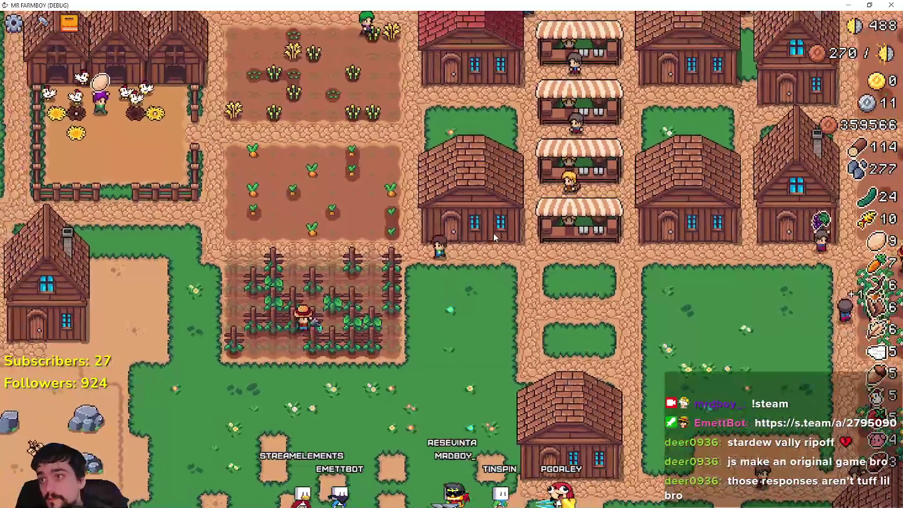
{"action": "key", "text": "w"}
{"action": "key", "text": "a"}
{"action": "scroll", "coordinate": [347, 222], "scroll_direction": "up", "scroll_amount": 5}
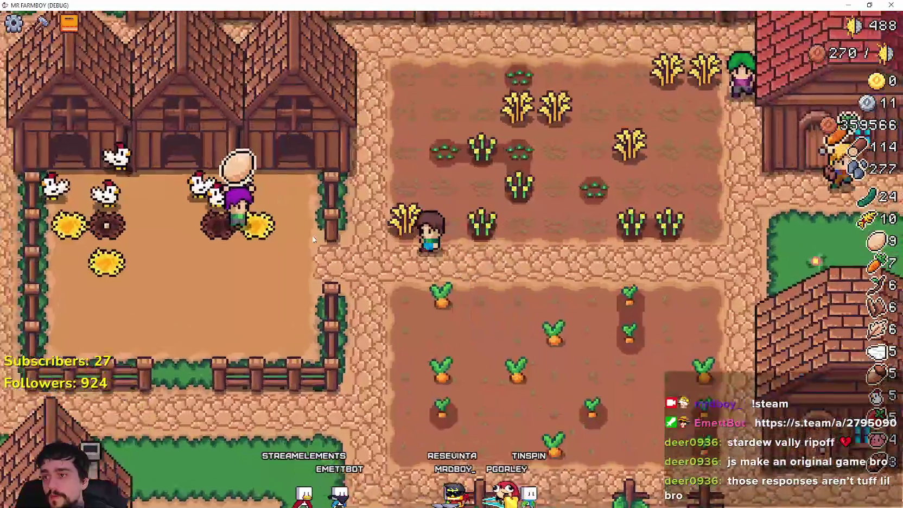
{"action": "key", "text": "a"}
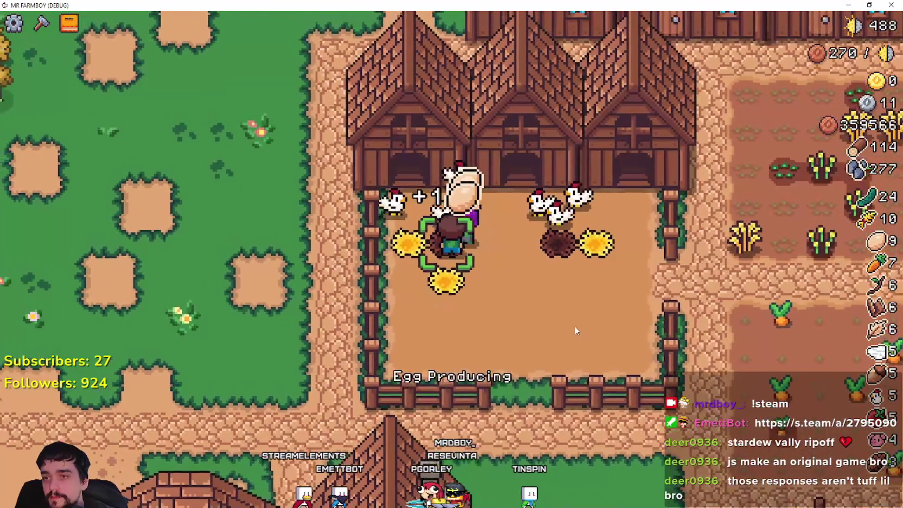
{"action": "key", "text": "s"}
{"action": "scroll", "coordinate": [575, 326], "scroll_direction": "down", "scroll_amount": 5}
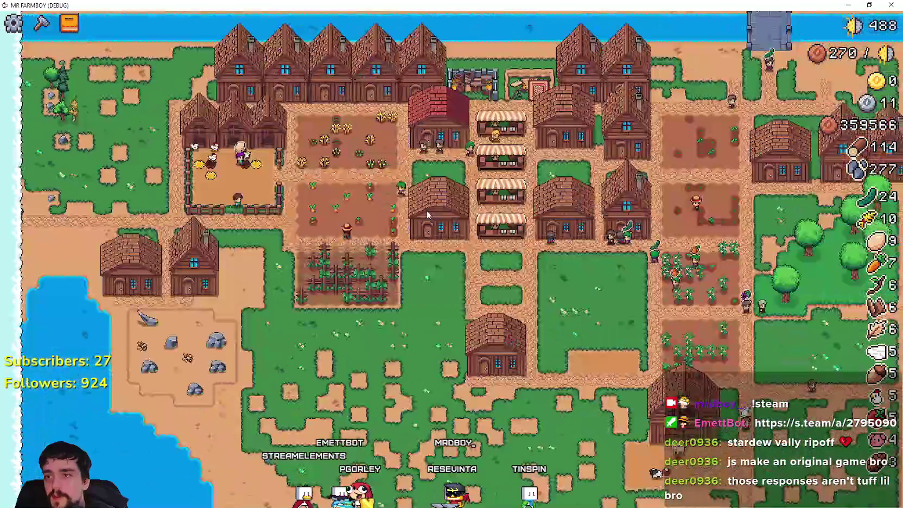
{"action": "scroll", "coordinate": [426, 216], "scroll_direction": "up", "scroll_amount": 5}
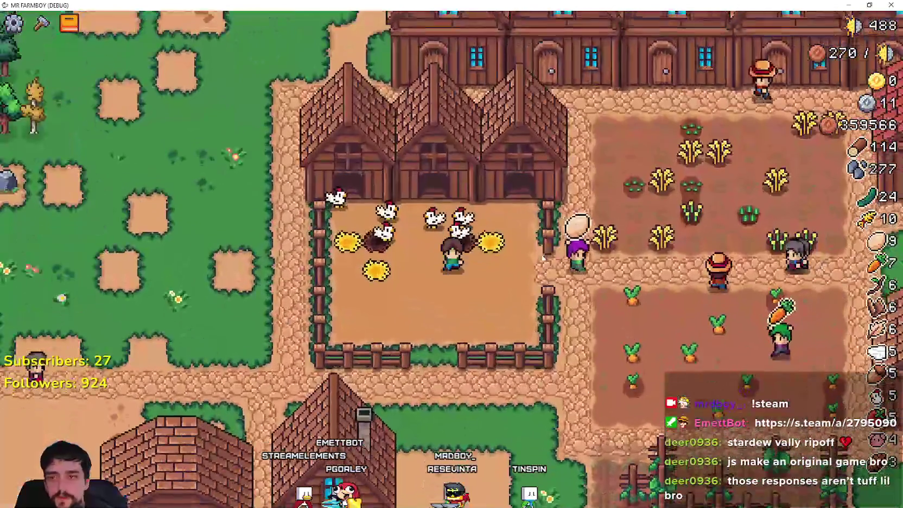
{"action": "key", "text": "a"}
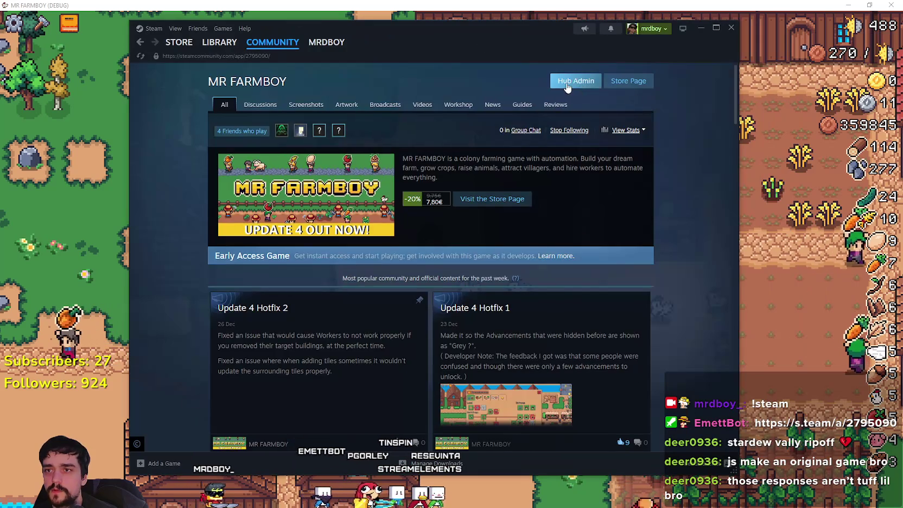
Step: Go to the hub admin's Event/Announcement Dashboard and edit the Update 4 Hotfix 2 announcement
{"action": "left_click", "coordinate": [575, 81]}
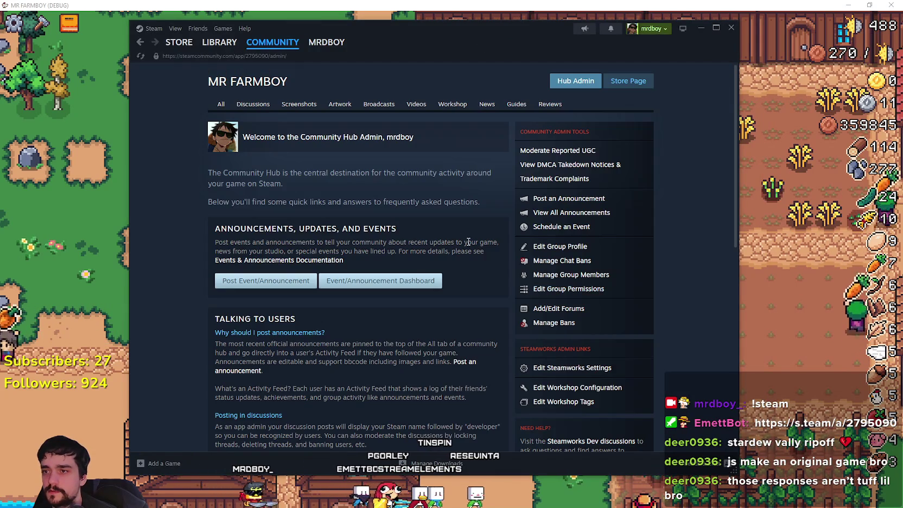
{"action": "scroll", "coordinate": [337, 283], "scroll_direction": "down", "scroll_amount": 5}
{"action": "scroll", "coordinate": [338, 283], "scroll_direction": "up", "scroll_amount": 5}
{"action": "left_click", "coordinate": [347, 281]}
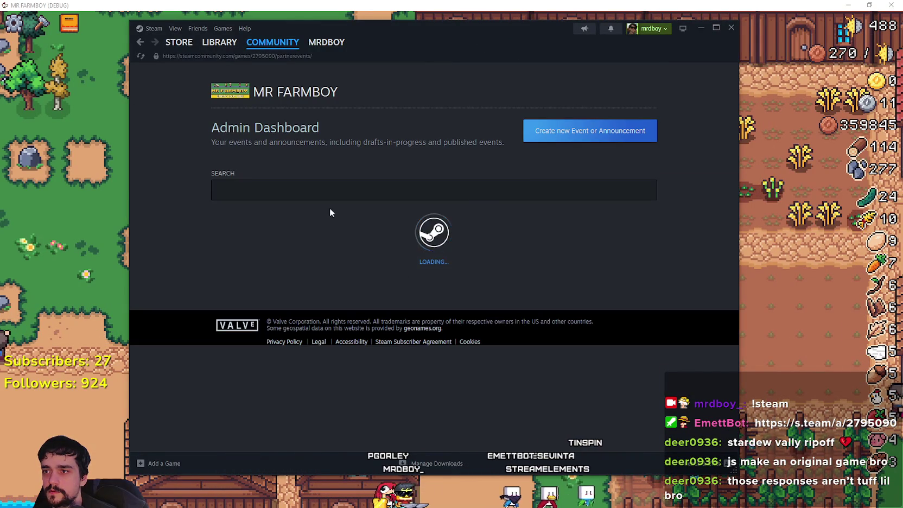
{"action": "scroll", "coordinate": [402, 293], "scroll_direction": "down", "scroll_amount": 4}
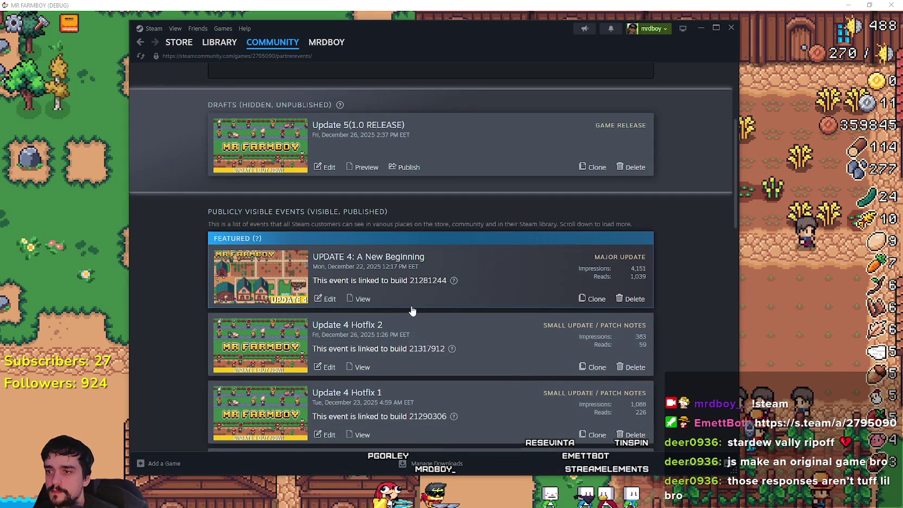
{"action": "scroll", "coordinate": [396, 306], "scroll_direction": "down", "scroll_amount": 3}
{"action": "left_click", "coordinate": [326, 227]}
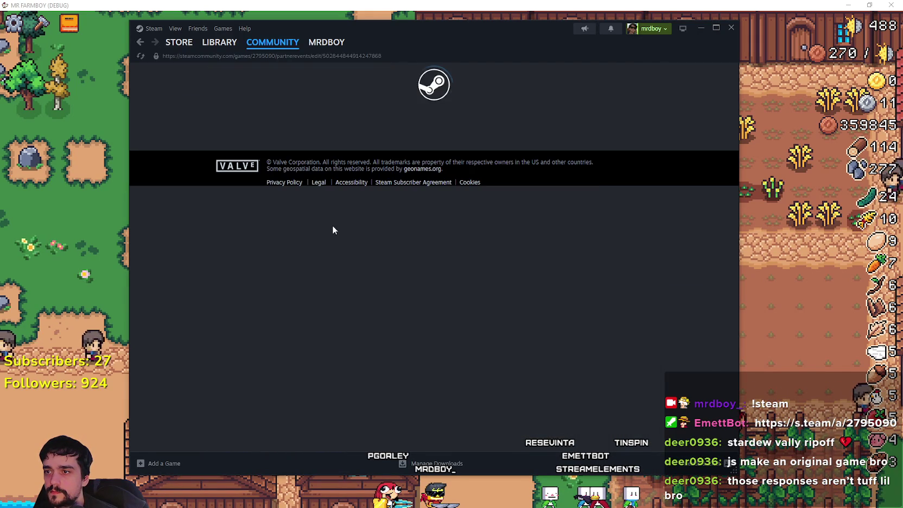
Step: Add the line: nests for coops and barns don't spawn in front of the entrance tile
{"action": "scroll", "coordinate": [488, 218], "scroll_direction": "down", "scroll_amount": 6}
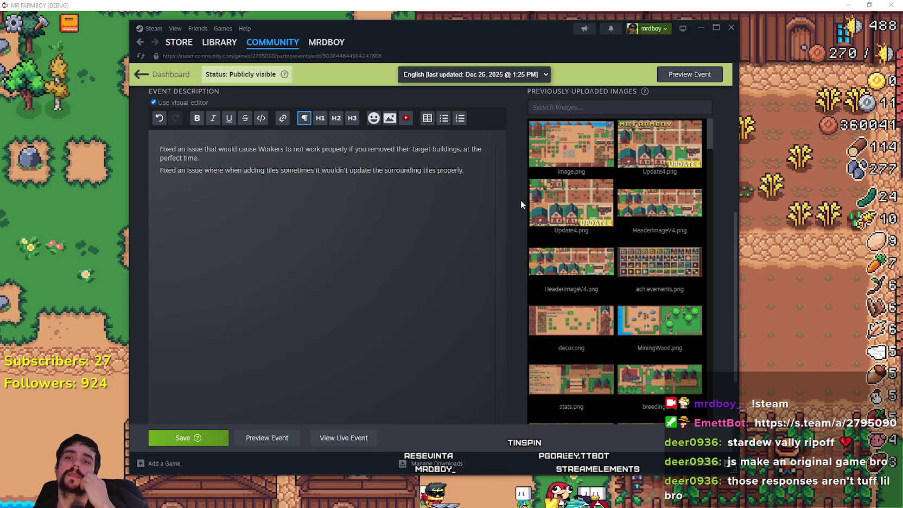
{"action": "type", "text": "Fixed an issue "}
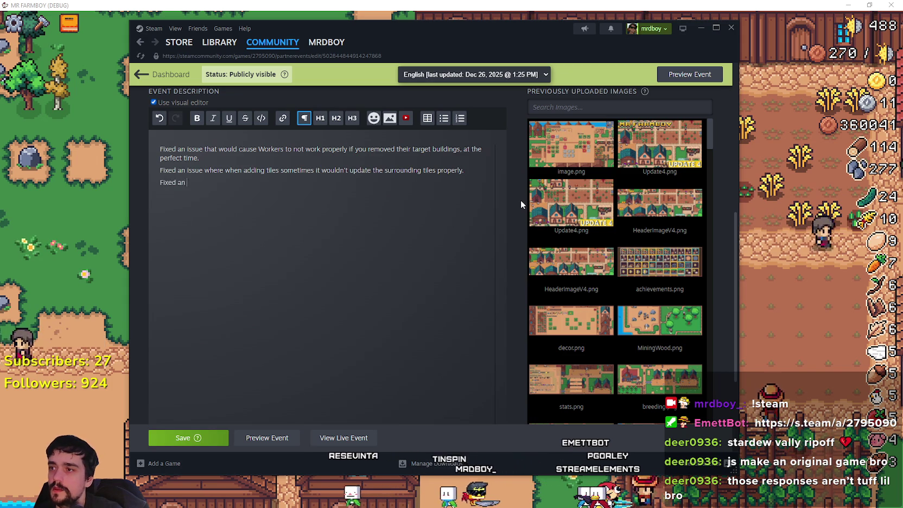
{"action": "type", "text": "that"}
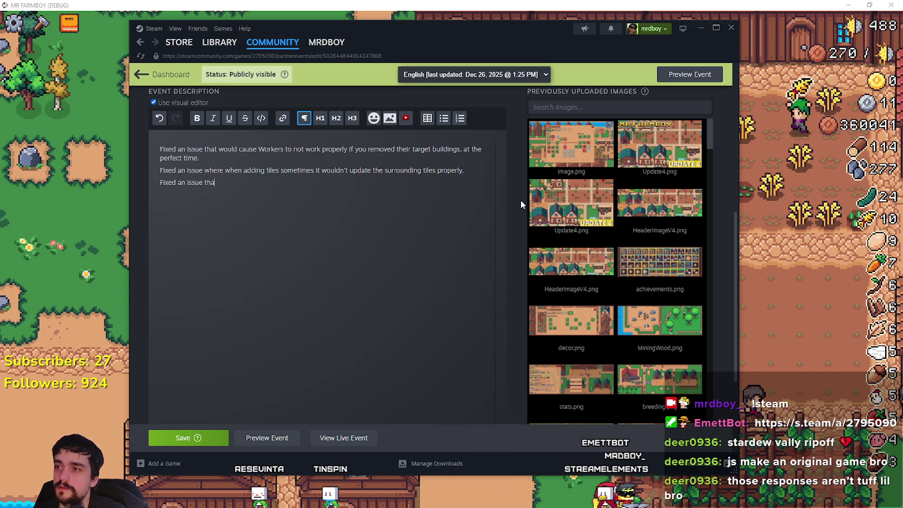
{"action": "key", "text": "BackSpace"}
{"action": "key", "text": "BackSpace"}
{"action": "key", "text": "BackSpace"}
{"action": "type", "text": "Made it so nests"}
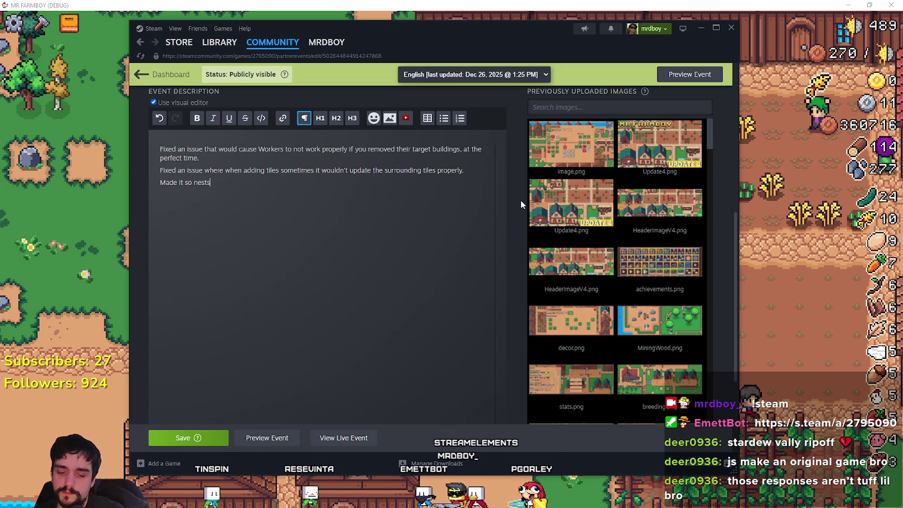
{"action": "type", "text": " for"}
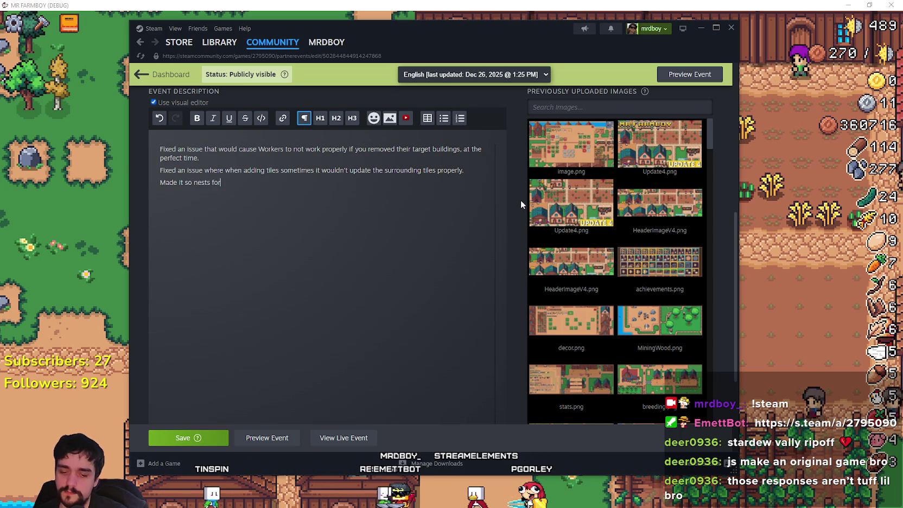
{"action": "type", "text": " coop"}
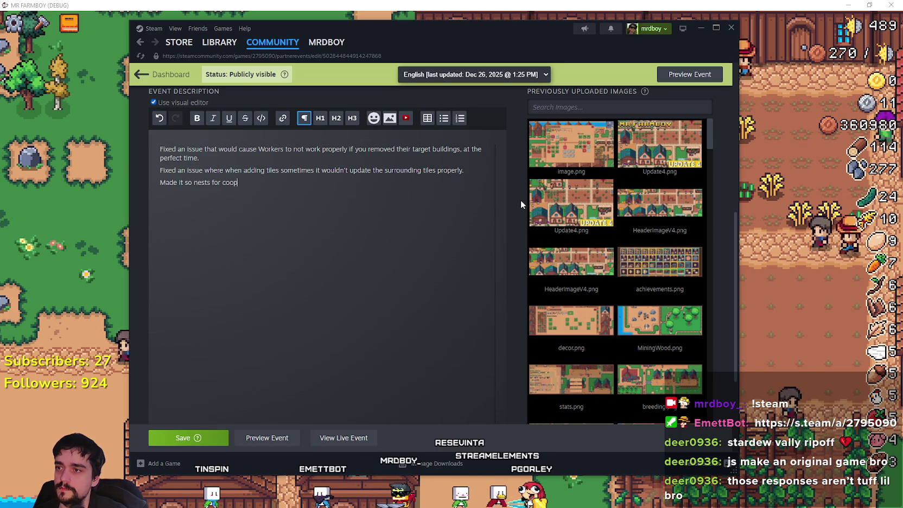
{"action": "type", "text": "s and barns don't spawn"}
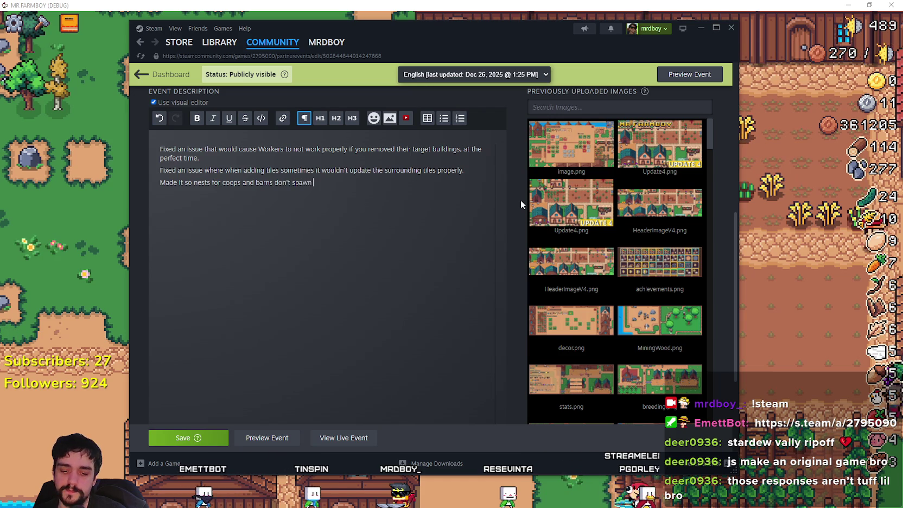
{"action": "type", "text": "ne"}
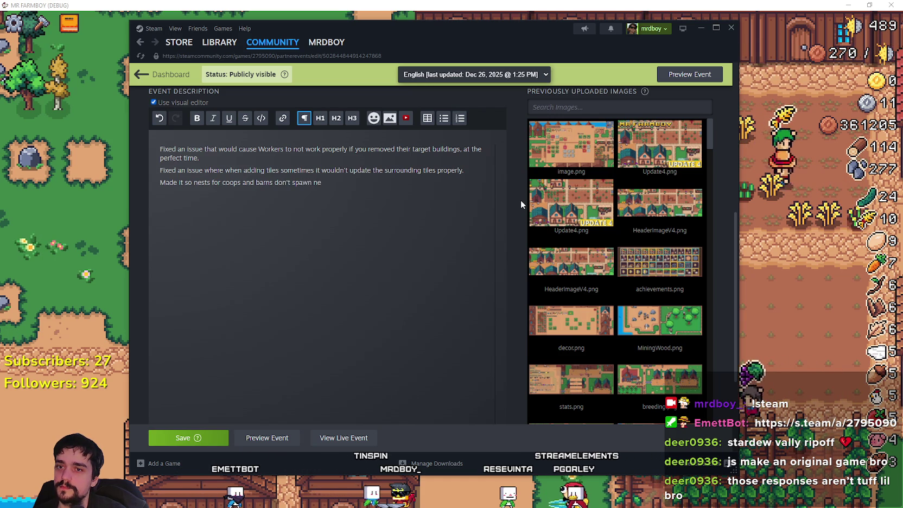
{"action": "type", "text": "ront of"}
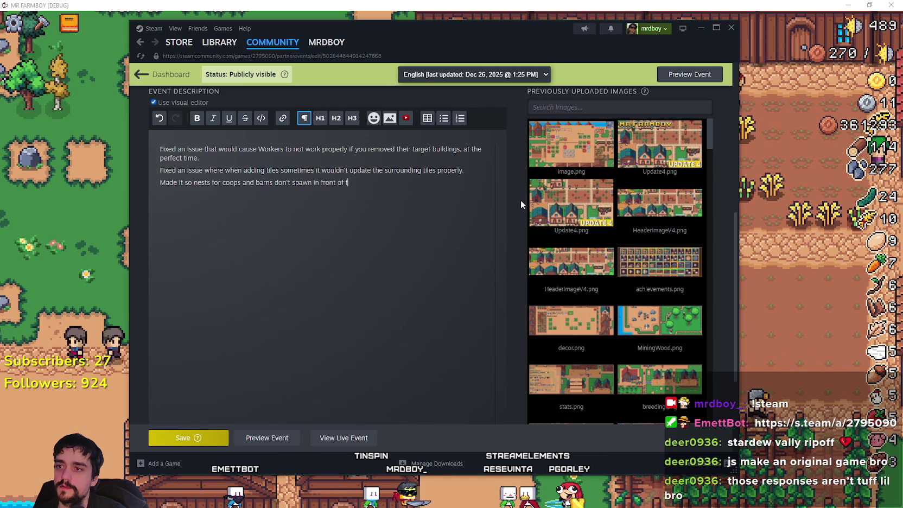
{"action": "type", "text": "trance tile."}
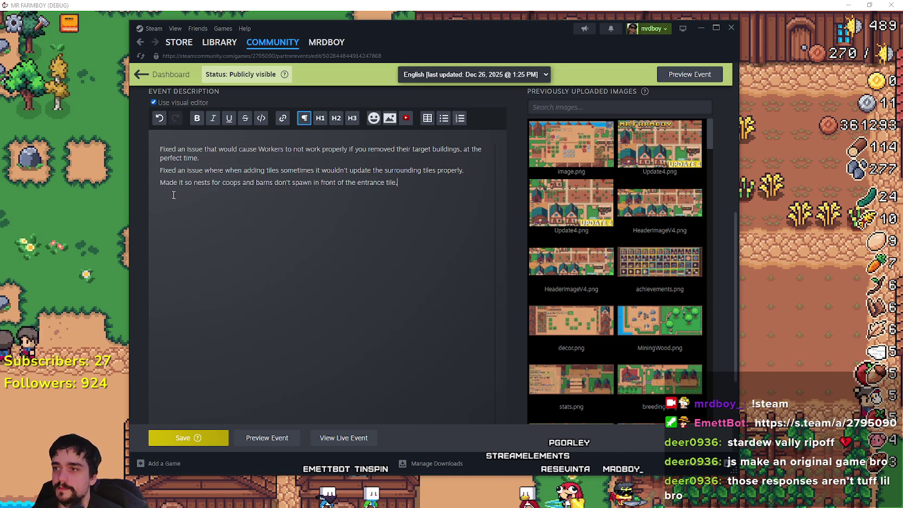
Step: Save the patch notes despite the missing artwork warning and return to Godot
{"action": "left_click", "coordinate": [196, 438]}
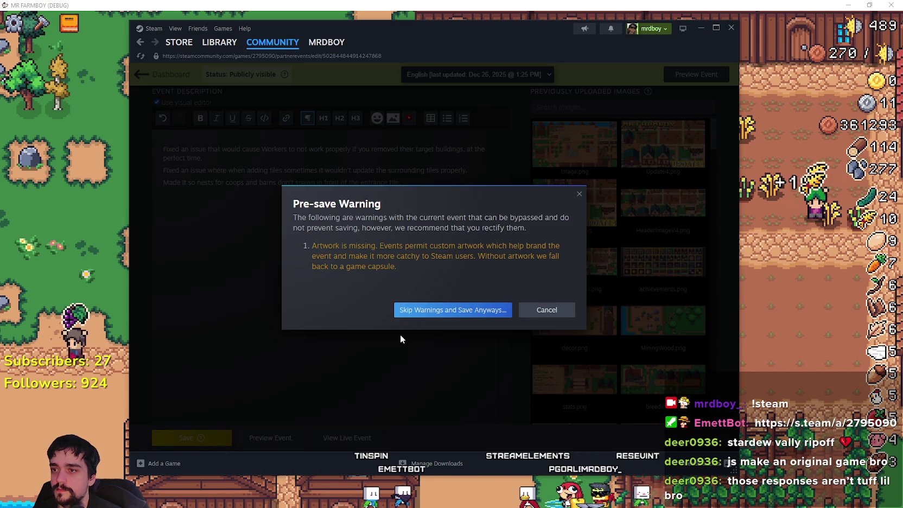
{"action": "left_click", "coordinate": [448, 317]}
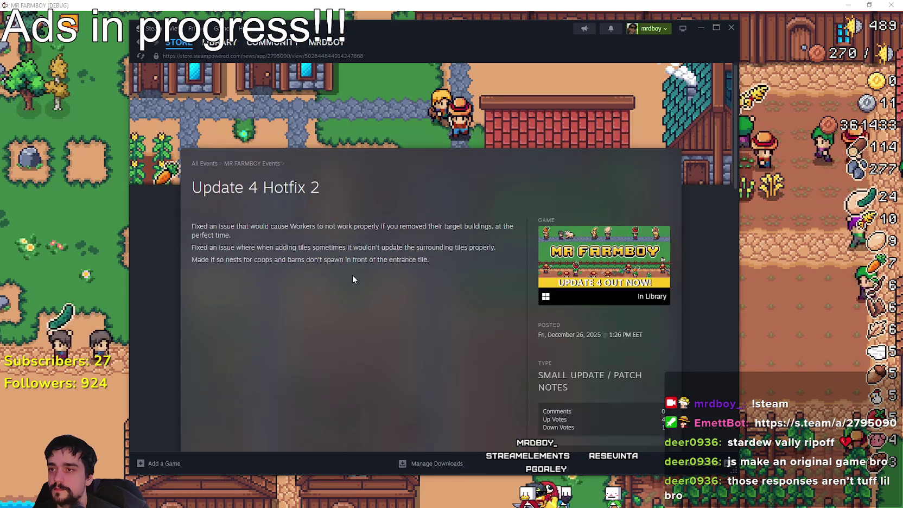
{"action": "key", "text": "alt+Tab"}
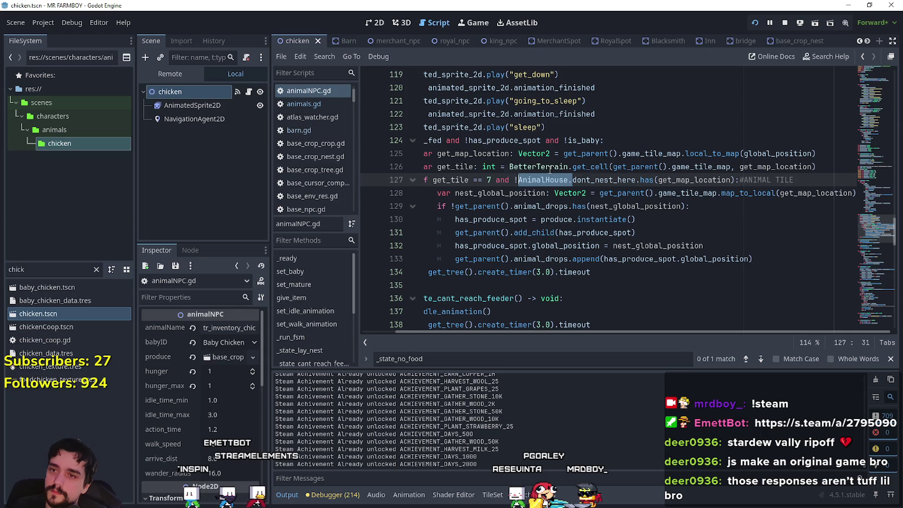
{"action": "left_click", "coordinate": [550, 167]}
{"action": "left_click_drag", "start_coordinate": [573, 181], "coordinate": [551, 181]}
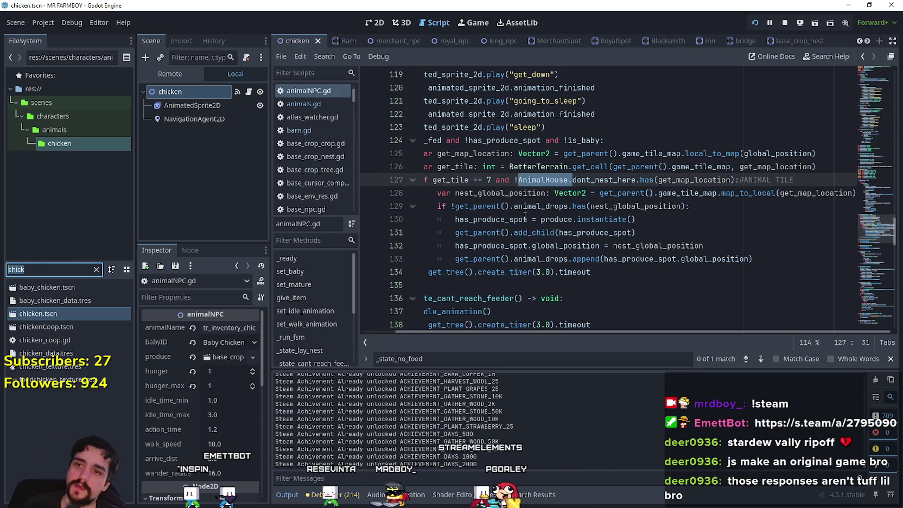
{"action": "left_click", "coordinate": [606, 181]}
{"action": "right_click", "coordinate": [570, 179]}
{"action": "key", "text": "Escape"}
{"action": "right_click", "coordinate": [585, 179]}
{"action": "key", "text": "Escape"}
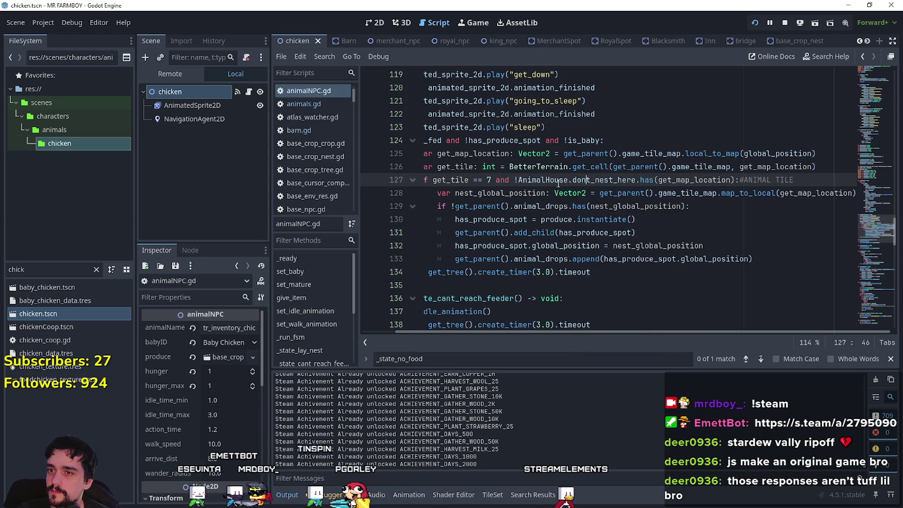
{"action": "right_click", "coordinate": [553, 181]}
{"action": "left_click", "coordinate": [578, 372]}
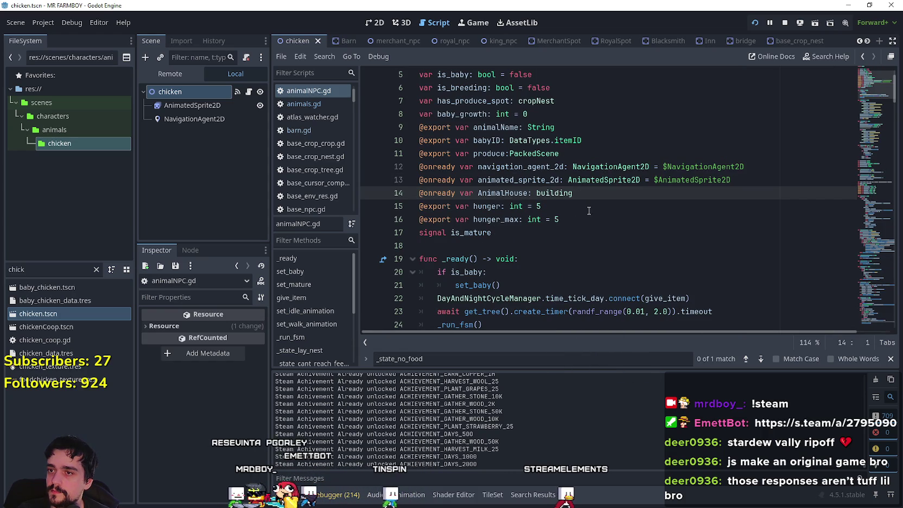
{"action": "key", "text": "Escape"}
{"action": "right_click", "coordinate": [549, 194]}
{"action": "key", "text": "Escape"}
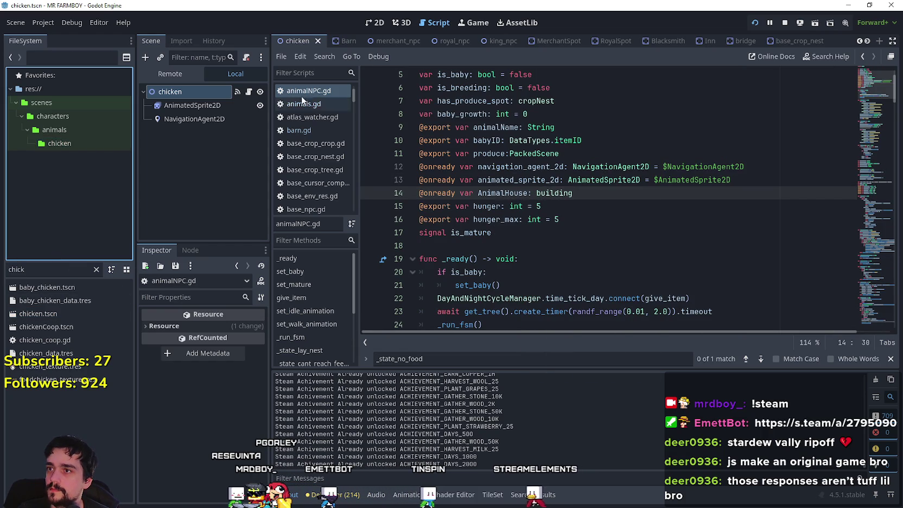
{"action": "left_click", "coordinate": [338, 43]}
{"action": "left_click", "coordinate": [248, 94]}
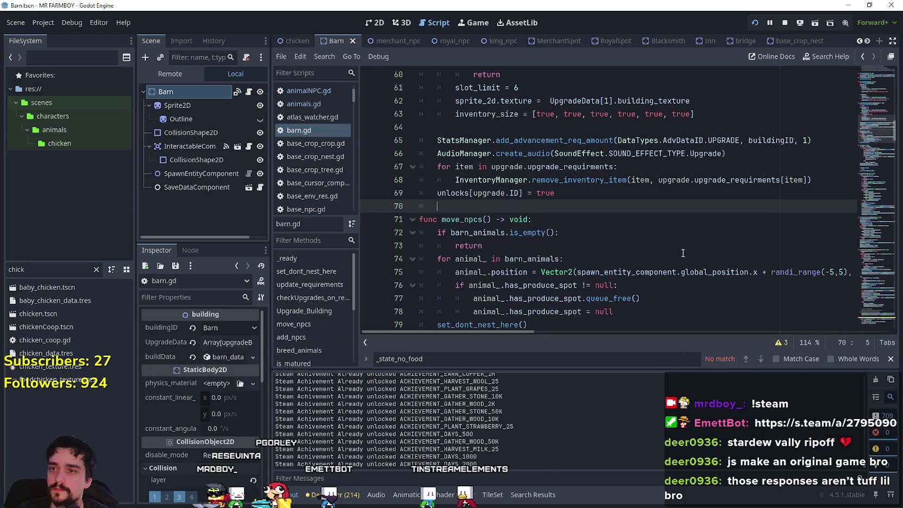
{"action": "scroll", "coordinate": [729, 248], "scroll_direction": "down", "scroll_amount": 3}
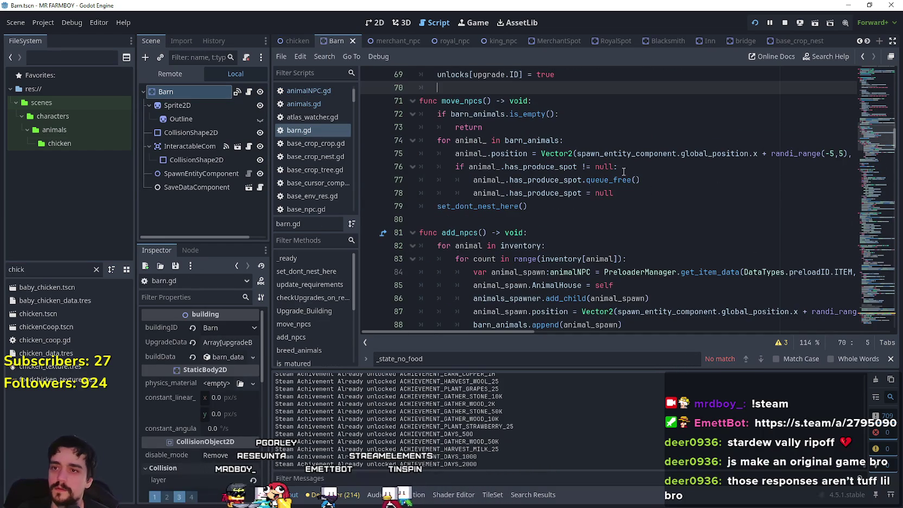
{"action": "right_click", "coordinate": [504, 205]}
{"action": "left_click", "coordinate": [546, 386]}
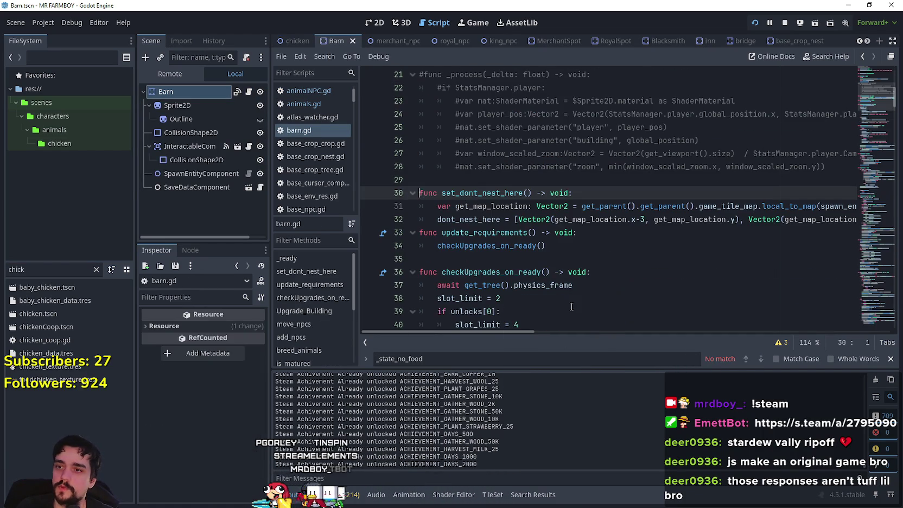
{"action": "left_click", "coordinate": [494, 219]}
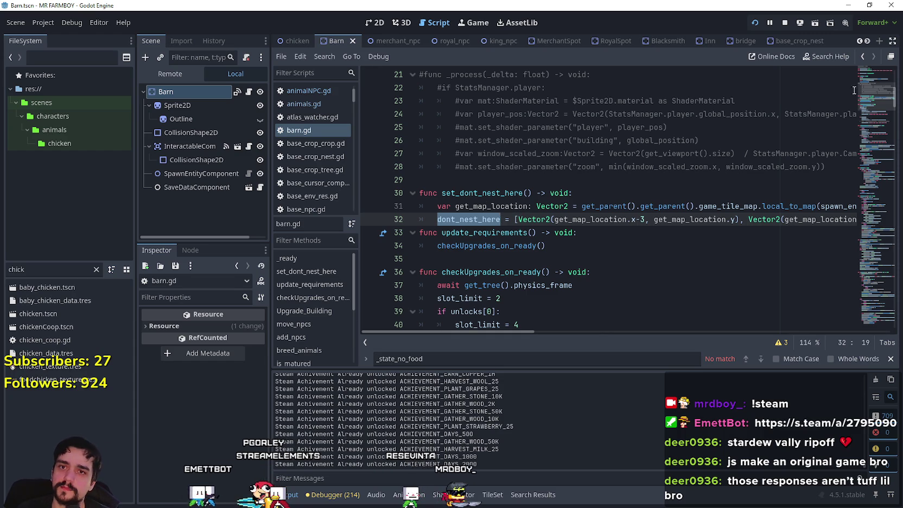
{"action": "left_click", "coordinate": [480, 219], "text": "ctrl"}
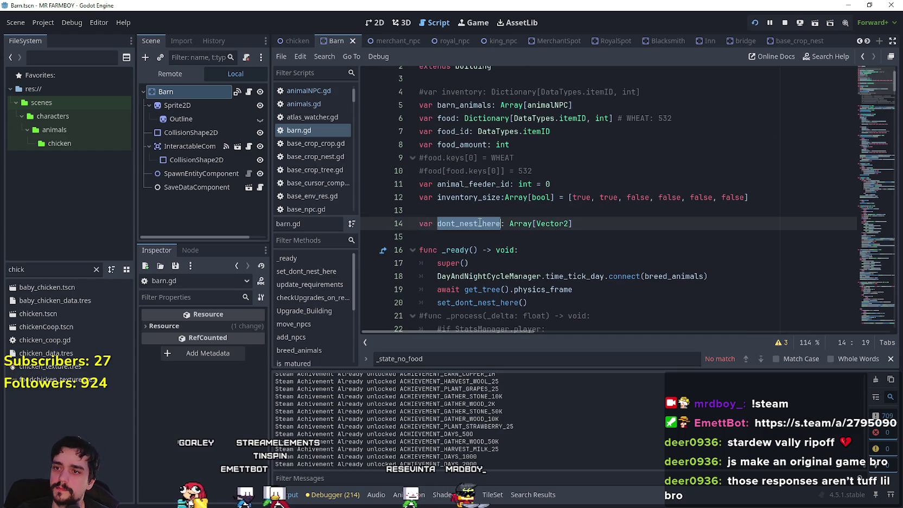
{"action": "left_click", "coordinate": [471, 236]}
{"action": "scroll", "coordinate": [470, 235], "scroll_direction": "down", "scroll_amount": 6}
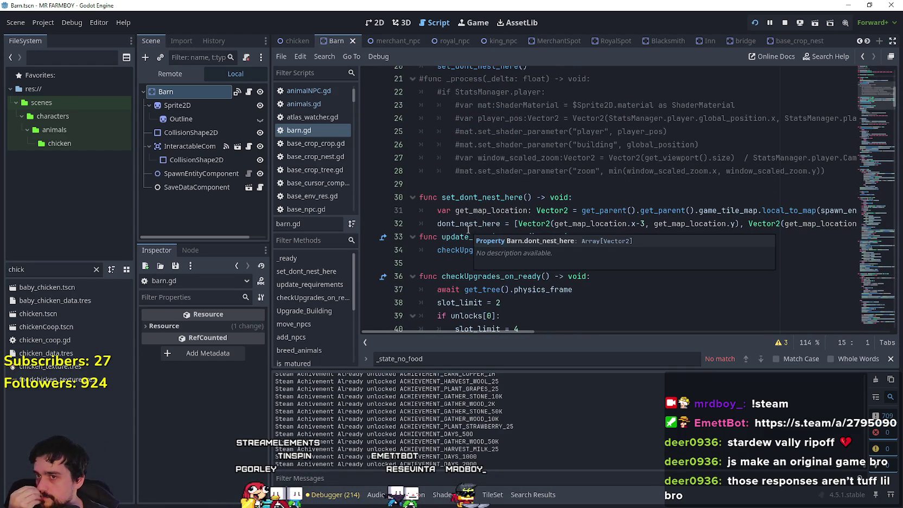
{"action": "scroll", "coordinate": [470, 165], "scroll_direction": "up", "scroll_amount": 4}
{"action": "scroll", "coordinate": [475, 200], "scroll_direction": "down", "scroll_amount": 6}
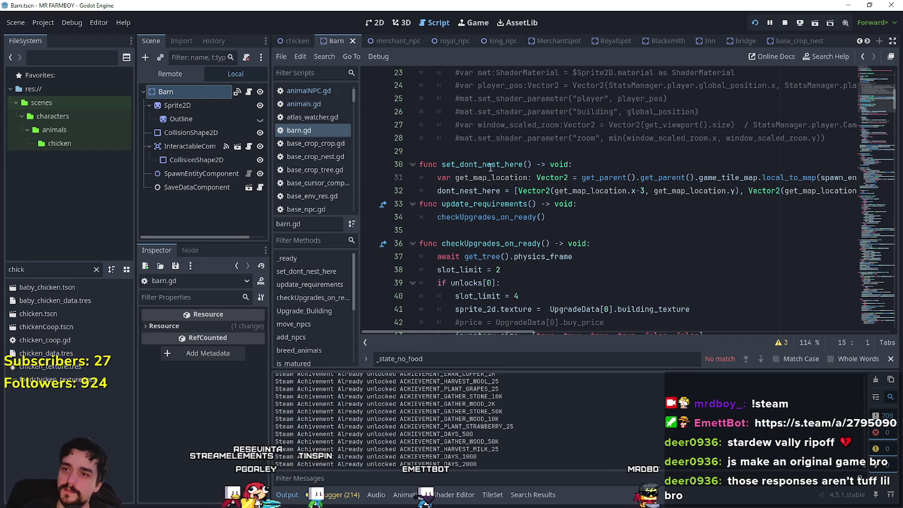
Step: Search the FileSystem for game_manager and open game_manager.gd
{"action": "double_click", "coordinate": [448, 191]}
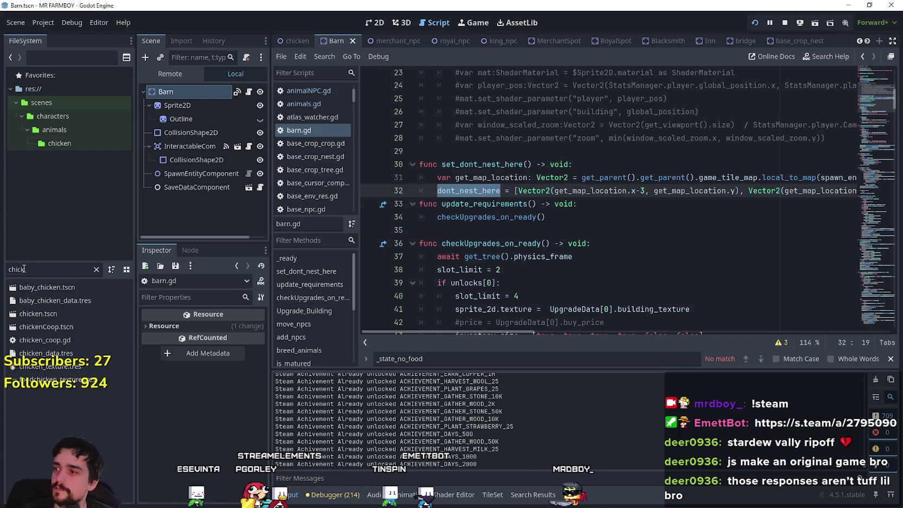
{"action": "left_click", "coordinate": [7, 269]}
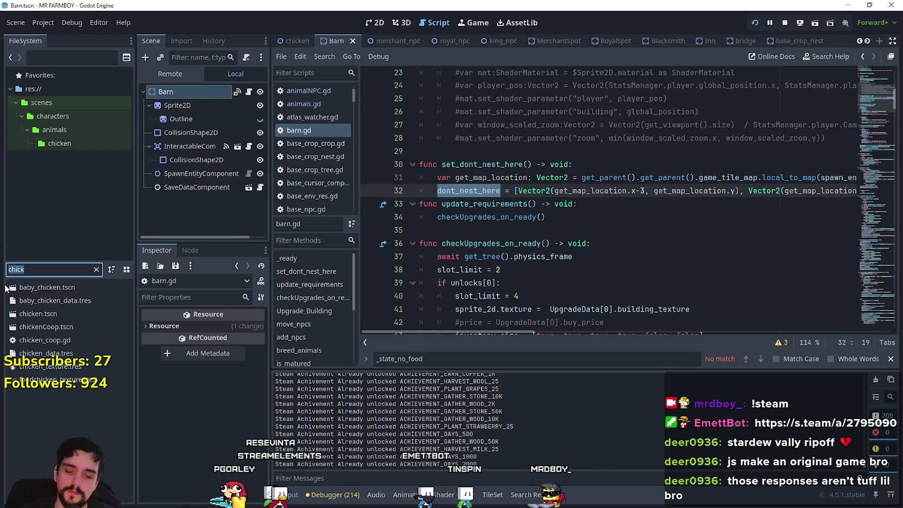
{"action": "type", "text": "global"}
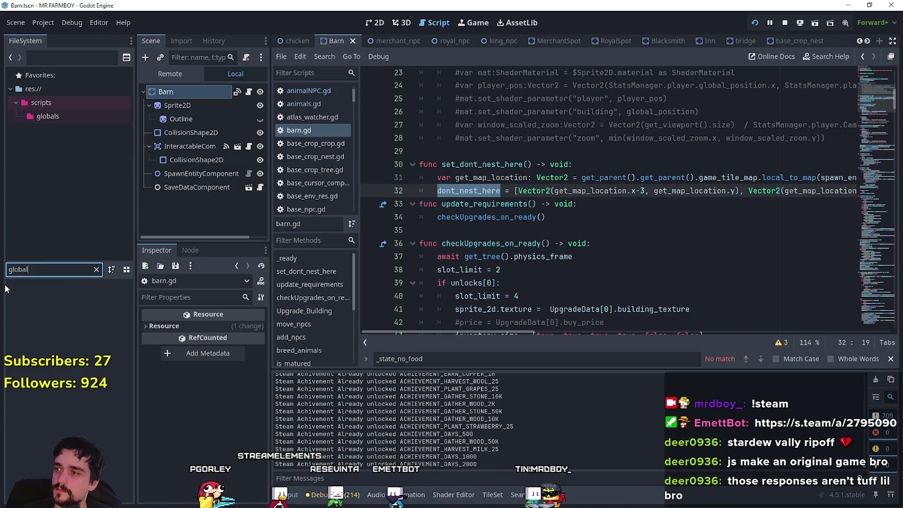
{"action": "key", "text": "BackSpace"}
{"action": "key", "text": "BackSpace"}
{"action": "key", "text": "BackSpace"}
{"action": "type", "text": "game_s"}
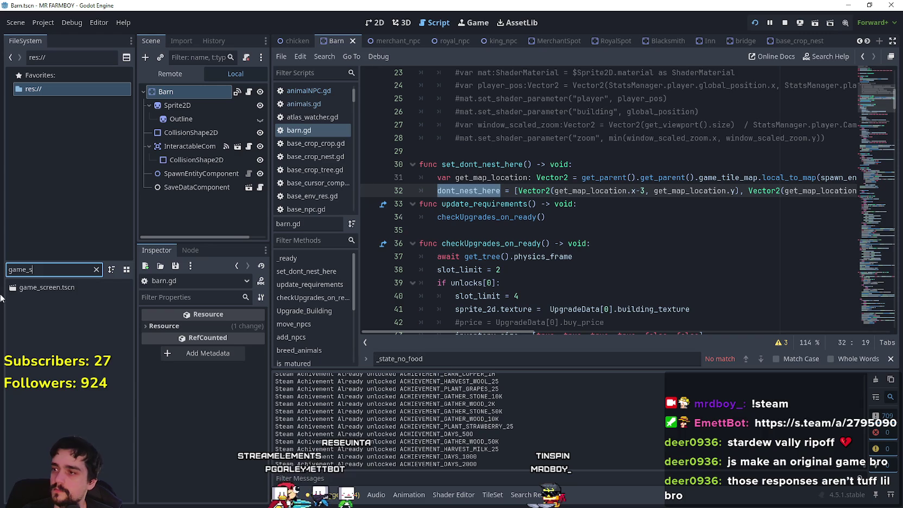
{"action": "key", "text": "BackSpace"}
{"action": "type", "text": "ma"}
{"action": "left_click", "coordinate": [69, 287]}
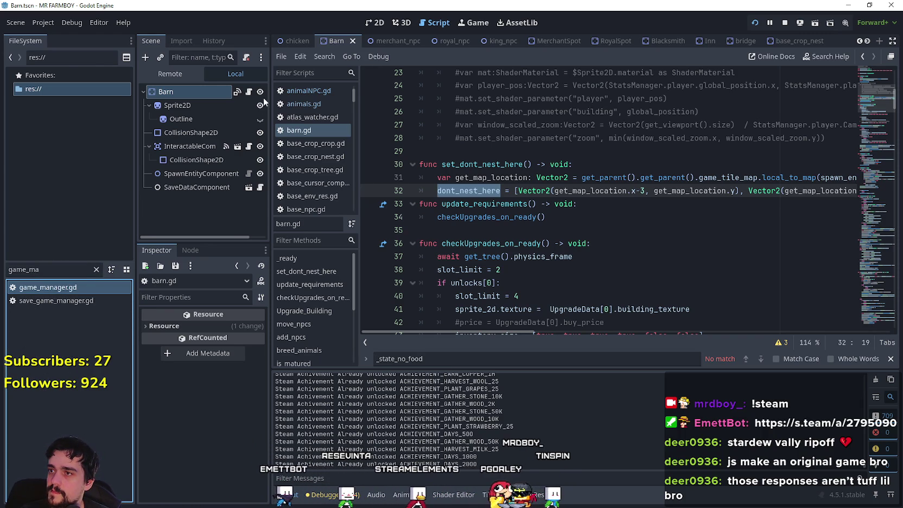
{"action": "double_click", "coordinate": [69, 287]}
{"action": "mouse_move", "coordinate": [876, 83]}
{"action": "left_mouse_down"}
{"action": "mouse_move", "coordinate": [871, 304]}
{"action": "mouse_move", "coordinate": [874, 87]}
{"action": "left_mouse_up"}
{"action": "left_click", "coordinate": [478, 207]}
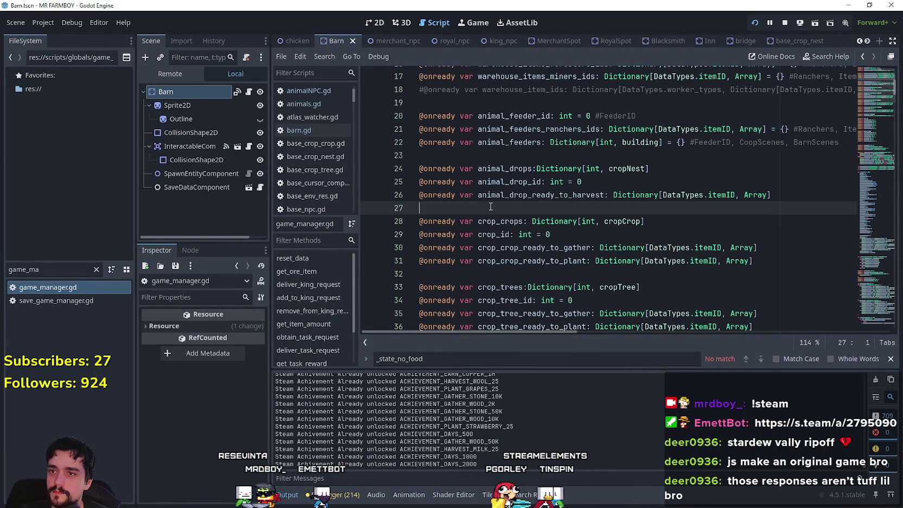
{"action": "key", "text": "Return"}
{"action": "key", "text": "Return"}
{"action": "key", "text": "Up"}
{"action": "type", "text": "@on"}
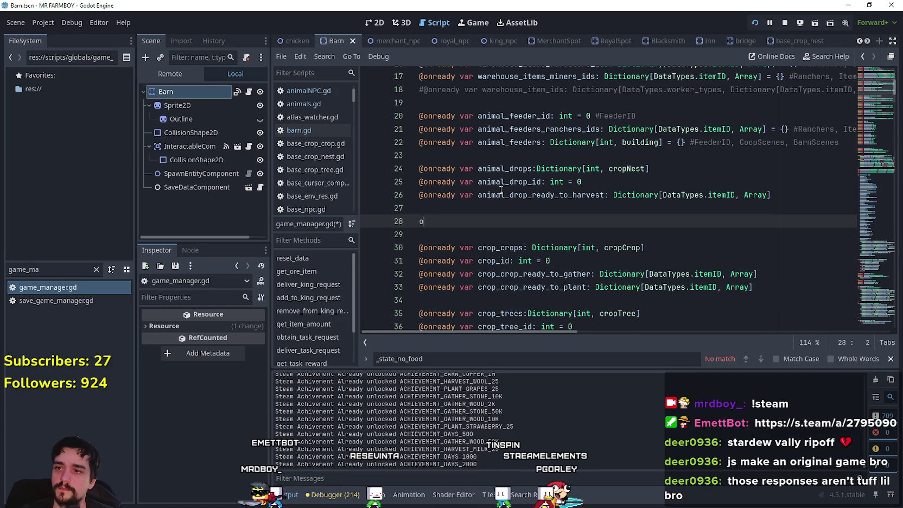
{"action": "key", "text": "Return"}
{"action": "type", "text": "dont_nest_here"}
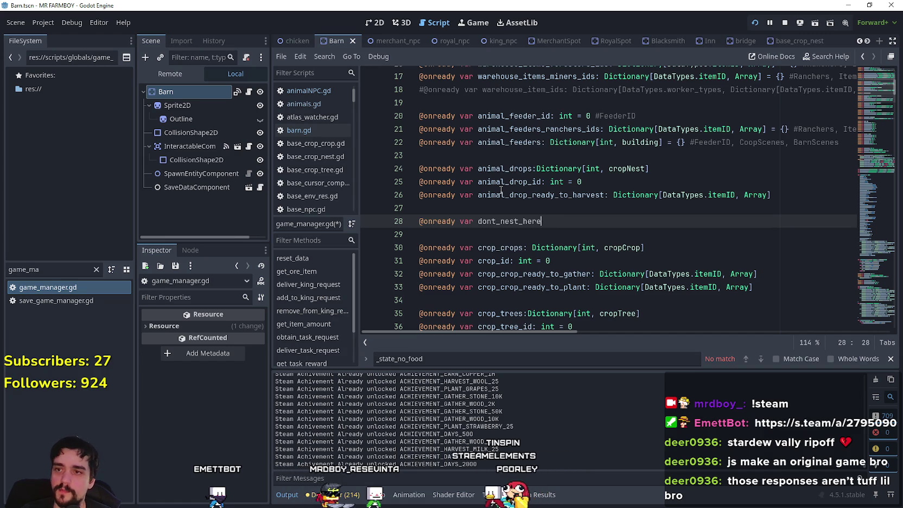
{"action": "type", "text": ": Arra"}
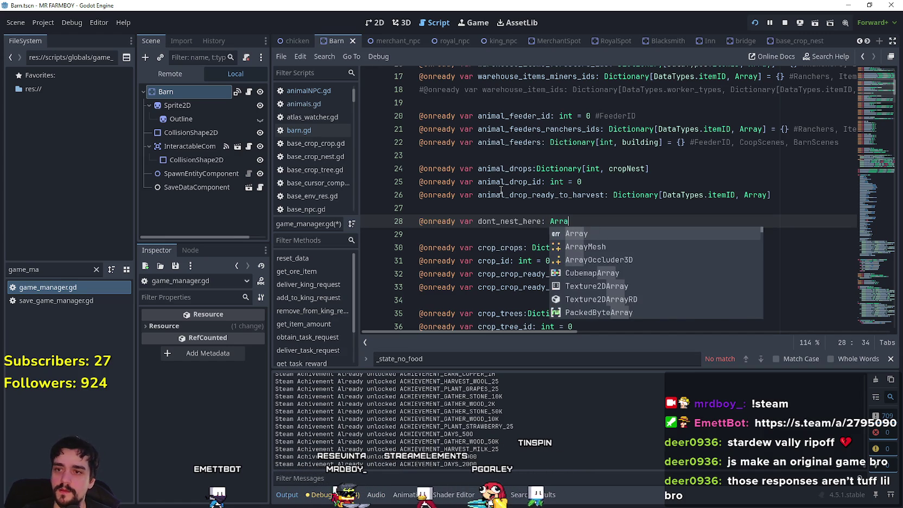
{"action": "key", "text": "Return"}
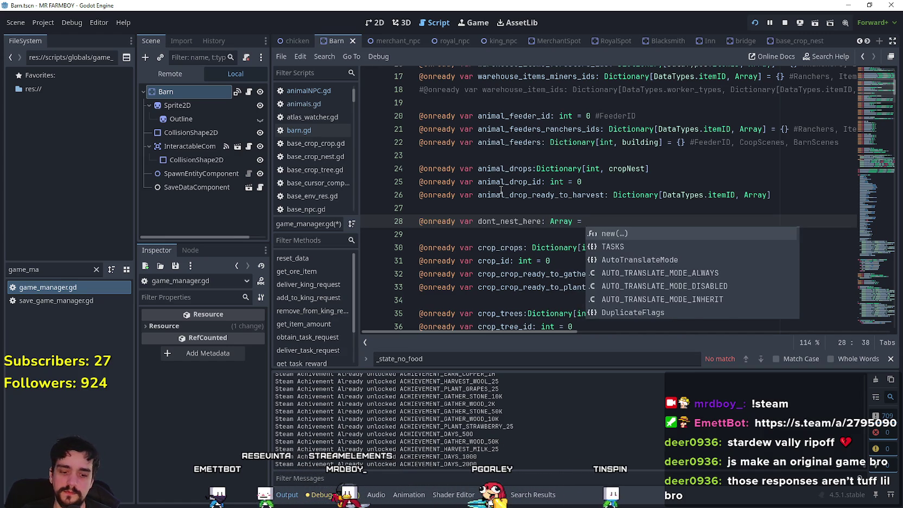
{"action": "type", "text": "["}
{"action": "key", "text": "BackSpace"}
{"action": "key", "text": "BackSpace"}
{"action": "key", "text": "BackSpace"}
{"action": "type", "text": "[Vector2"}
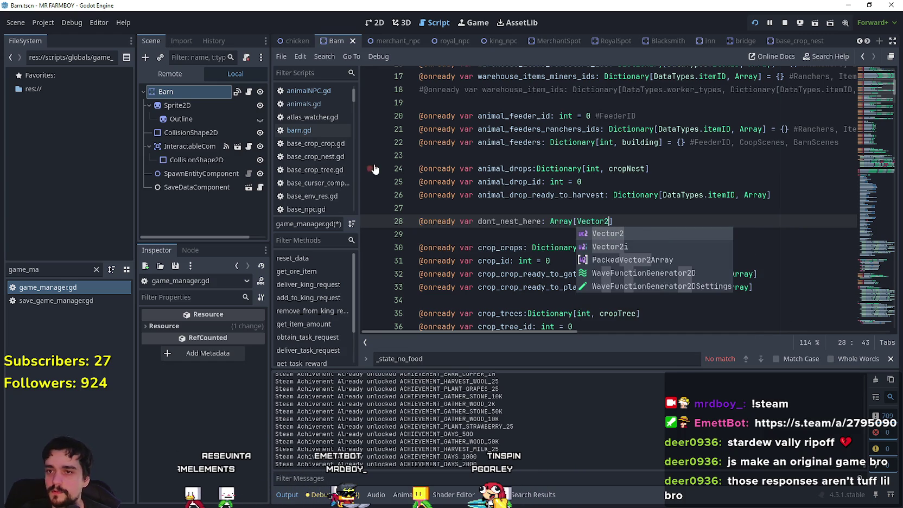
{"action": "key", "text": "Escape"}
{"action": "key", "text": "Down"}
{"action": "key", "text": "ctrl+s"}
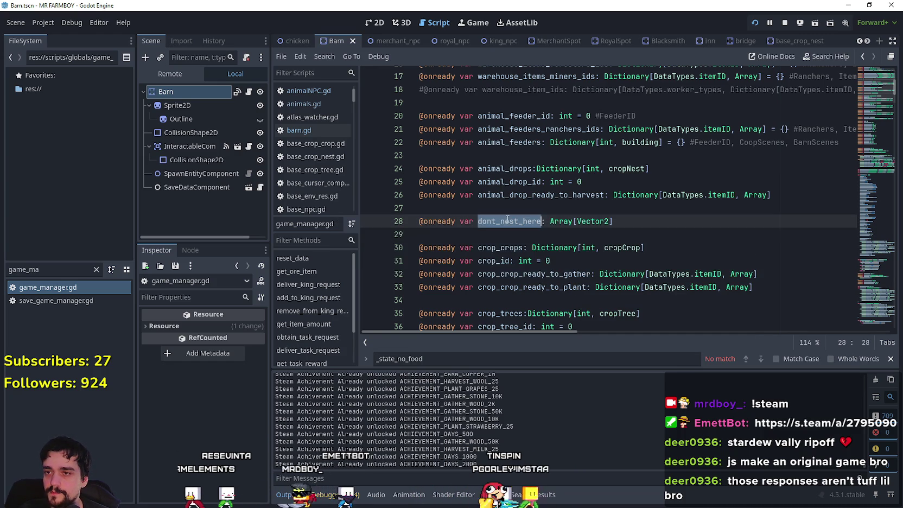
Step: Change the FileSystem search to 'barn' and select Barn.tscn
{"action": "left_click", "coordinate": [47, 268]}
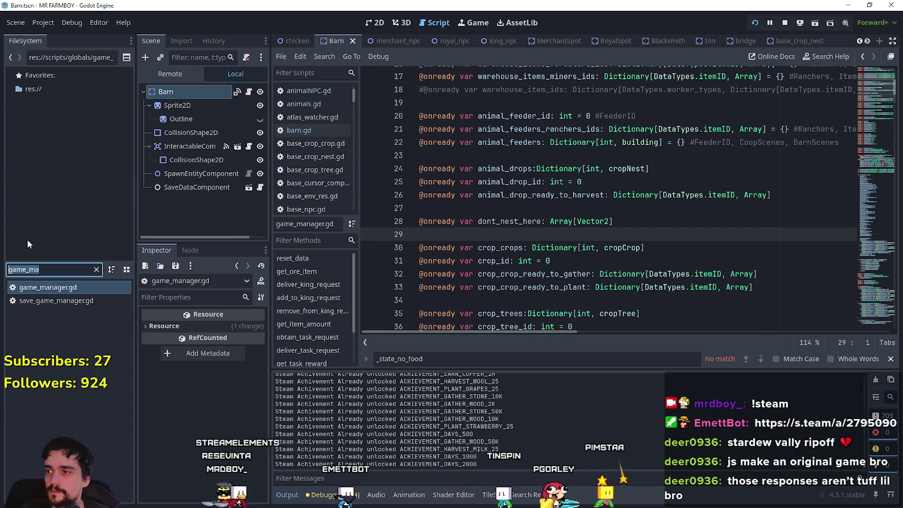
{"action": "key", "text": "BackSpace"}
{"action": "key", "text": "BackSpace"}
{"action": "key", "text": "BackSpace"}
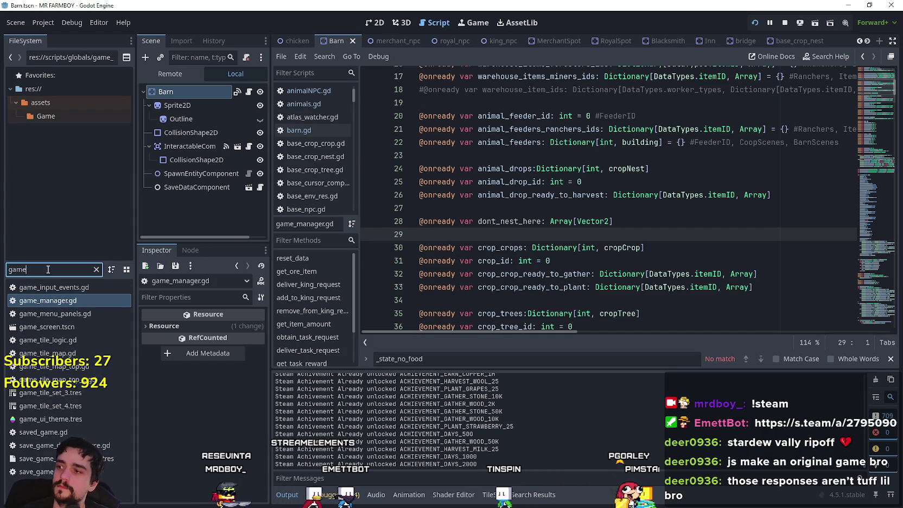
{"action": "key", "text": "BackSpace"}
{"action": "key", "text": "BackSpace"}
{"action": "key", "text": "BackSpace"}
{"action": "type", "text": "barn"}
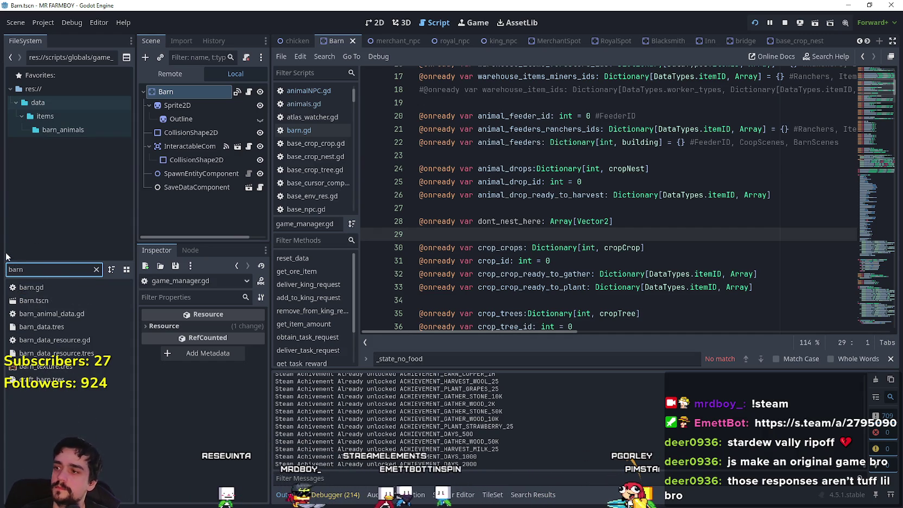
{"action": "left_click", "coordinate": [51, 299]}
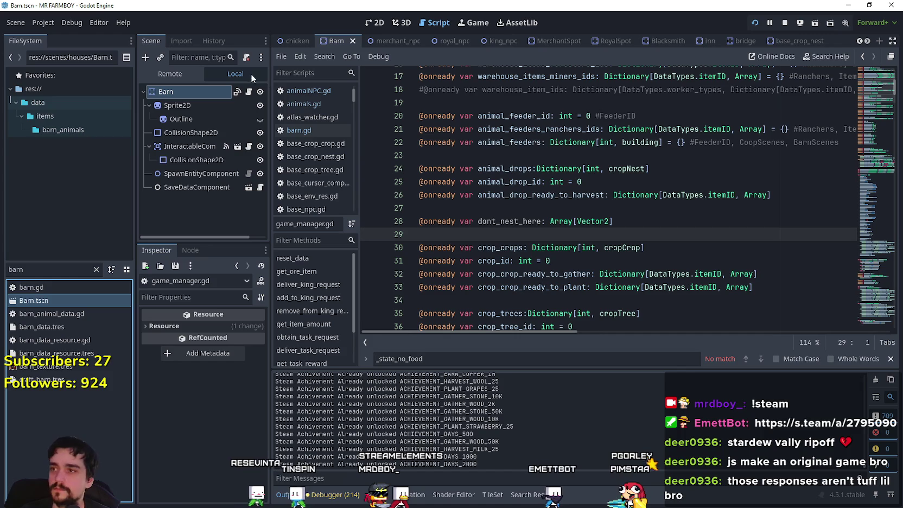
Step: In barn.gd, add GameManager.dont_nest_here.append_array(dont_nest_here) on a new line after line 32
{"action": "left_click", "coordinate": [237, 92]}
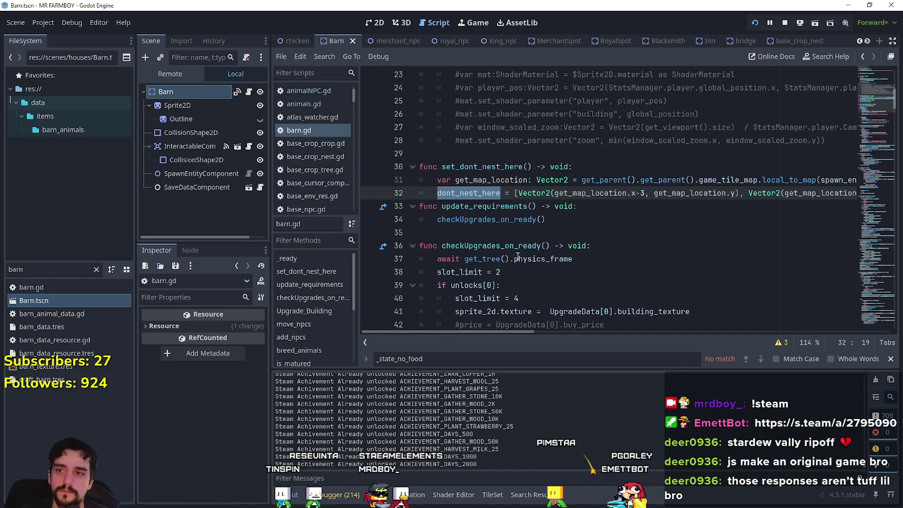
{"action": "triple_click", "coordinate": [751, 190]}
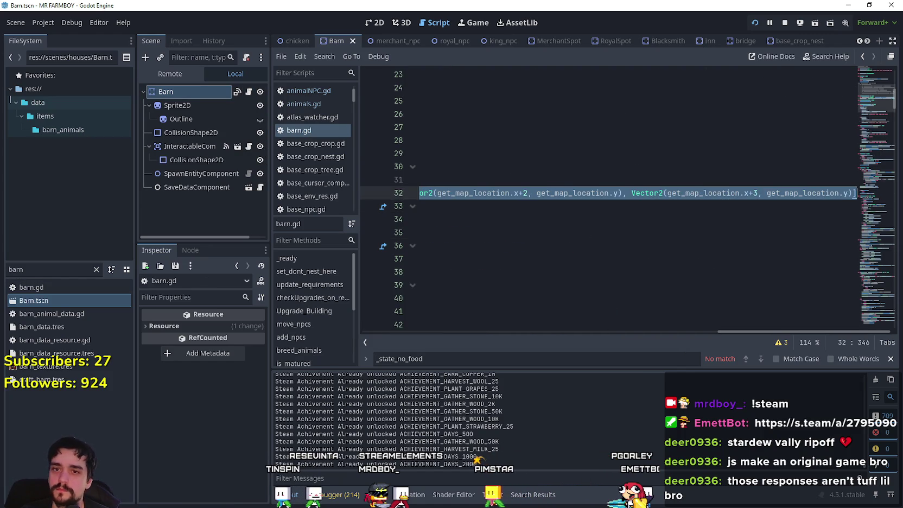
{"action": "left_click", "coordinate": [822, 198]}
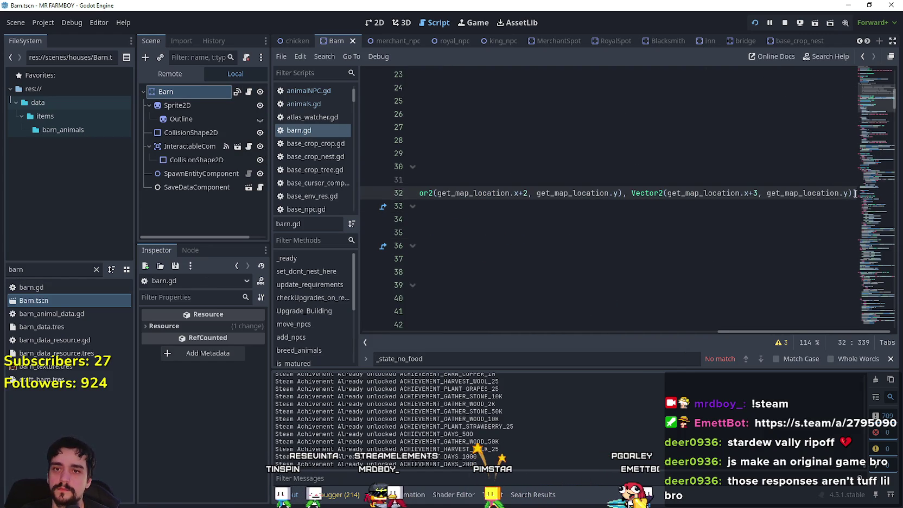
{"action": "key", "text": "Return"}
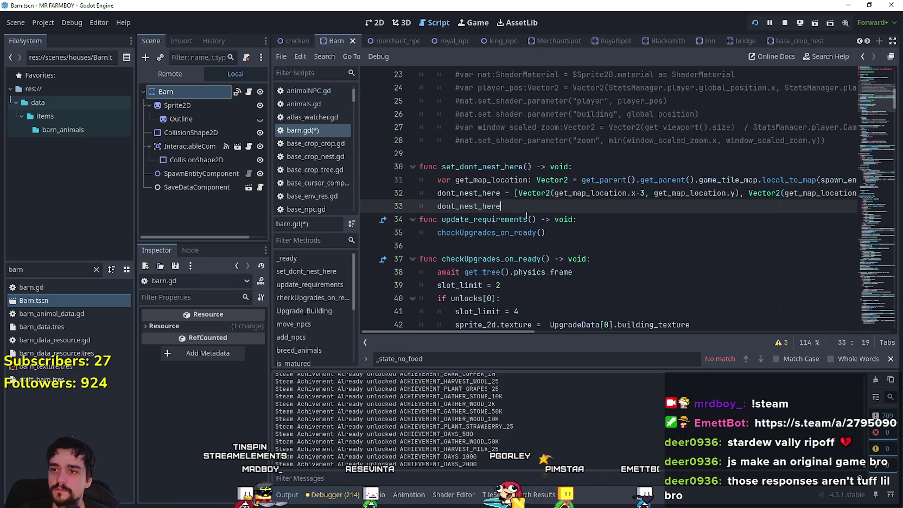
{"action": "type", "text": "Game"}
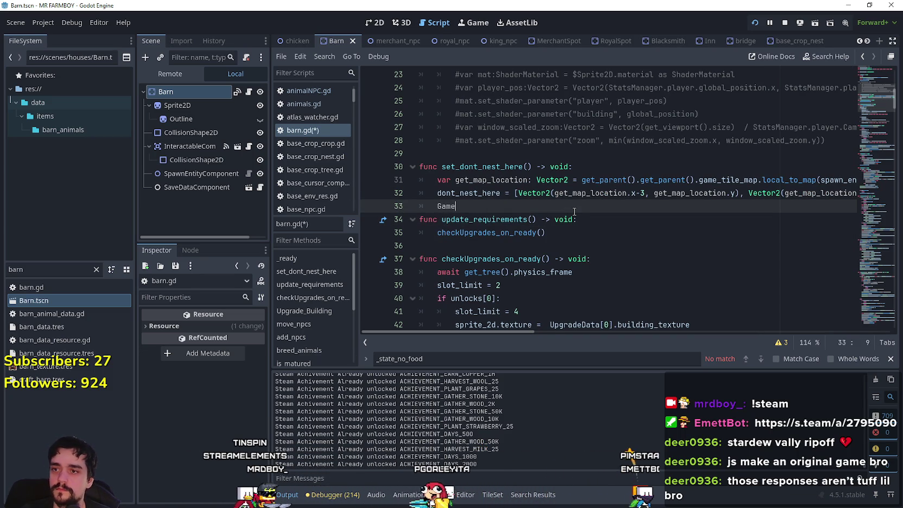
{"action": "type", "text": "Manager.dont_nest_here"}
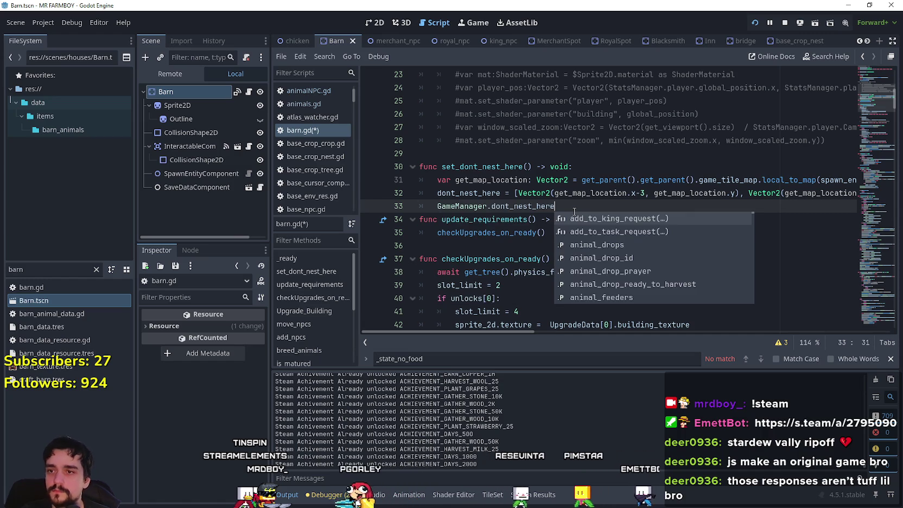
{"action": "type", "text": ".app"}
{"action": "key", "text": "Down"}
{"action": "key", "text": "Return"}
{"action": "left_click", "coordinate": [496, 207]}
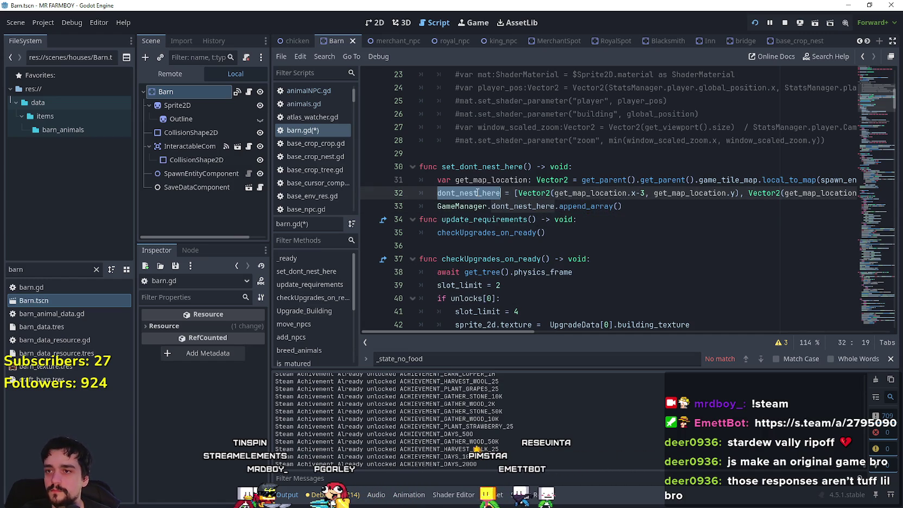
{"action": "left_click", "coordinate": [623, 206]}
{"action": "type", "text": ")"}
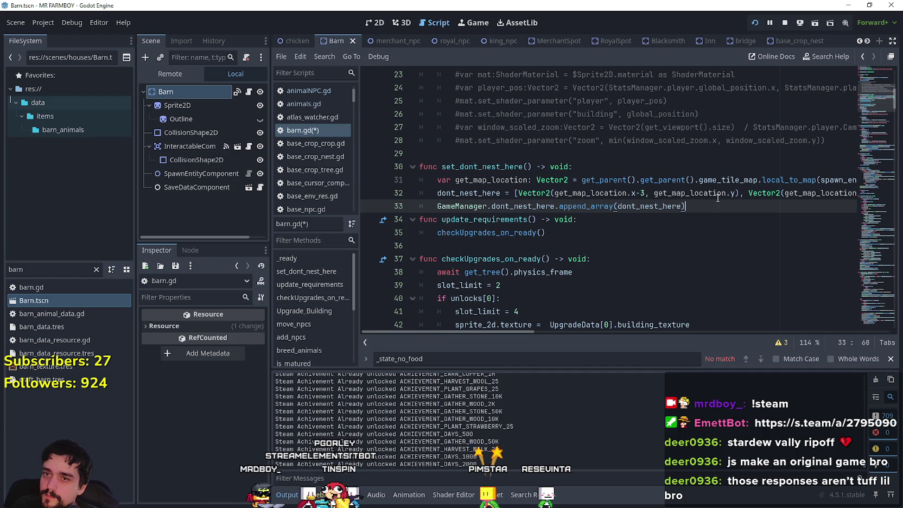
{"action": "key", "text": "Return"}
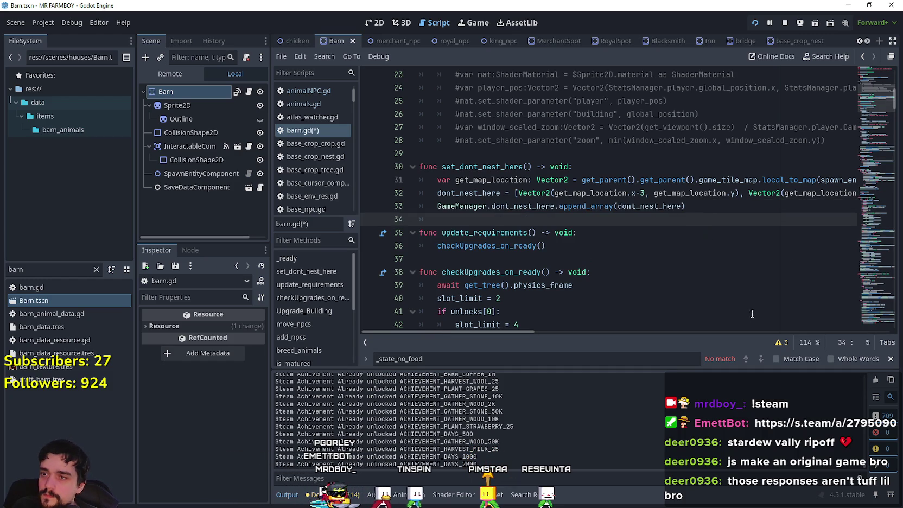
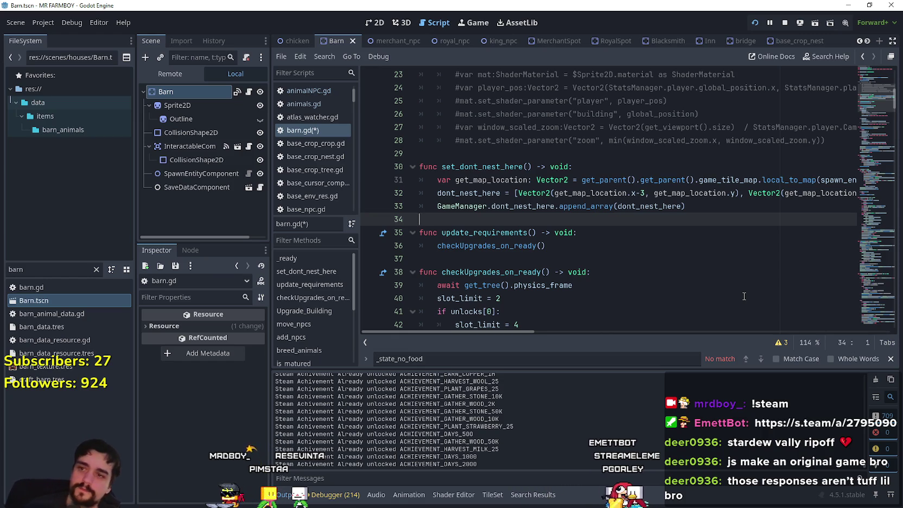
Step: Add the header 'func remove_dont_nest_here() -> void:' below set_dont_nest_here in barn.gd
{"action": "key", "text": "Return"}
{"action": "type", "text": "fu"}
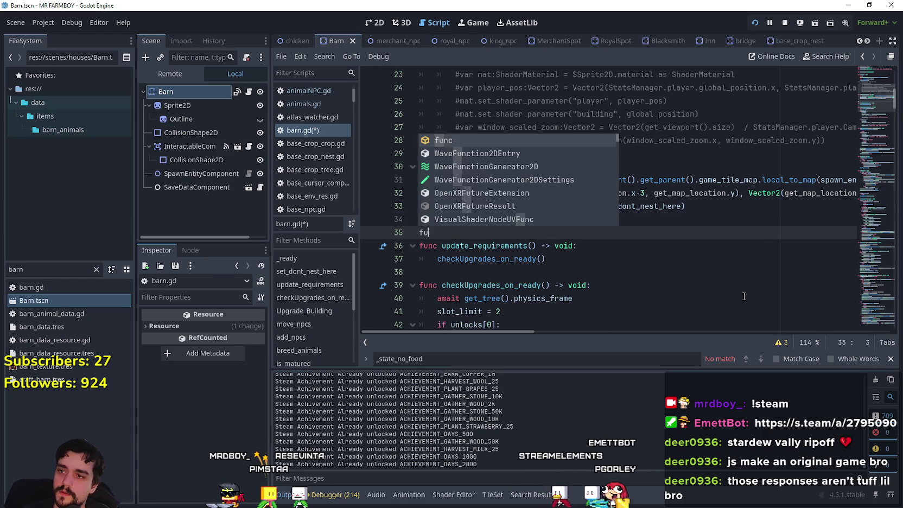
{"action": "type", "text": "nc remove_"}
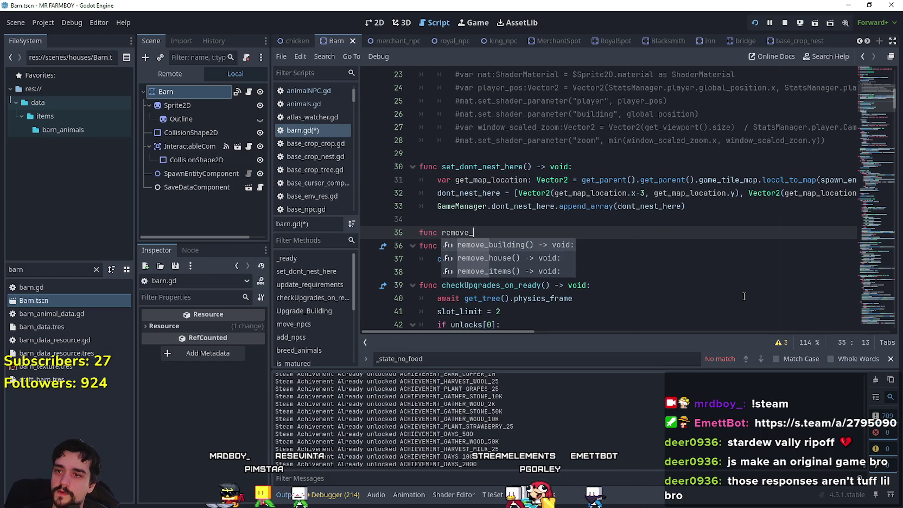
{"action": "type", "text": "don-"}
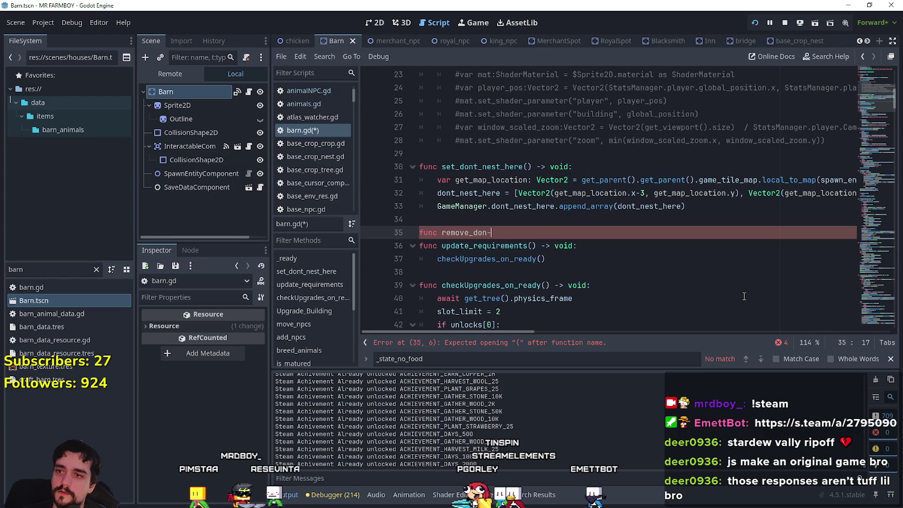
{"action": "type", "text": "_nest_here() -"}
{"action": "type", "text": "void:"}
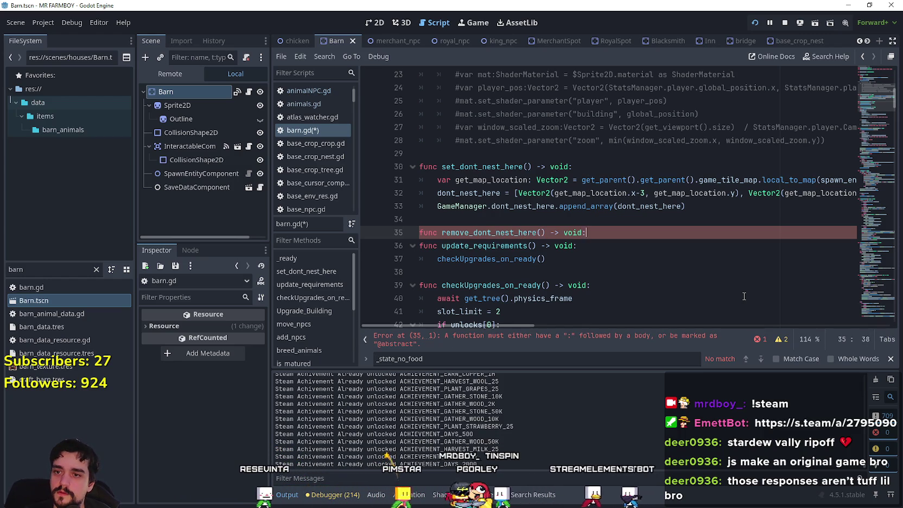
{"action": "key", "text": "Return"}
{"action": "type", "text": "p"}
{"action": "key", "text": "BackSpace"}
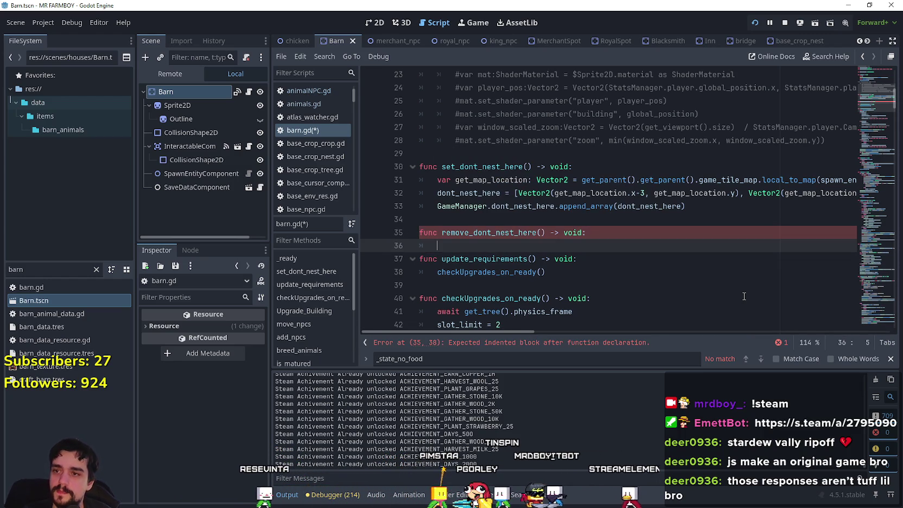
Step: Copy GameManager.dont_nest_here from line 33 into the new body and call erase on it
{"action": "left_click", "coordinate": [697, 208]}
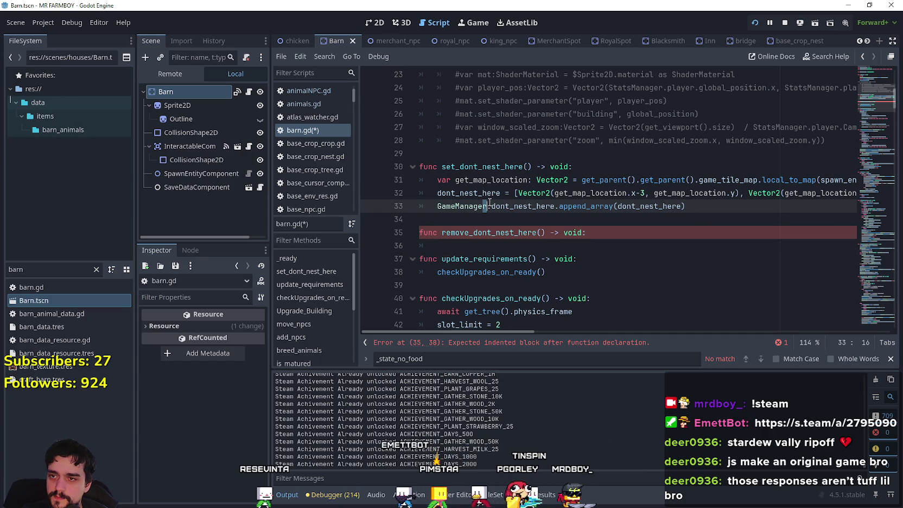
{"action": "left_click_drag", "start_coordinate": [437, 206], "coordinate": [554, 206]}
{"action": "key", "text": "ctrl+c"}
{"action": "left_click", "coordinate": [580, 244]}
{"action": "key", "text": "ctrl+v"}
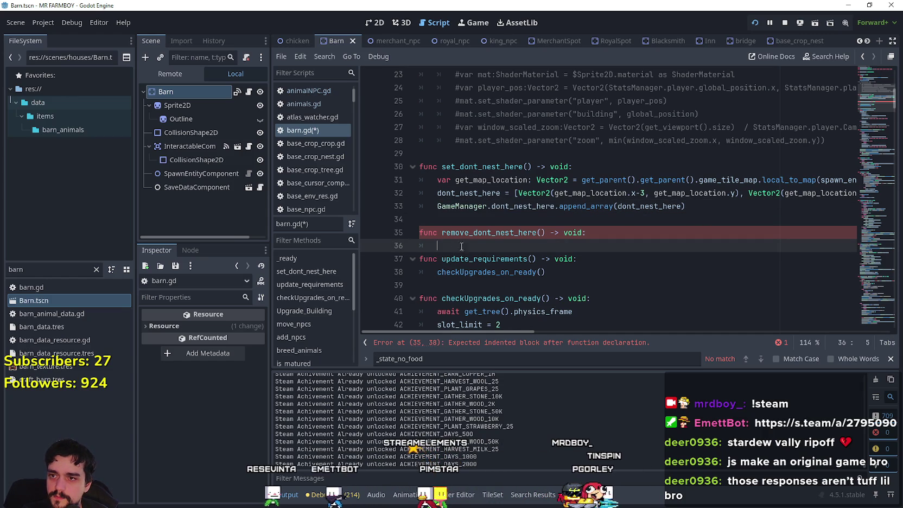
{"action": "type", "text": ".dont_nest_he"}
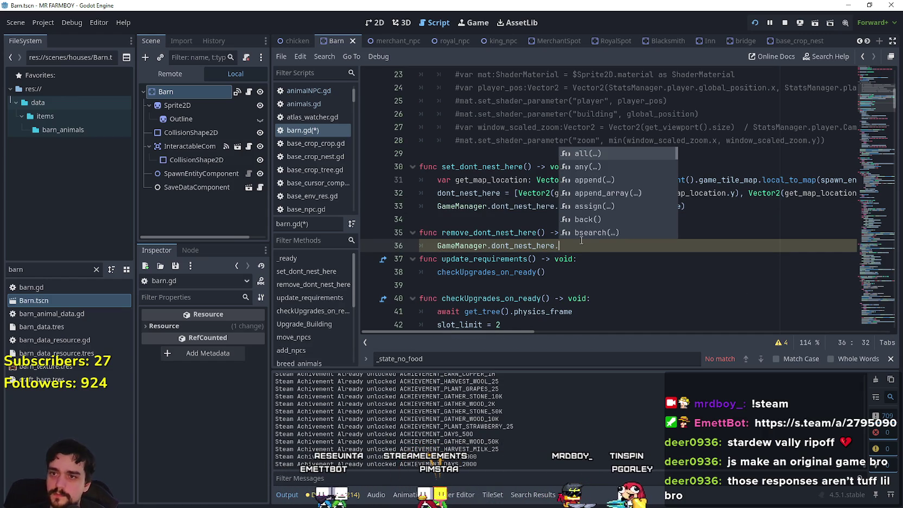
{"action": "type", "text": "re"}
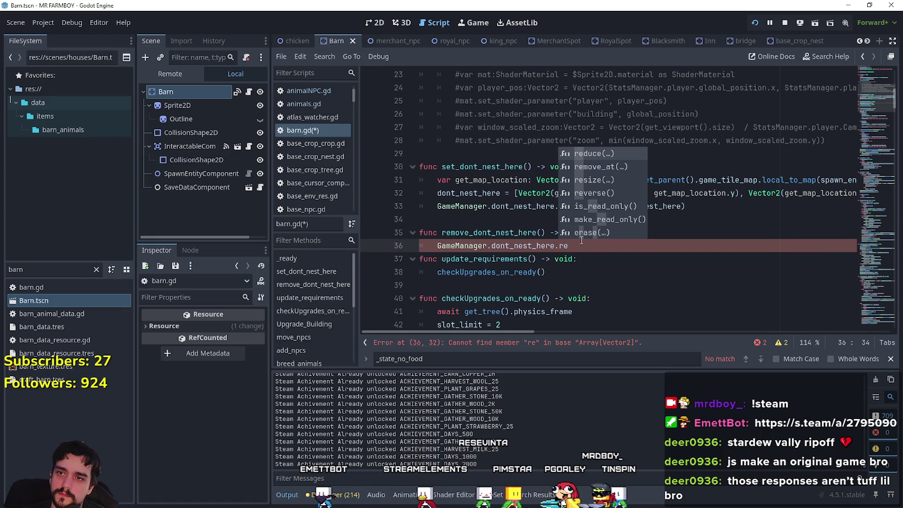
{"action": "key", "text": "Down"}
{"action": "key", "text": "Down"}
{"action": "key", "text": "Down"}
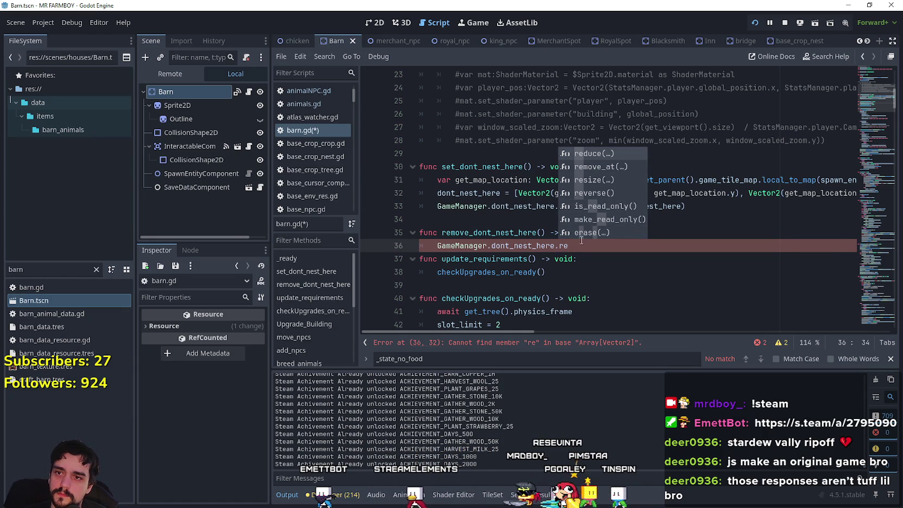
{"action": "key", "text": "BackSpace"}
{"action": "key", "text": "BackSpace"}
{"action": "type", "text": "era"}
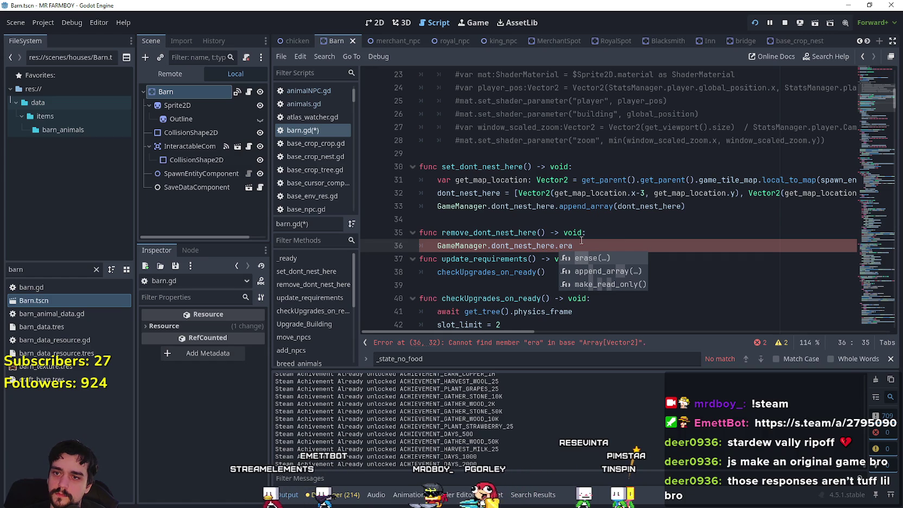
{"action": "key", "text": "Return"}
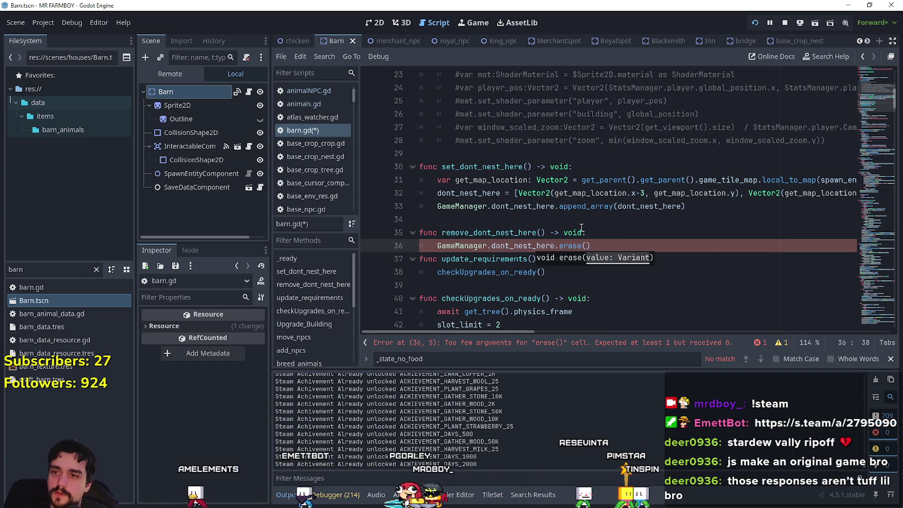
{"action": "key", "text": "Left"}
{"action": "key", "text": "Left"}
{"action": "key", "text": "Left"}
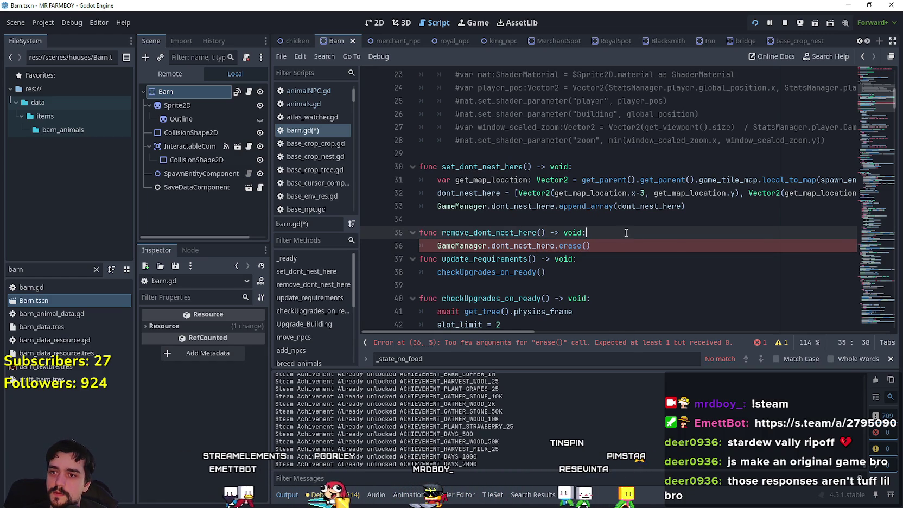
{"action": "key", "text": "ctrl+shift+Return"}
Step: Begin a 'for cell in dont_nest_here:' loop above the erase line
{"action": "type", "text": "for"}
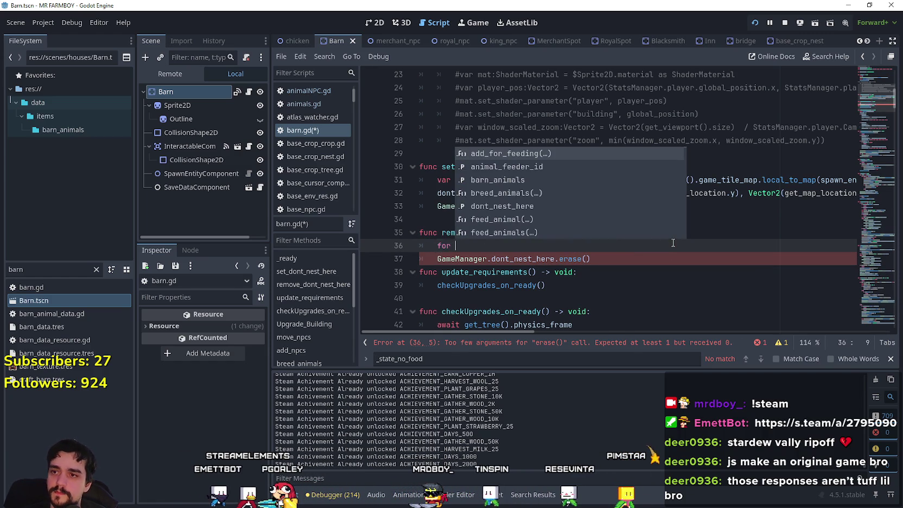
{"action": "left_click", "coordinate": [469, 193]}
{"action": "double_click", "coordinate": [469, 193]}
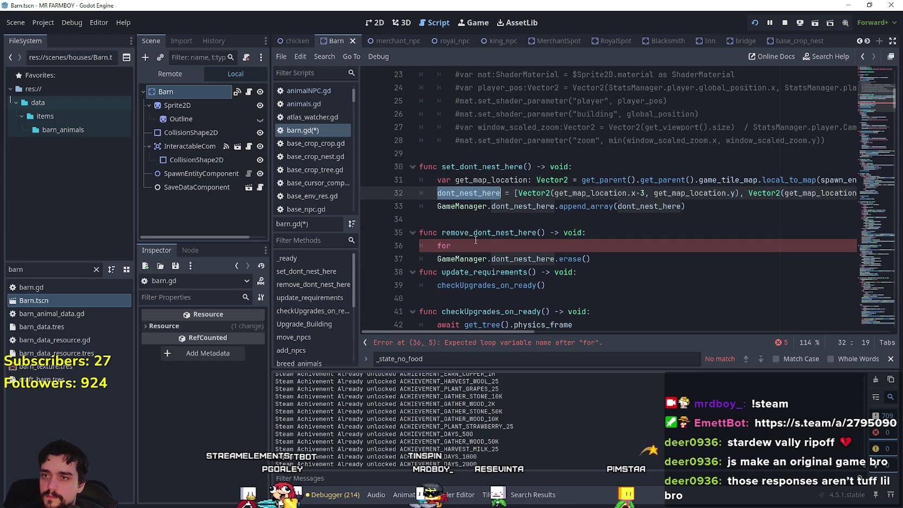
{"action": "left_click", "coordinate": [496, 250]}
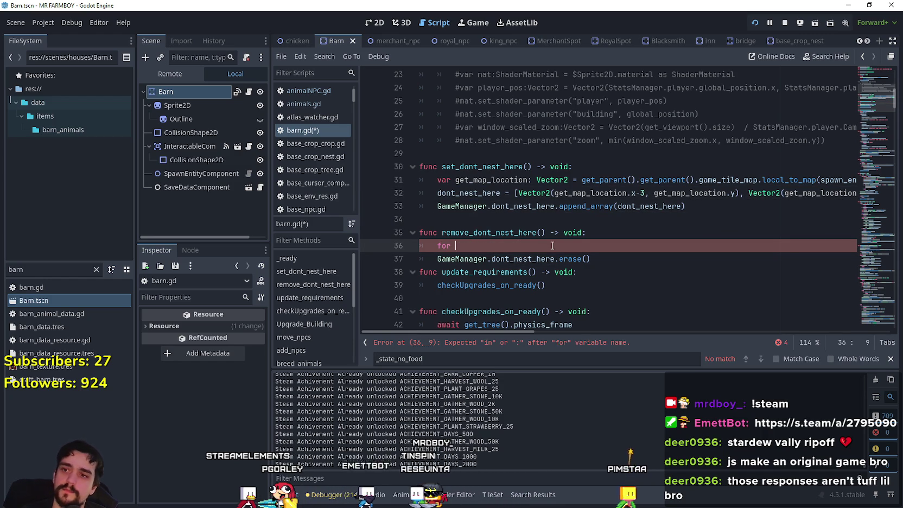
{"action": "type", "text": "cell in dont_nest_here:"}
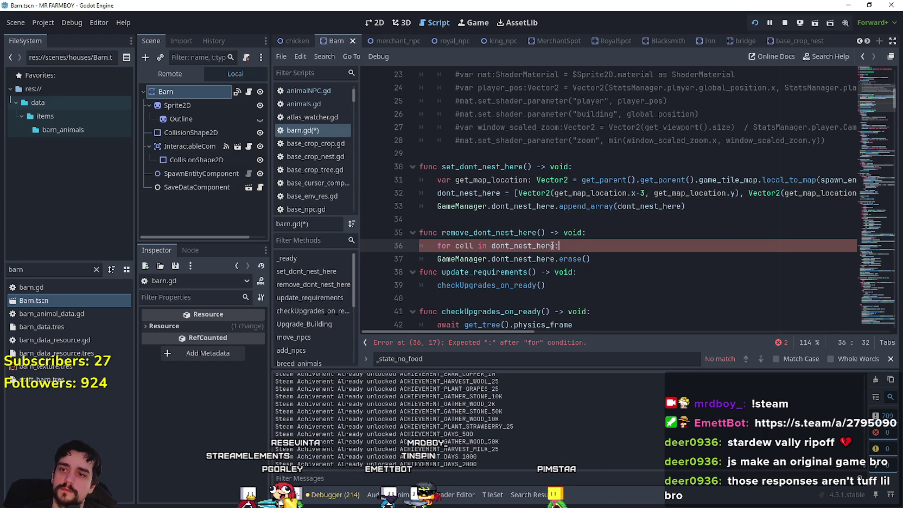
{"action": "key", "text": "Return"}
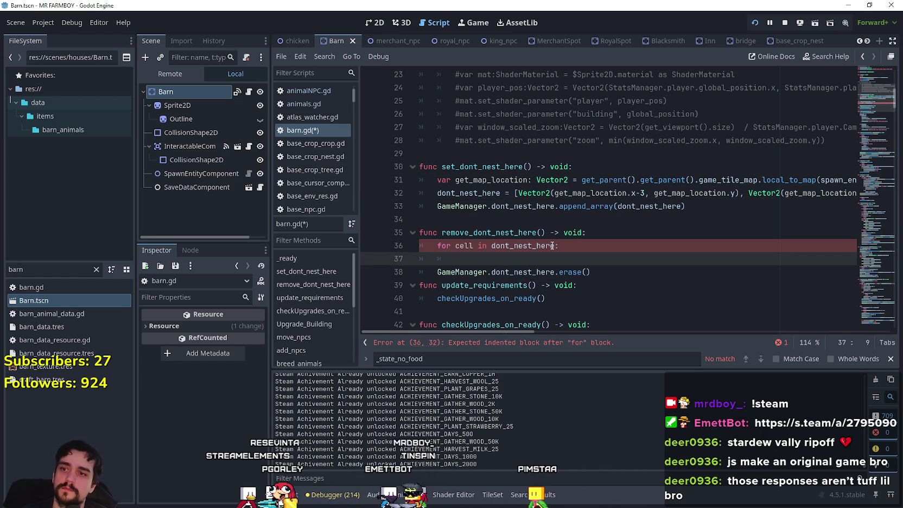
{"action": "key", "text": "BackSpace"}
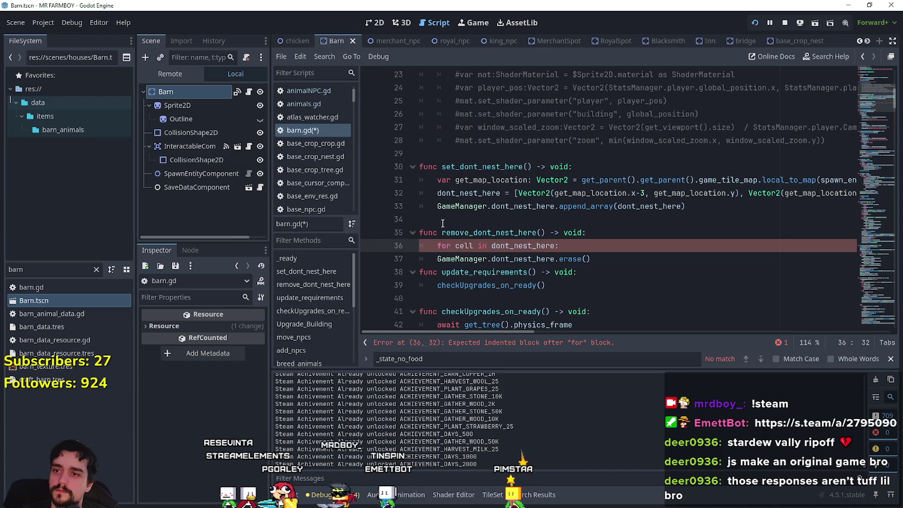
Step: Indent the erase call inside the loop, pass cell as its argument, and save barn.gd
{"action": "left_click", "coordinate": [437, 259]}
{"action": "key", "text": "Tab"}
{"action": "left_click", "coordinate": [461, 245]}
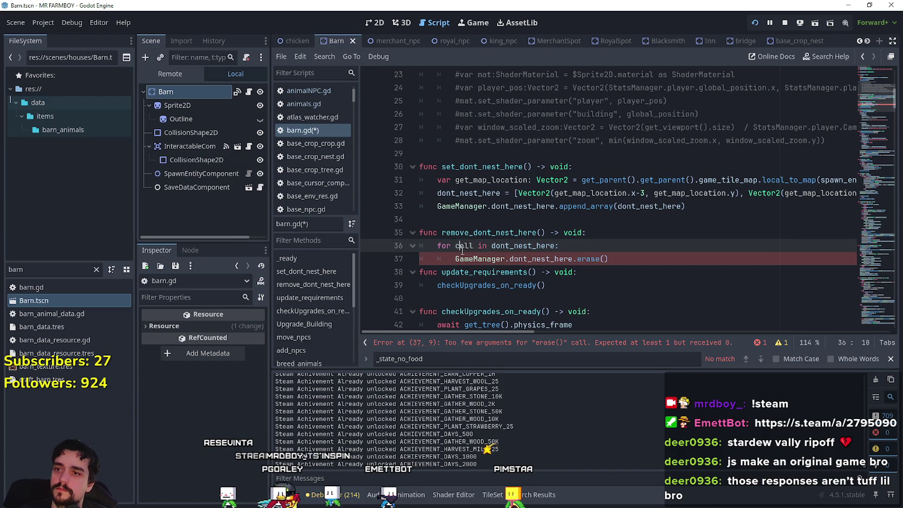
{"action": "left_click", "coordinate": [604, 258]}
{"action": "key", "text": "ctrl+v"}
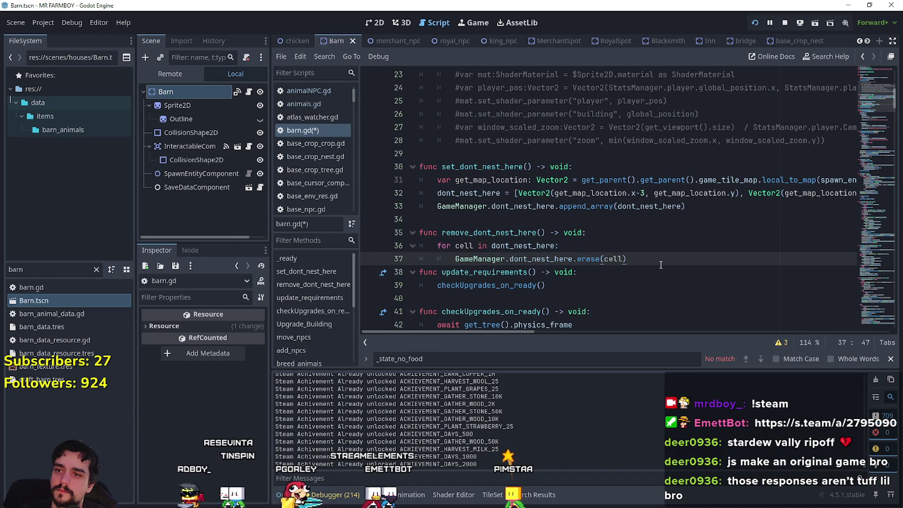
{"action": "key", "text": "Return"}
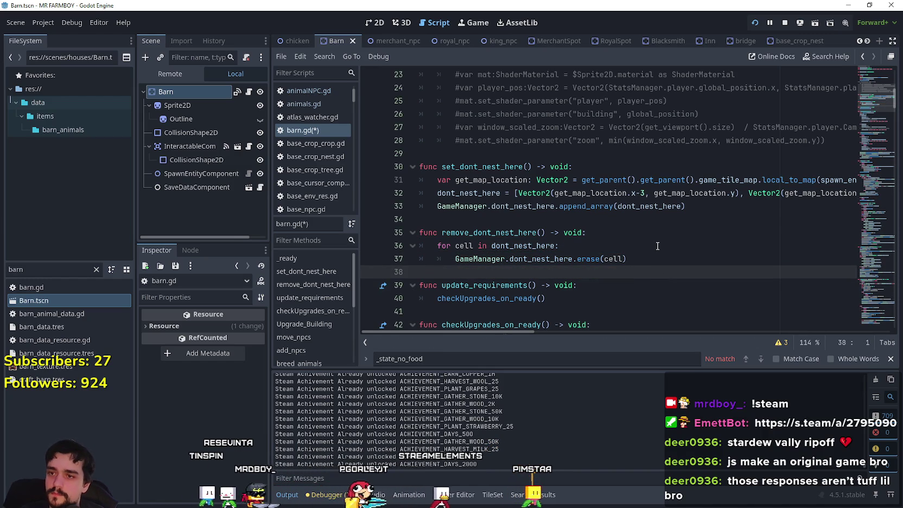
{"action": "left_click", "coordinate": [643, 249]}
{"action": "key", "text": "ctrl+s"}
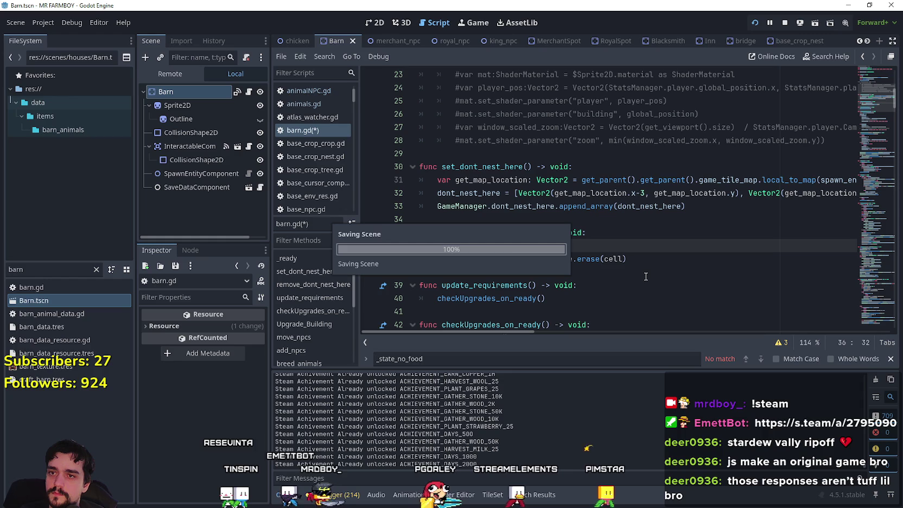
{"action": "left_click", "coordinate": [646, 277]}
Step: Select the remove_dont_nest_here() name on line 35, then move down to _on_tree_exited near line 277
{"action": "left_click_drag", "start_coordinate": [442, 233], "coordinate": [546, 232]}
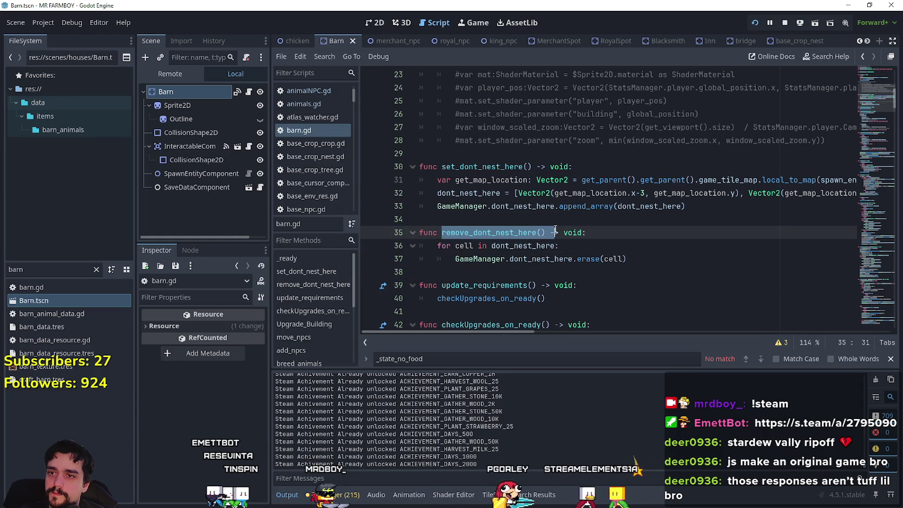
{"action": "left_click", "coordinate": [520, 267]}
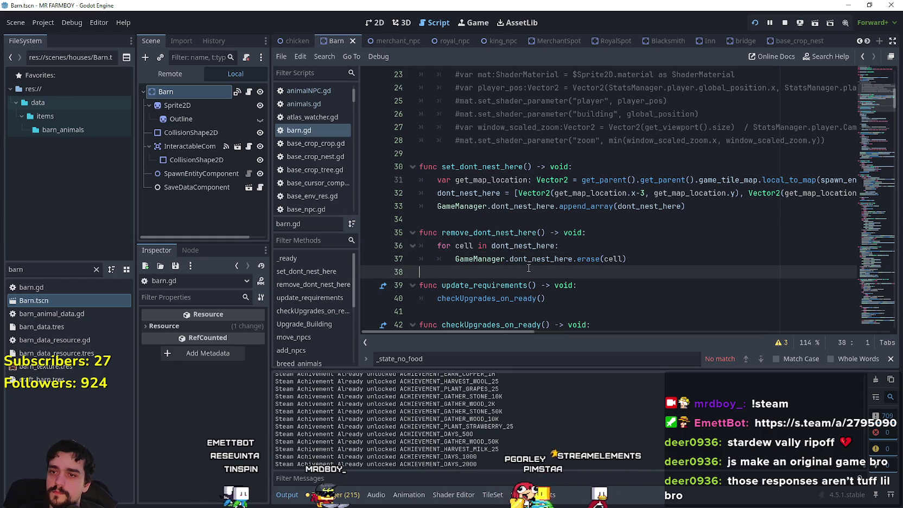
{"action": "double_click", "coordinate": [523, 230]}
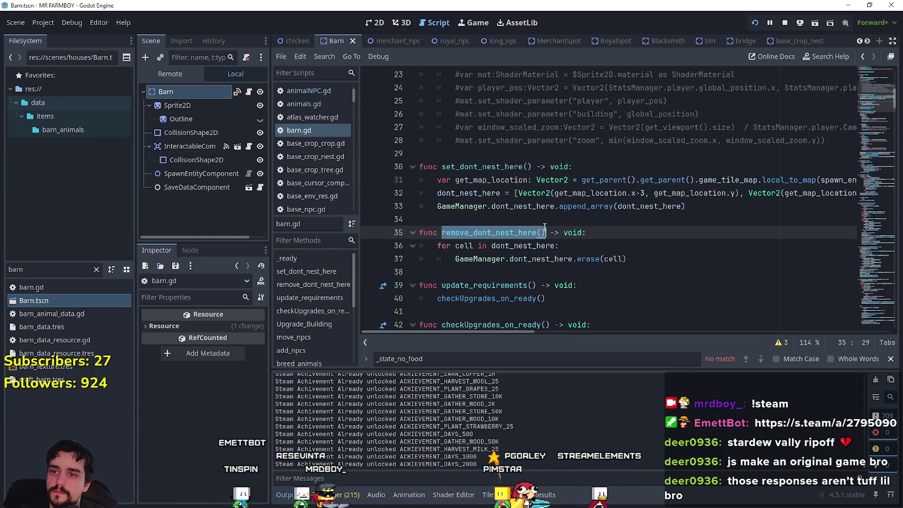
{"action": "left_click", "coordinate": [505, 272]}
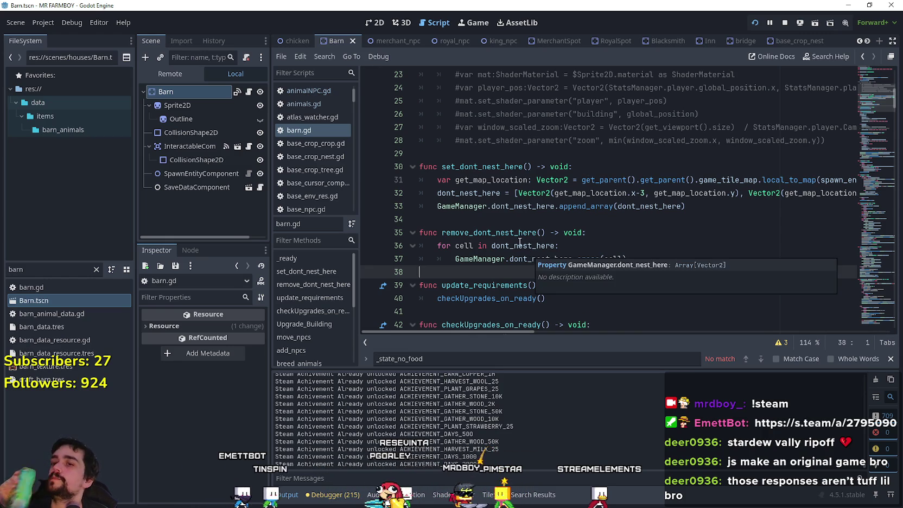
{"action": "left_click_drag", "start_coordinate": [505, 232], "coordinate": [535, 233]}
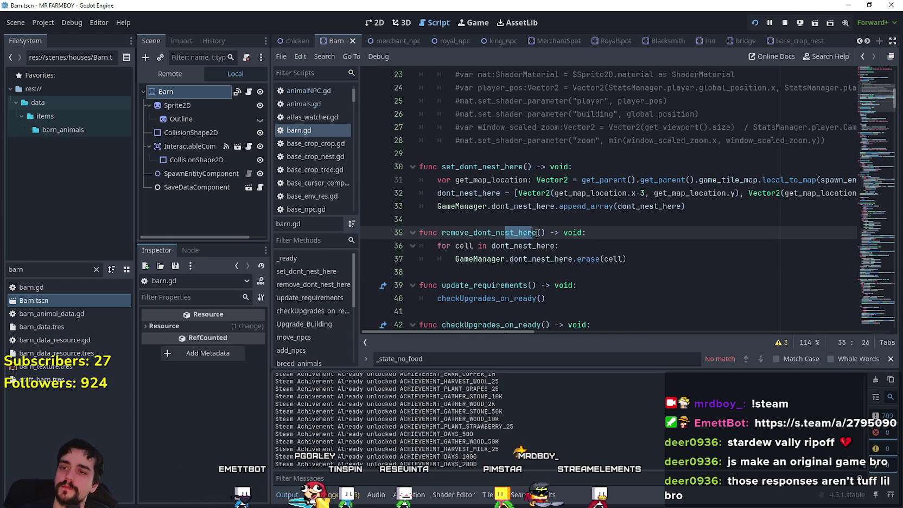
{"action": "left_click_drag", "start_coordinate": [441, 232], "coordinate": [545, 232]}
{"action": "key", "text": "ctrl+c"}
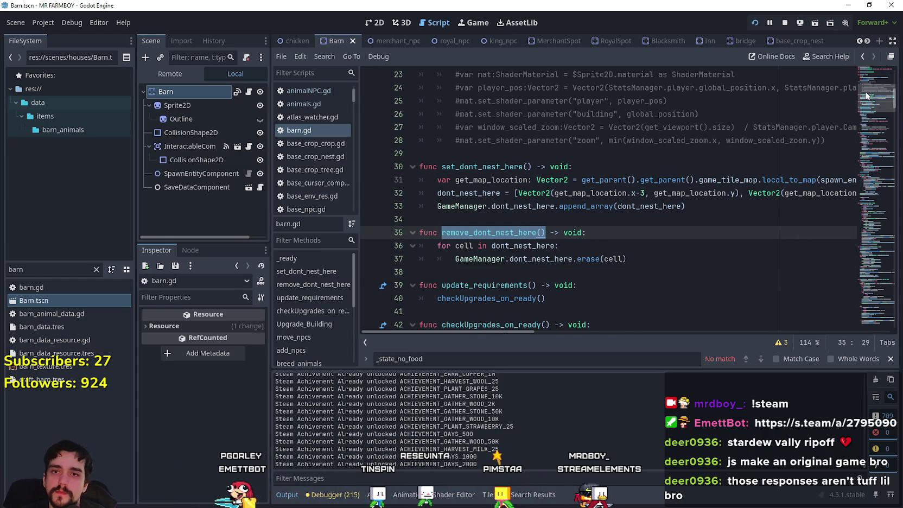
{"action": "left_click", "coordinate": [860, 297]}
{"action": "mouse_move", "coordinate": [859, 293]}
{"action": "left_mouse_down"}
{"action": "mouse_move", "coordinate": [858, 312]}
{"action": "mouse_move", "coordinate": [860, 304]}
{"action": "left_mouse_up"}
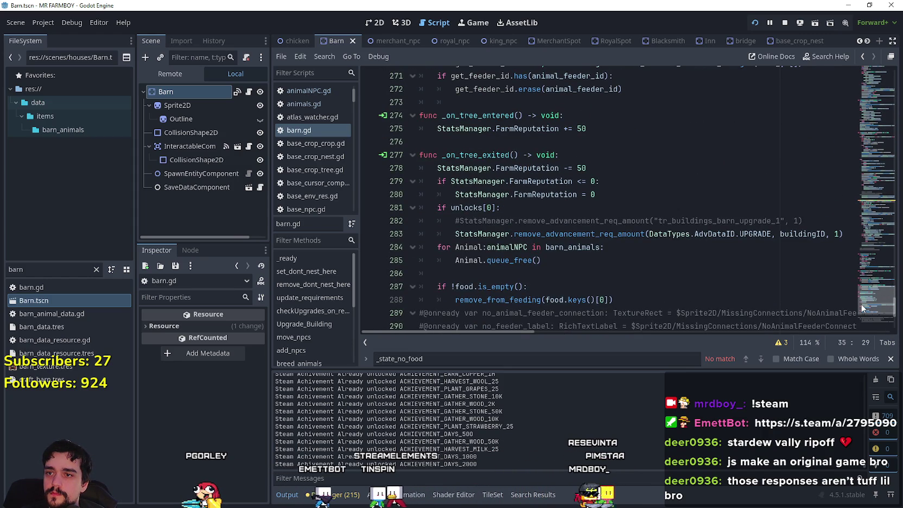
Step: Append a remove_dont_nest_here() call to barn.gd's _on_tree_exited, save, and switch to the chicken scene
{"action": "scroll", "coordinate": [712, 290], "scroll_direction": "down", "scroll_amount": 2}
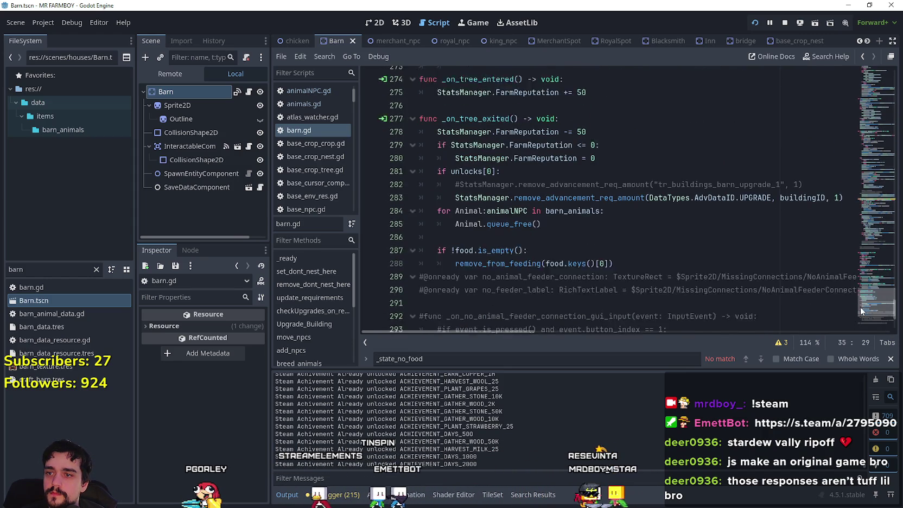
{"action": "left_click", "coordinate": [658, 245]}
{"action": "key", "text": "Return"}
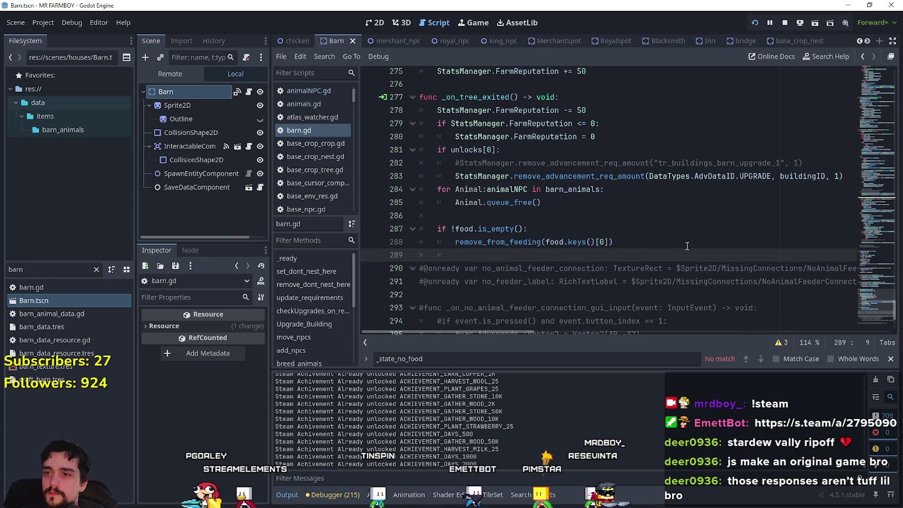
{"action": "key", "text": "Return"}
{"action": "key", "text": "ctrl+v"}
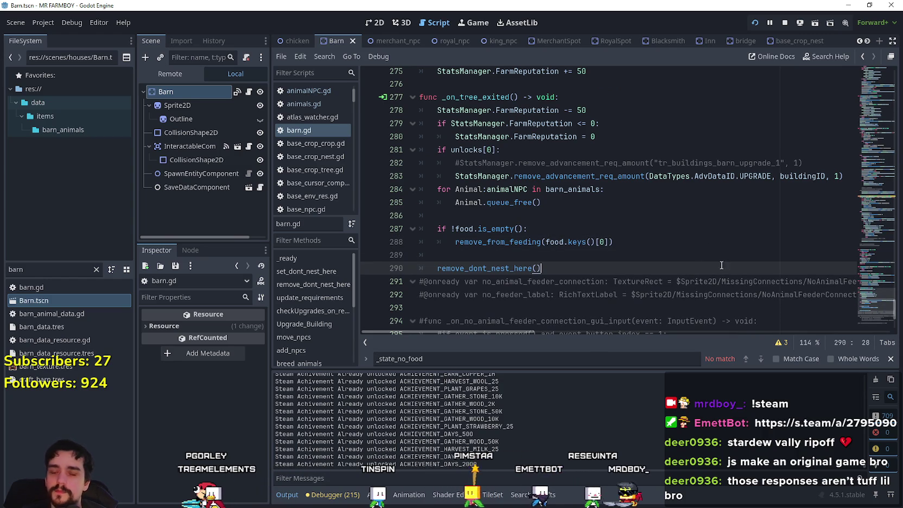
{"action": "key", "text": "ctrl+s"}
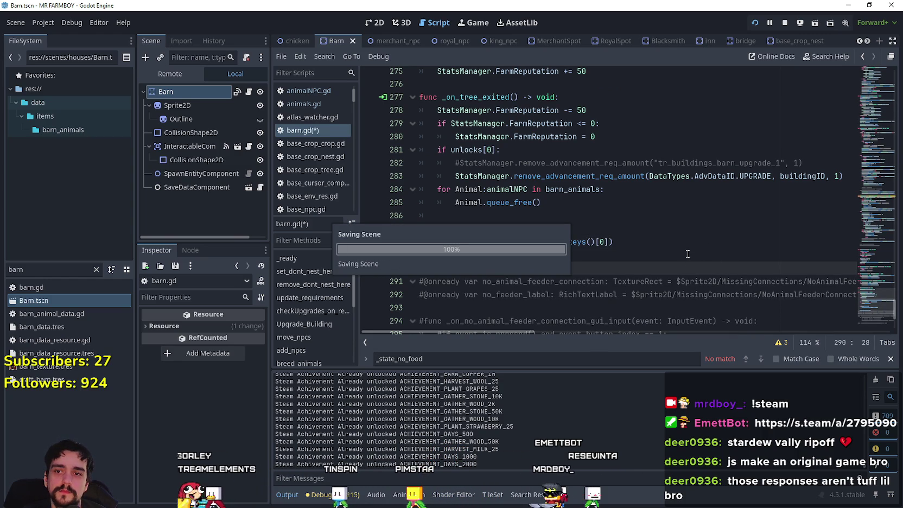
{"action": "left_click", "coordinate": [686, 253]}
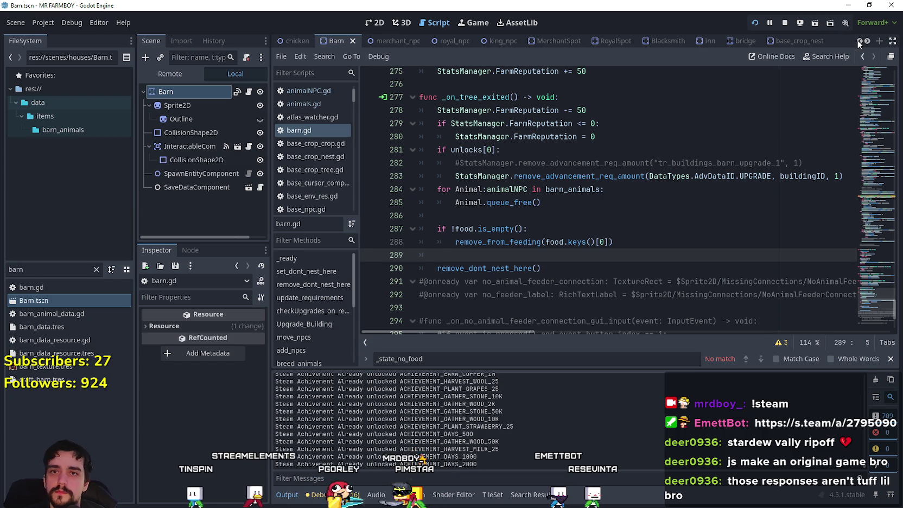
{"action": "scroll", "coordinate": [304, 40], "scroll_direction": "up", "scroll_amount": 1}
{"action": "left_click", "coordinate": [355, 44]}
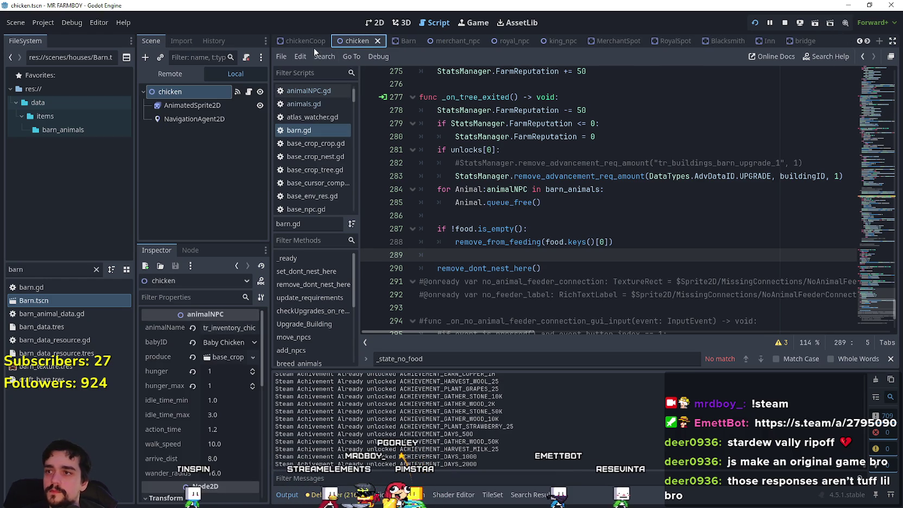
Step: In chicken_coop.gd, add a remove_dont_nest_here() call at the end of _on_tree_exited and save
{"action": "left_click", "coordinate": [305, 41]}
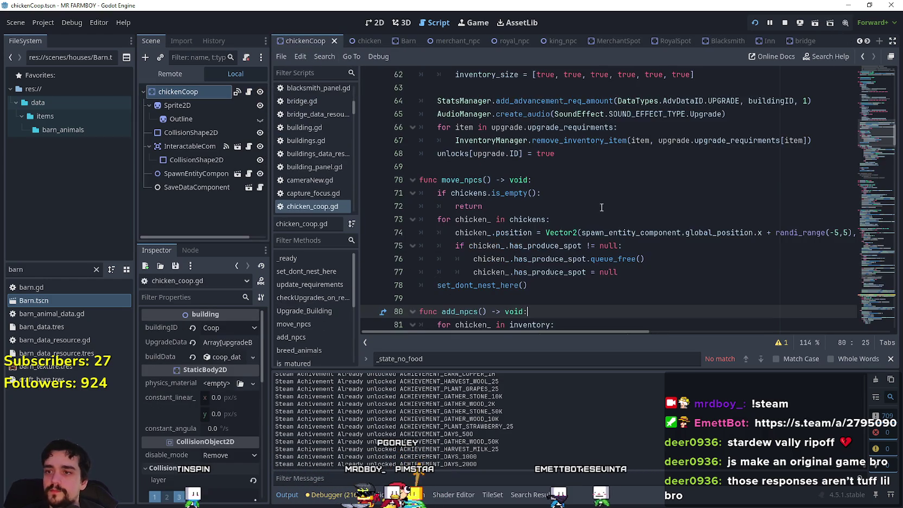
{"action": "mouse_move", "coordinate": [860, 170]}
{"action": "left_mouse_down"}
{"action": "mouse_move", "coordinate": [878, 317]}
{"action": "mouse_move", "coordinate": [877, 301]}
{"action": "left_mouse_up"}
{"action": "scroll", "coordinate": [478, 209], "scroll_direction": "down", "scroll_amount": 6}
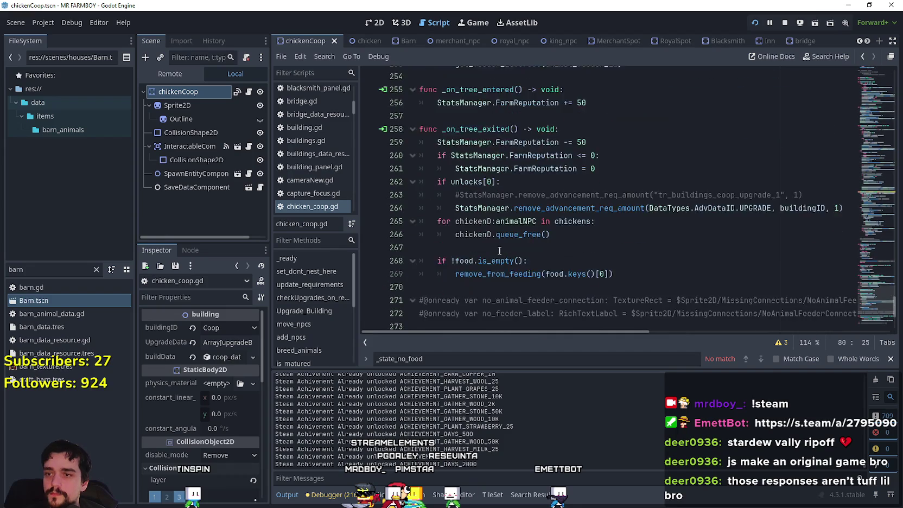
{"action": "left_click", "coordinate": [478, 209]}
{"action": "type", "text": "remove_dont_nest_here()"}
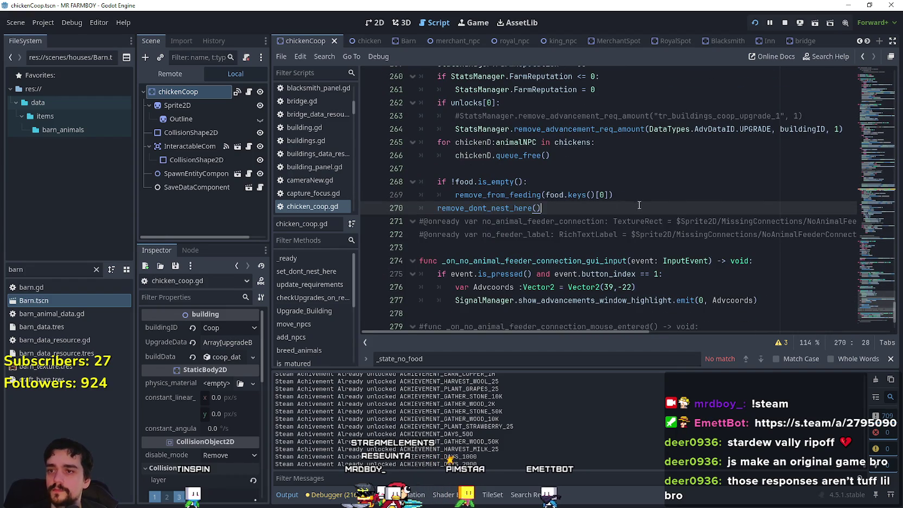
{"action": "key", "text": "Home"}
{"action": "key", "text": "Return"}
{"action": "key", "text": "End"}
{"action": "key", "text": "Return"}
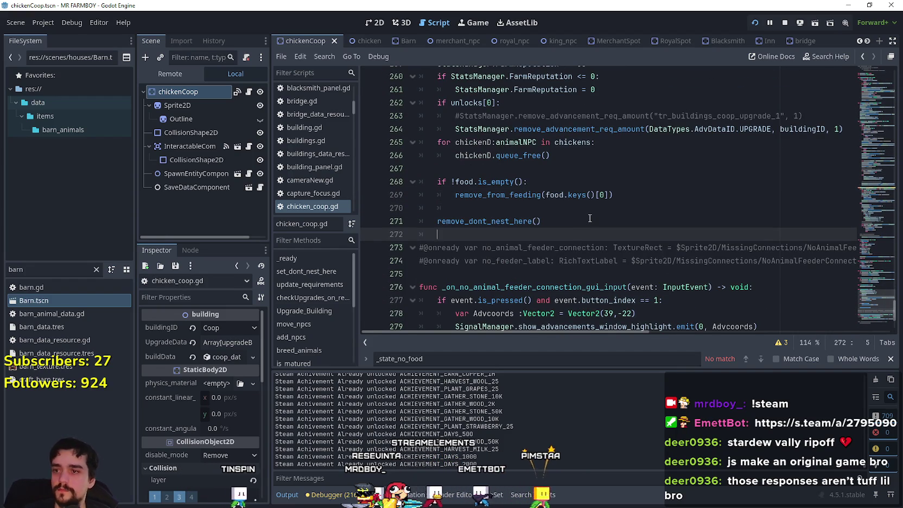
{"action": "key", "text": "ctrl+s"}
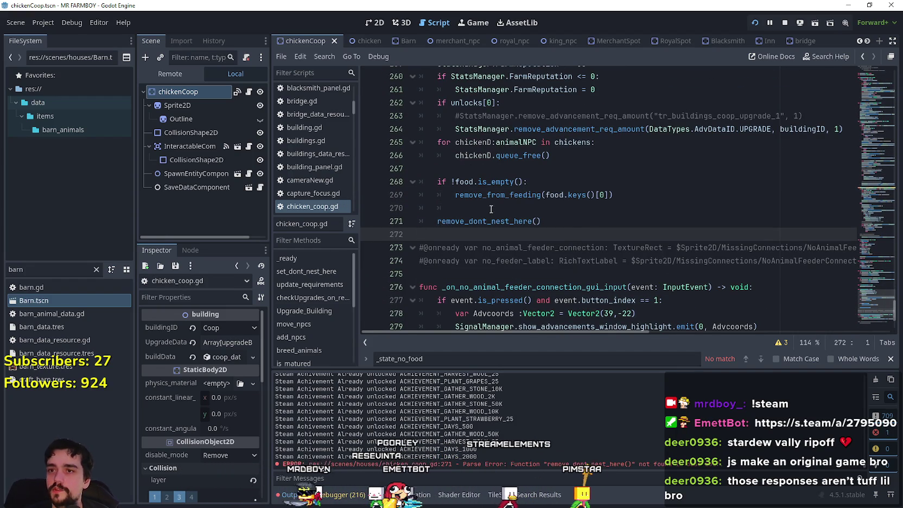
Step: Copy barn.gd's remove_dont_nest_here() function via Lookup Symbol and paste it below set_dont_nest_here in chicken_coop.gd
{"action": "left_click", "coordinate": [491, 209]}
{"action": "key", "text": "BackSpace"}
{"action": "key", "text": "BackSpace"}
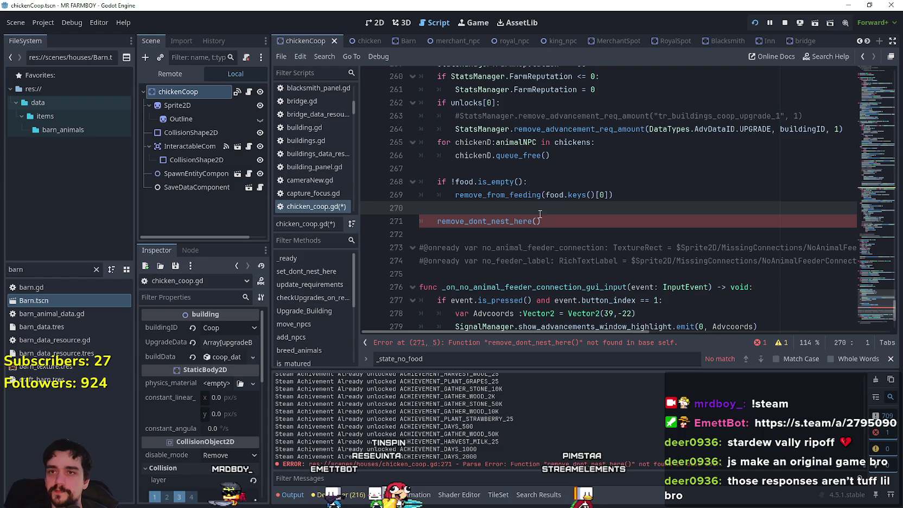
{"action": "left_click", "coordinate": [403, 43]}
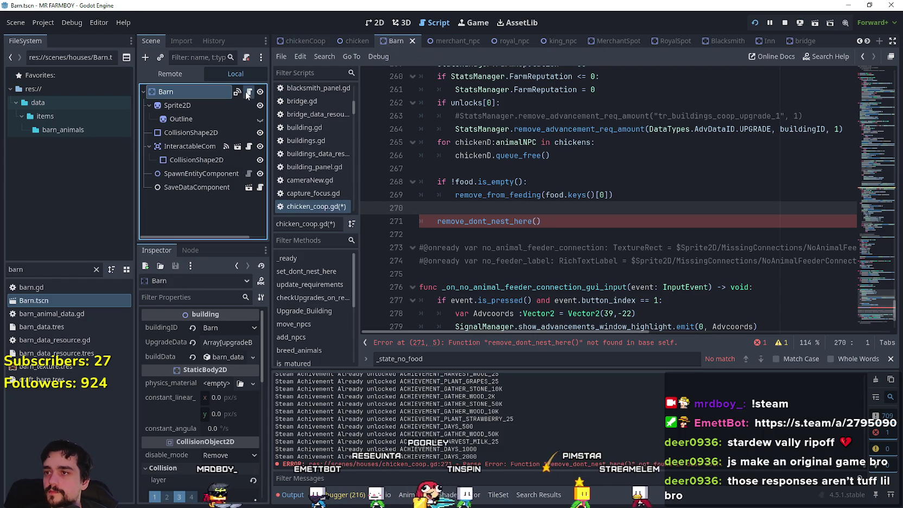
{"action": "left_click", "coordinate": [247, 92]}
{"action": "right_click", "coordinate": [497, 274]}
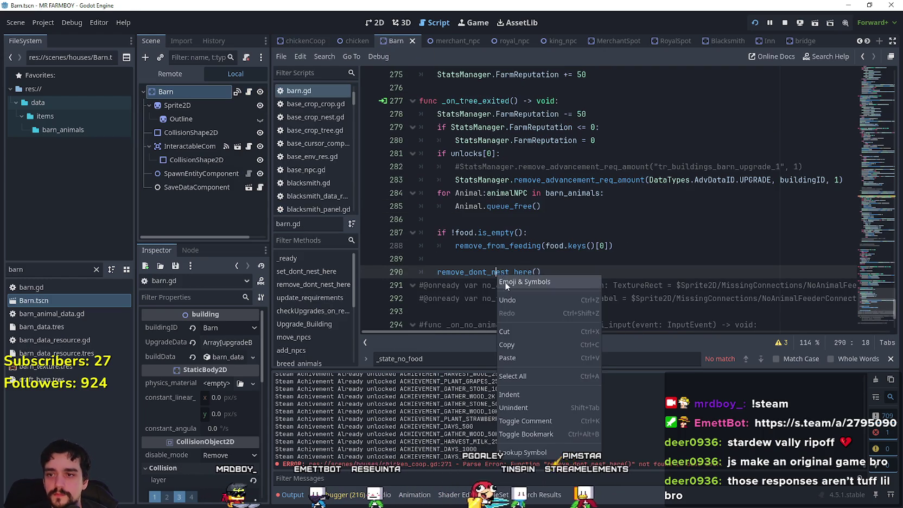
{"action": "left_click", "coordinate": [561, 454]}
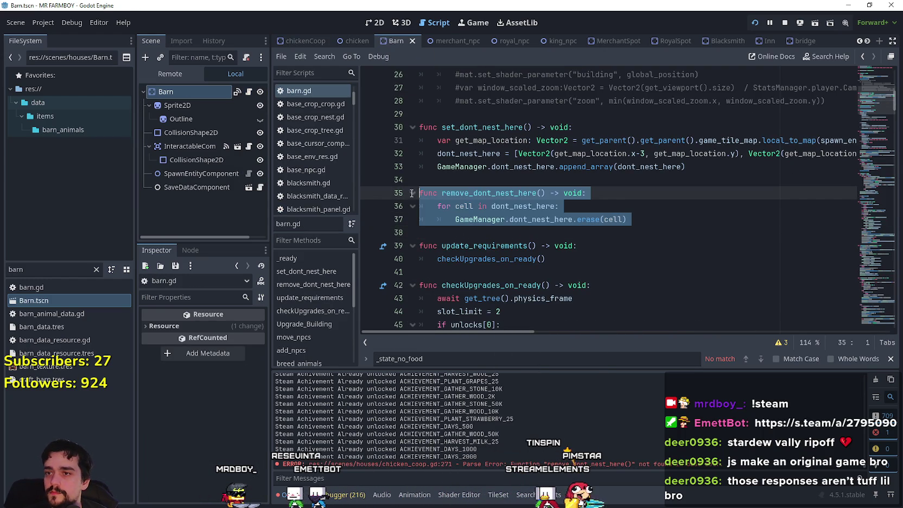
{"action": "left_click", "coordinate": [470, 230]}
{"action": "key", "text": "ctrl+s"}
{"action": "left_click", "coordinate": [303, 42]}
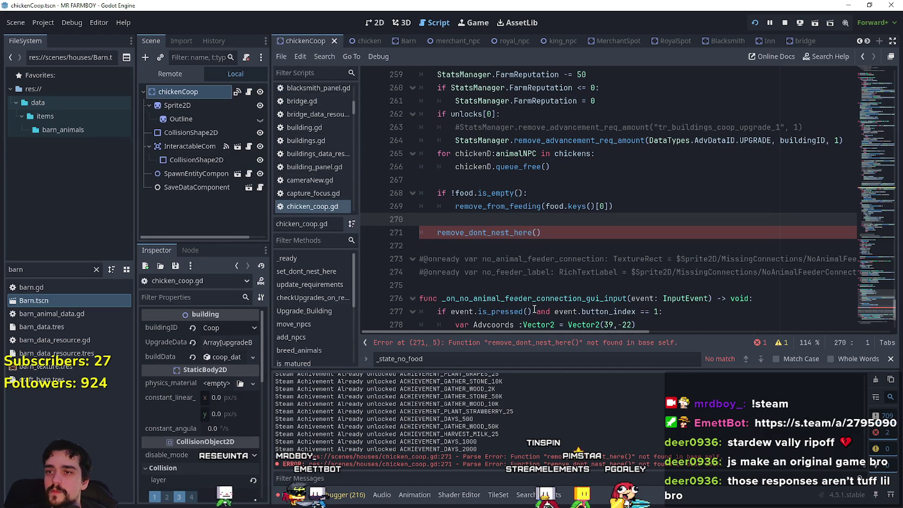
{"action": "mouse_move", "coordinate": [871, 304]}
{"action": "left_mouse_down"}
{"action": "mouse_move", "coordinate": [867, 73]}
{"action": "mouse_move", "coordinate": [864, 97]}
{"action": "left_mouse_up"}
{"action": "left_click", "coordinate": [450, 178]}
{"action": "type", "text": "func remove_dont_nest_here() -> void: \tfor cell in dont_nest_here: \t\tGameManager.dont_nest_here.erase(cell)"}
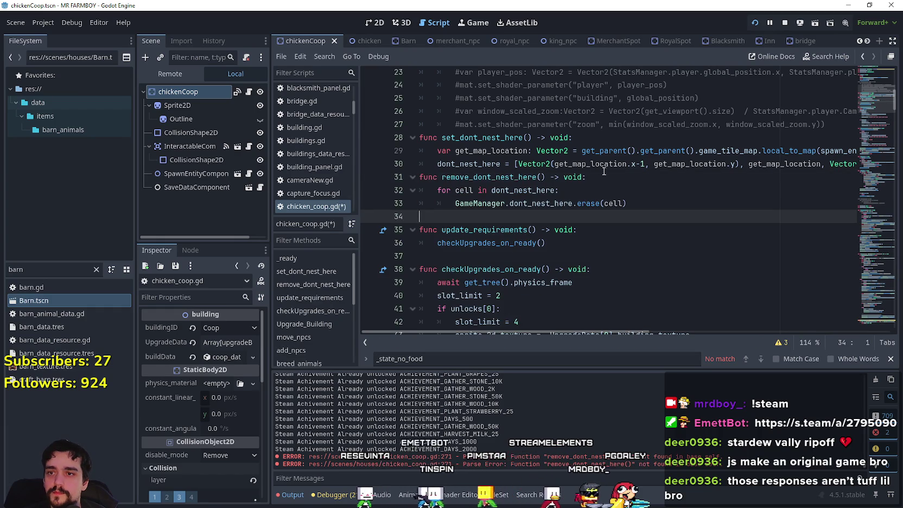
Step: Copy barn's GameManager.dont_nest_here append_array line into chicken_coop.gd's set_dont_nest_here and save
{"action": "left_click_drag", "start_coordinate": [693, 164], "coordinate": [877, 171]}
{"action": "left_click", "coordinate": [857, 169]}
{"action": "key", "text": "Return"}
{"action": "left_click", "coordinate": [425, 181]}
{"action": "left_click", "coordinate": [464, 179]}
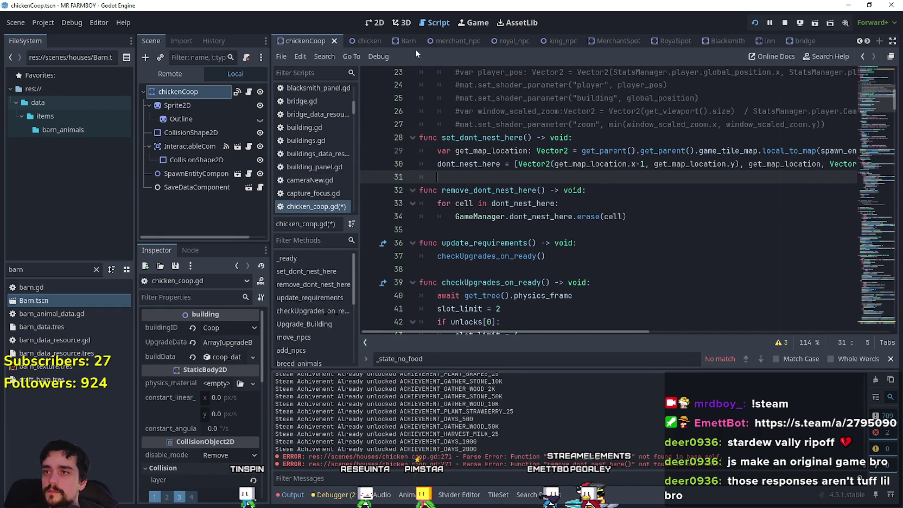
{"action": "left_click", "coordinate": [404, 41]}
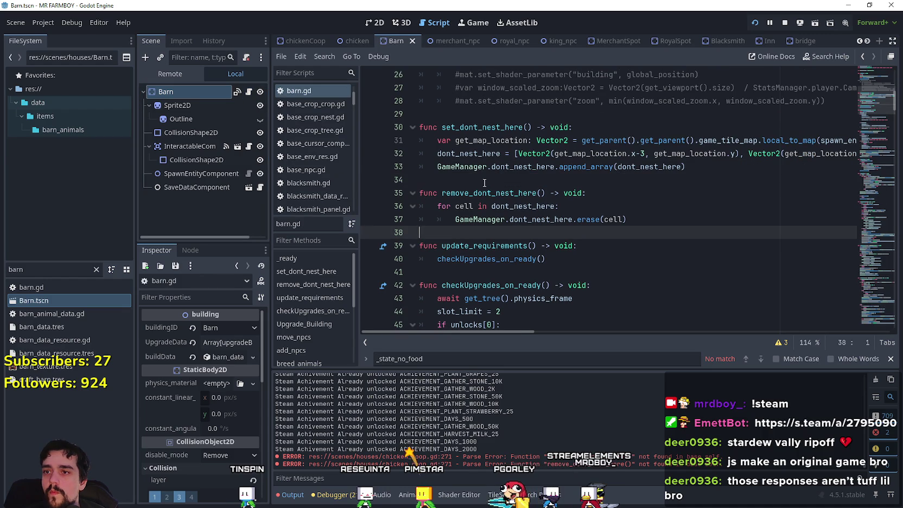
{"action": "left_click_drag", "start_coordinate": [685, 167], "coordinate": [439, 168]}
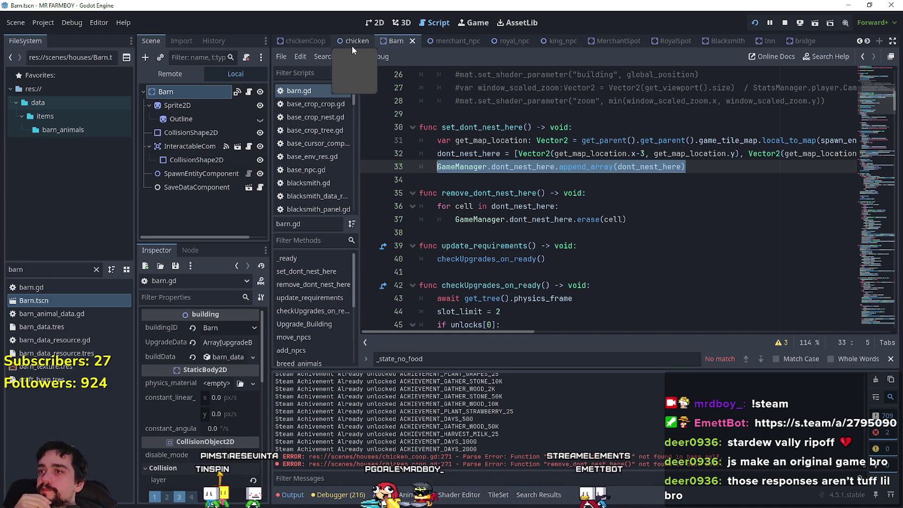
{"action": "left_click", "coordinate": [309, 39]}
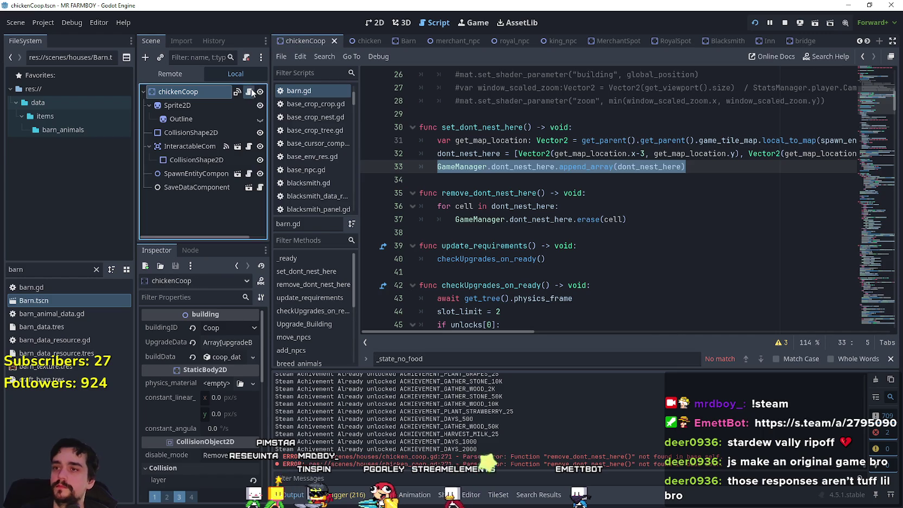
{"action": "left_click", "coordinate": [238, 92]}
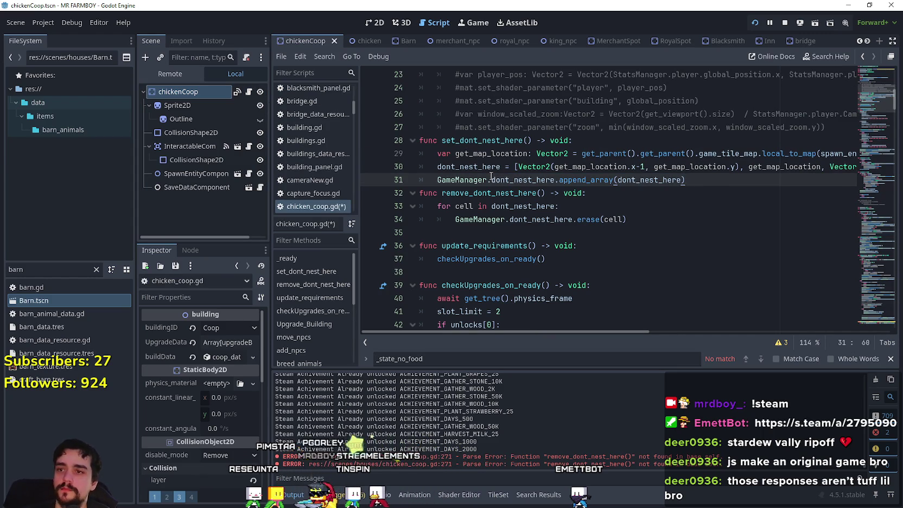
{"action": "key", "text": "Return"}
{"action": "key", "text": "ctrl+s"}
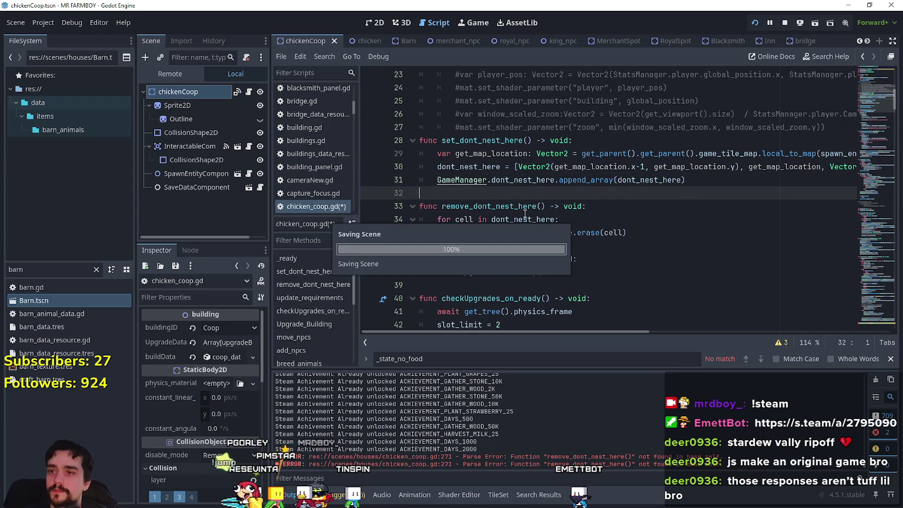
{"action": "left_click", "coordinate": [546, 241]}
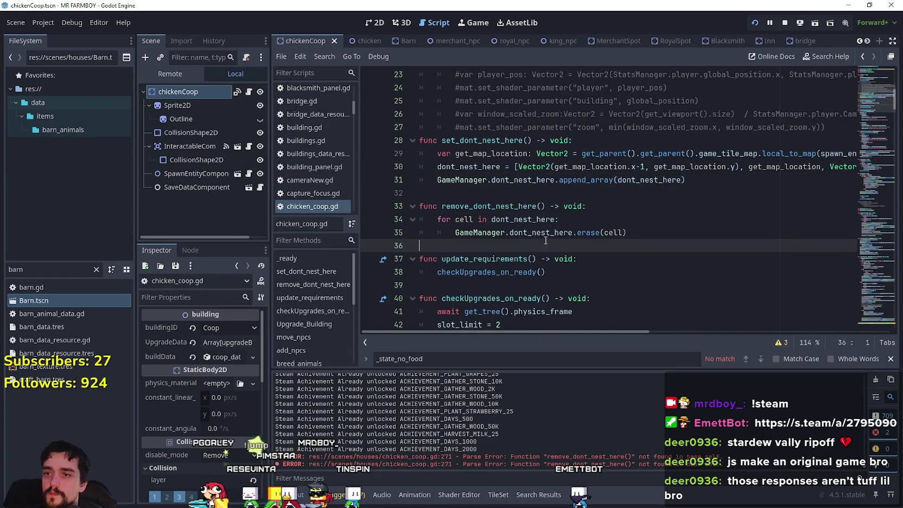
{"action": "left_click", "coordinate": [490, 209]}
{"action": "left_click_drag", "start_coordinate": [441, 206], "coordinate": [545, 206]}
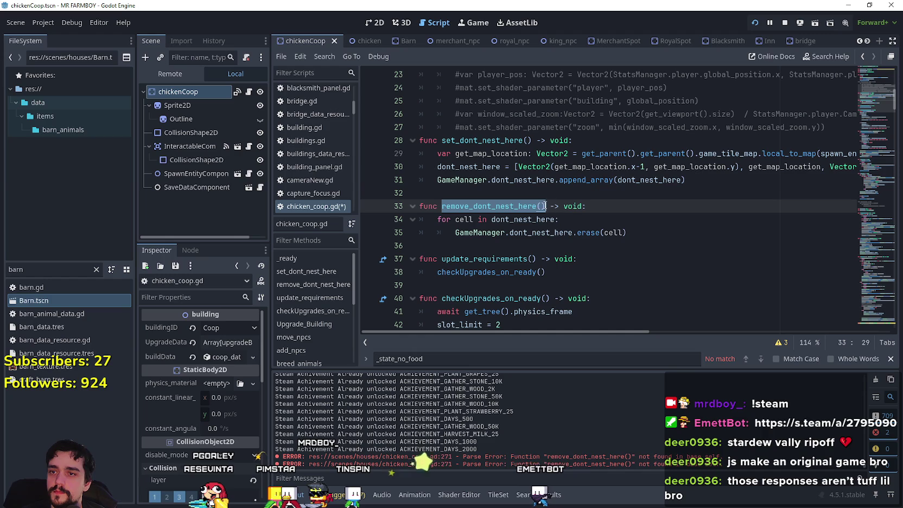
Step: Insert a remove_dont_nest_here() call after line 82 in chicken_coop.gd's move_npcs
{"action": "mouse_move", "coordinate": [879, 104]}
{"action": "left_mouse_down"}
{"action": "mouse_move", "coordinate": [872, 184]}
{"action": "mouse_move", "coordinate": [866, 140]}
{"action": "mouse_move", "coordinate": [866, 148]}
{"action": "left_mouse_up"}
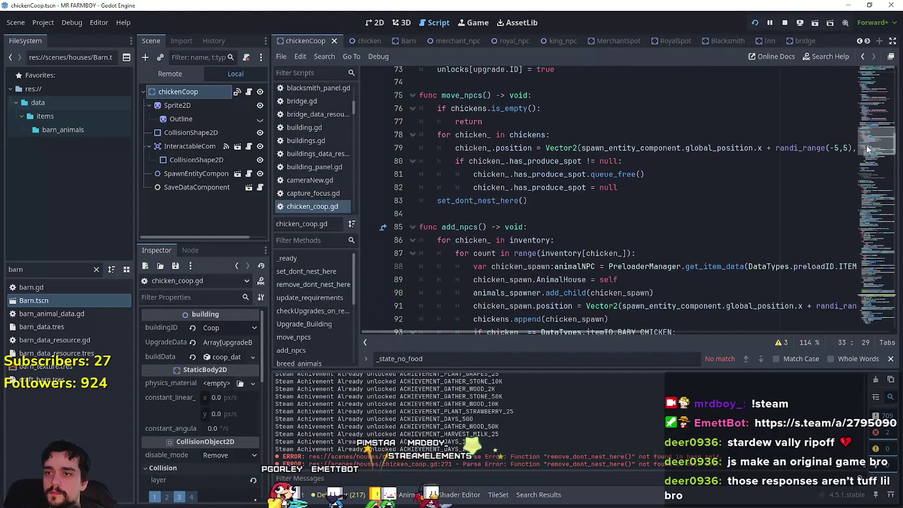
{"action": "left_click", "coordinate": [655, 189]}
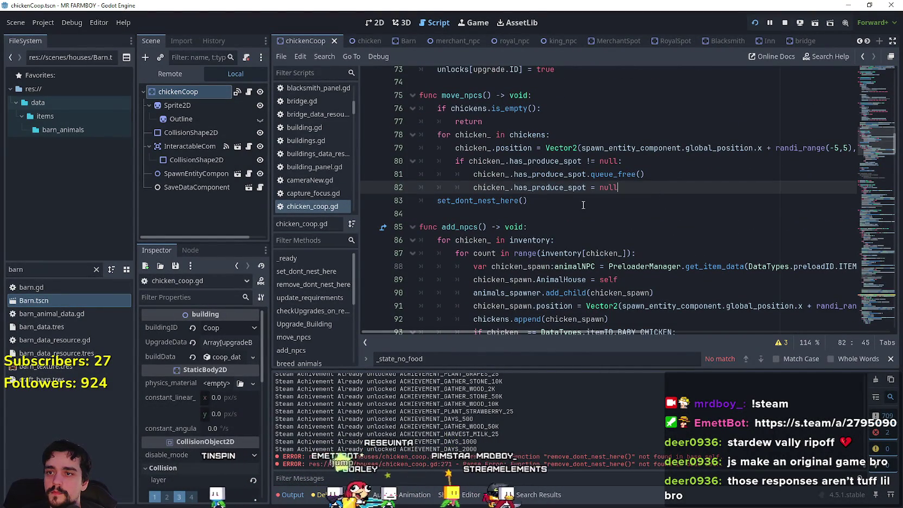
{"action": "key", "text": "Return"}
{"action": "type", "text": "remove_dont_nest_here()"}
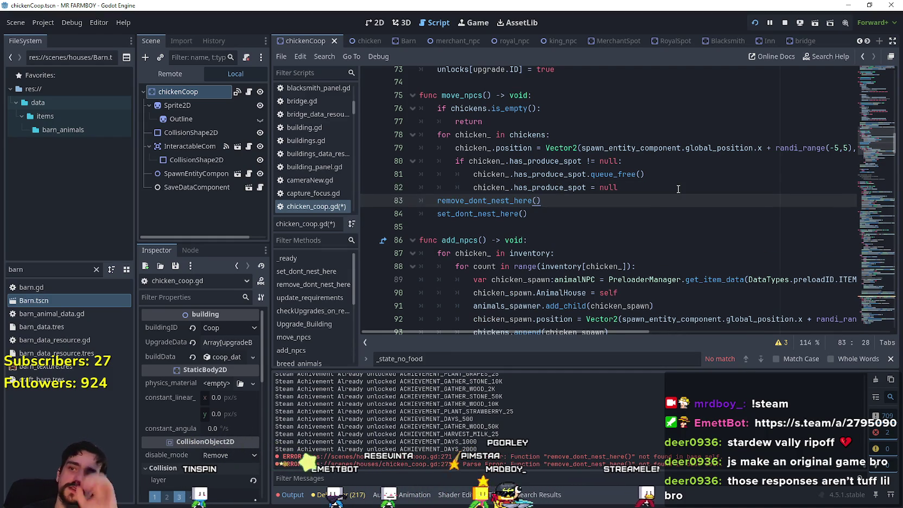
{"action": "key", "text": "Return"}
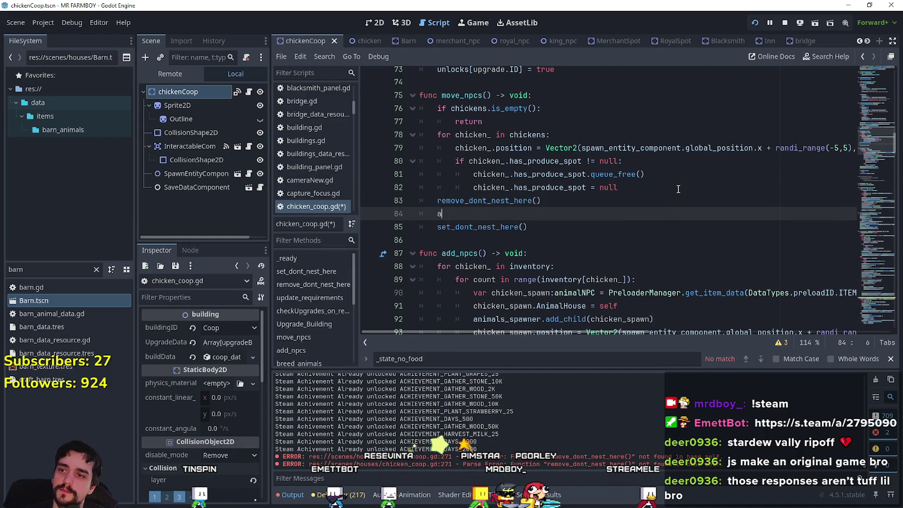
Step: Add 'await get_tree().physics_frame' below it, save chicken_coop.gd, and copy the two lines
{"action": "type", "text": "wait"}
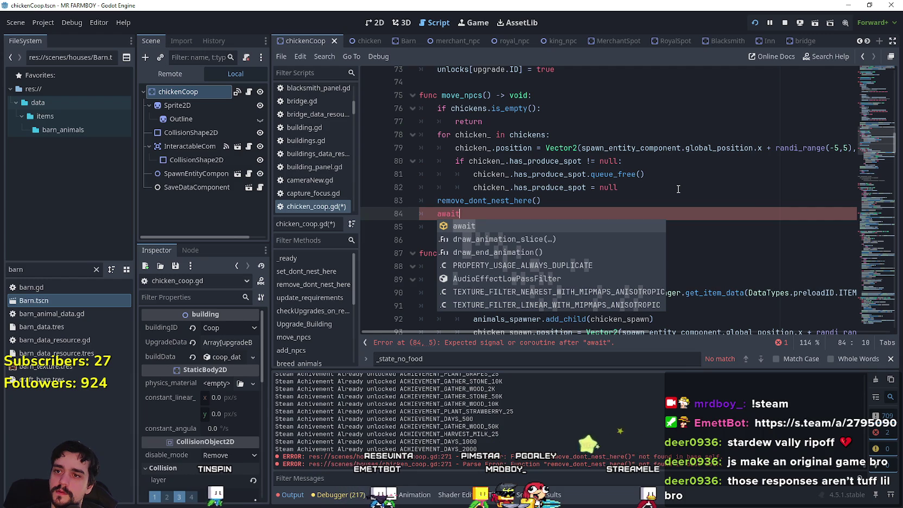
{"action": "type", "text": " ph"}
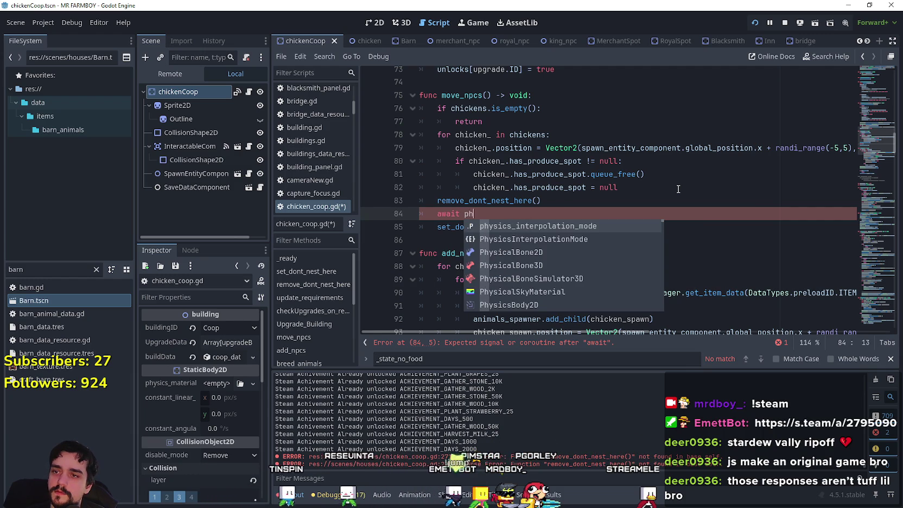
{"action": "key", "text": "BackSpace"}
{"action": "key", "text": "BackSpace"}
{"action": "type", "text": "get_tree"}
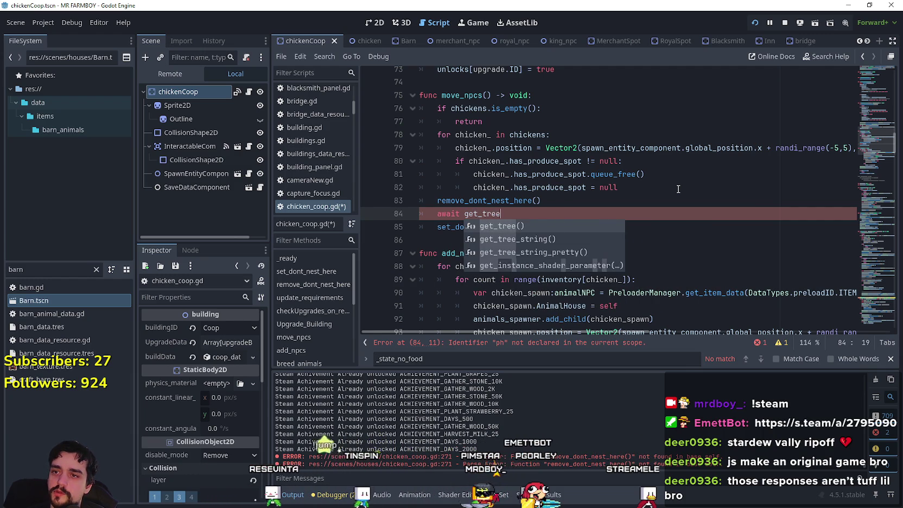
{"action": "key", "text": "Return"}
{"action": "type", "text": ".p"}
{"action": "key", "text": "Return"}
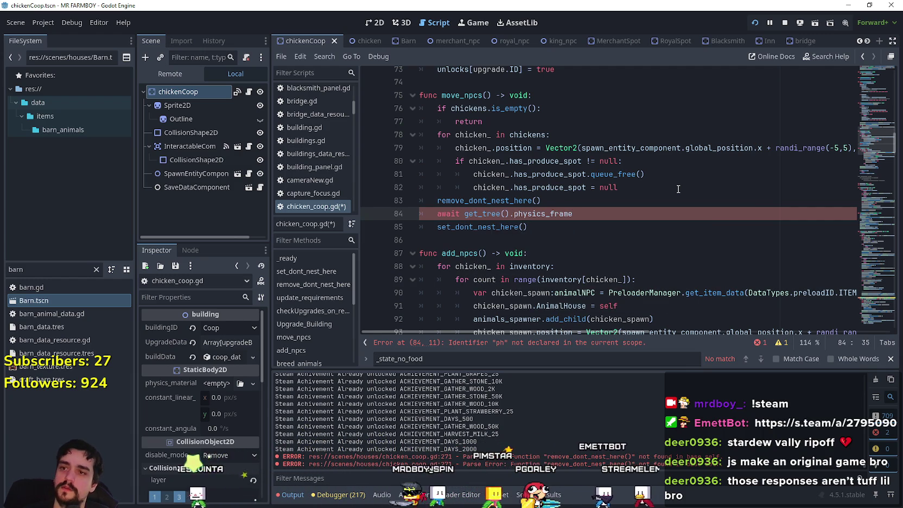
{"action": "key", "text": "ctrl+s"}
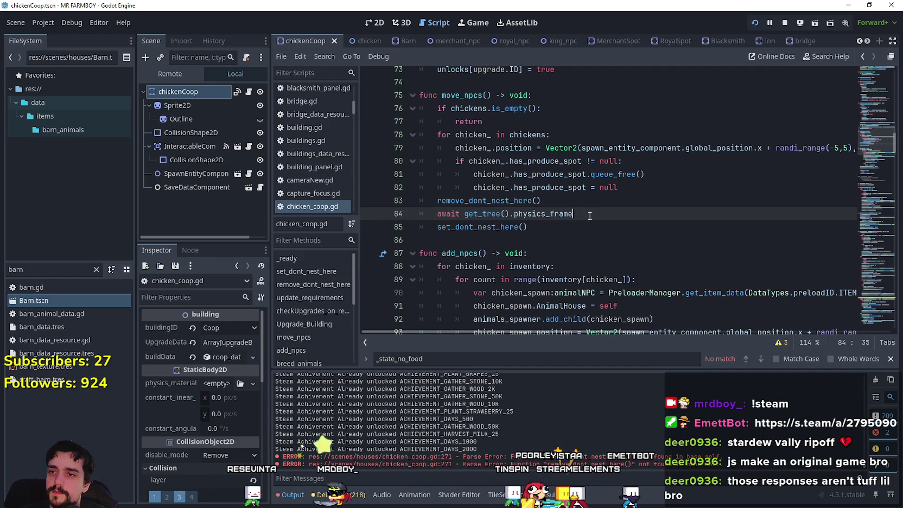
{"action": "left_click_drag", "start_coordinate": [575, 213], "coordinate": [430, 201]}
{"action": "key", "text": "ctrl+c"}
{"action": "left_click", "coordinate": [446, 214]}
{"action": "left_click", "coordinate": [407, 40]}
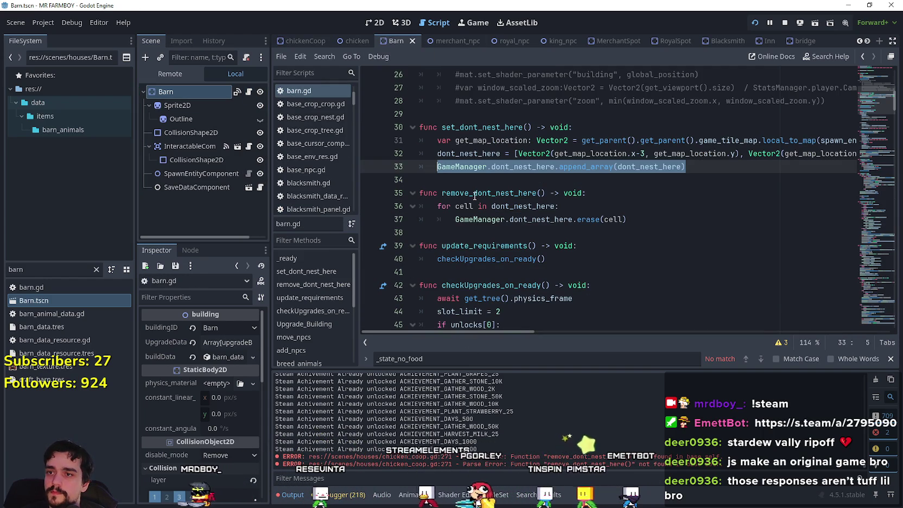
Step: Paste the remove_dont_nest_here() and await physics_frame lines after line 84 in barn.gd's move_npcs, then save
{"action": "left_click", "coordinate": [477, 232]}
{"action": "scroll", "coordinate": [884, 128], "scroll_direction": "down", "scroll_amount": 7}
{"action": "mouse_move", "coordinate": [884, 128]}
{"action": "left_mouse_down"}
{"action": "mouse_move", "coordinate": [872, 158]}
{"action": "mouse_move", "coordinate": [873, 137]}
{"action": "mouse_move", "coordinate": [874, 148]}
{"action": "left_mouse_up"}
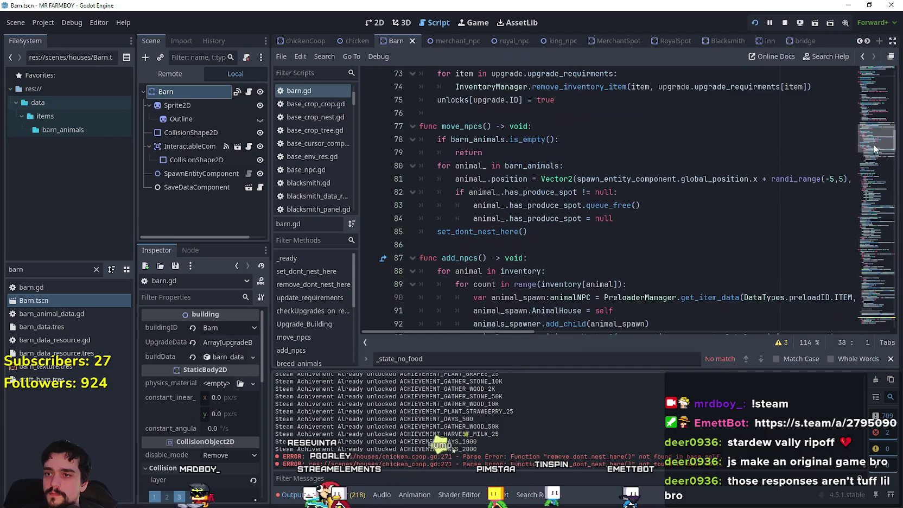
{"action": "left_click", "coordinate": [653, 219]}
{"action": "key", "text": "Return"}
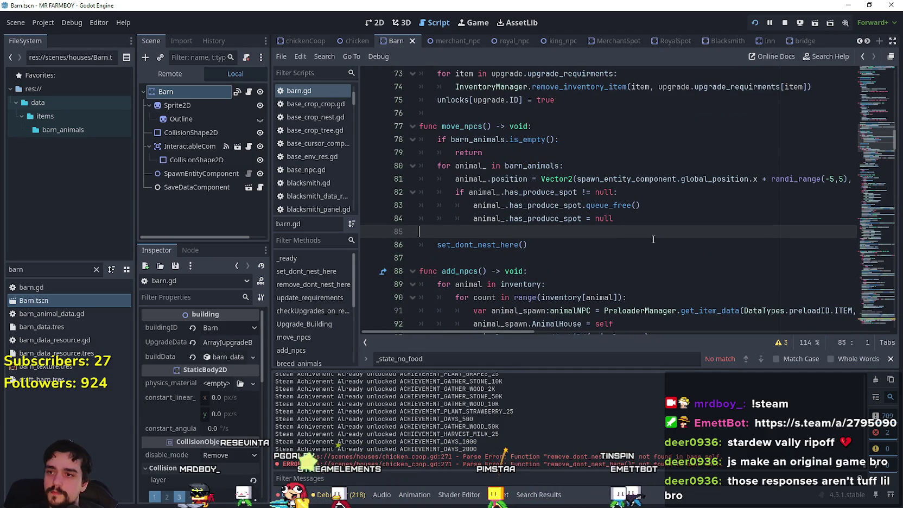
{"action": "key", "text": "ctrl+v"}
{"action": "key", "text": "ctrl+s"}
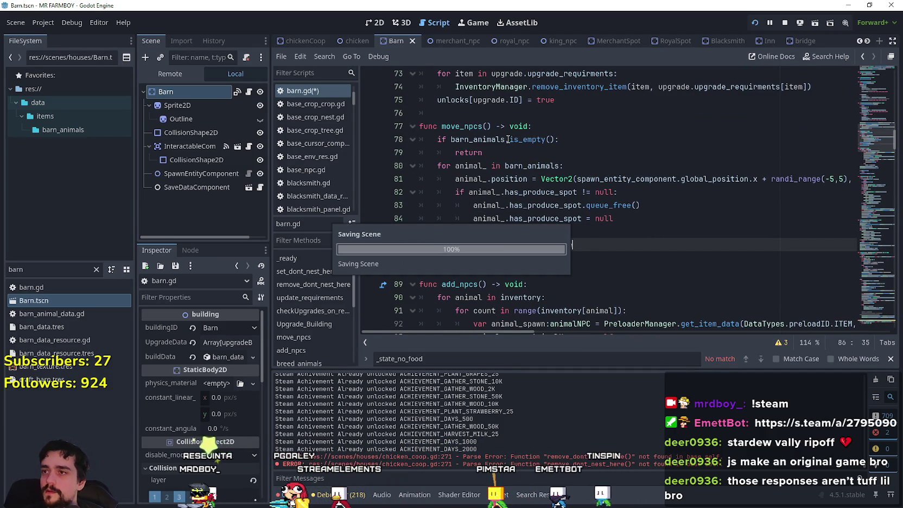
{"action": "left_click_drag", "start_coordinate": [877, 138], "coordinate": [868, 87]}
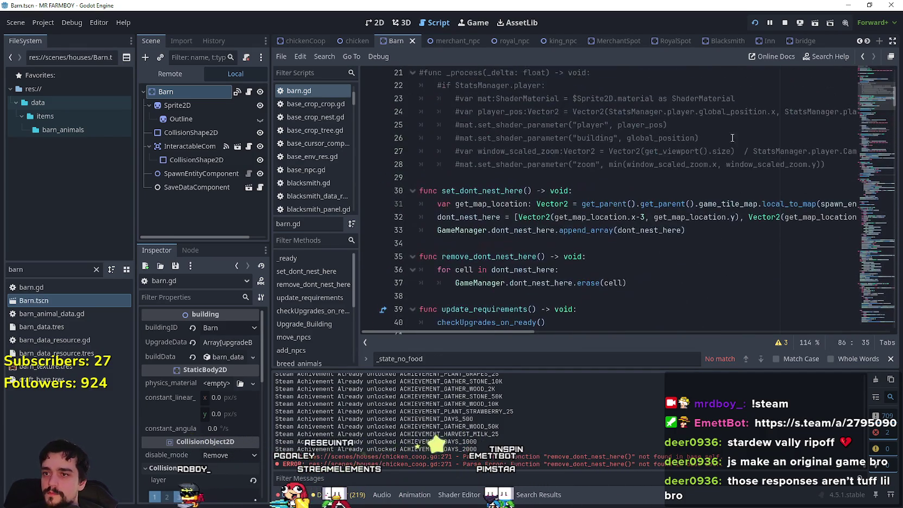
{"action": "left_click_drag", "start_coordinate": [437, 230], "coordinate": [556, 230]}
{"action": "left_click", "coordinate": [510, 239]}
{"action": "key", "text": "ctrl+s"}
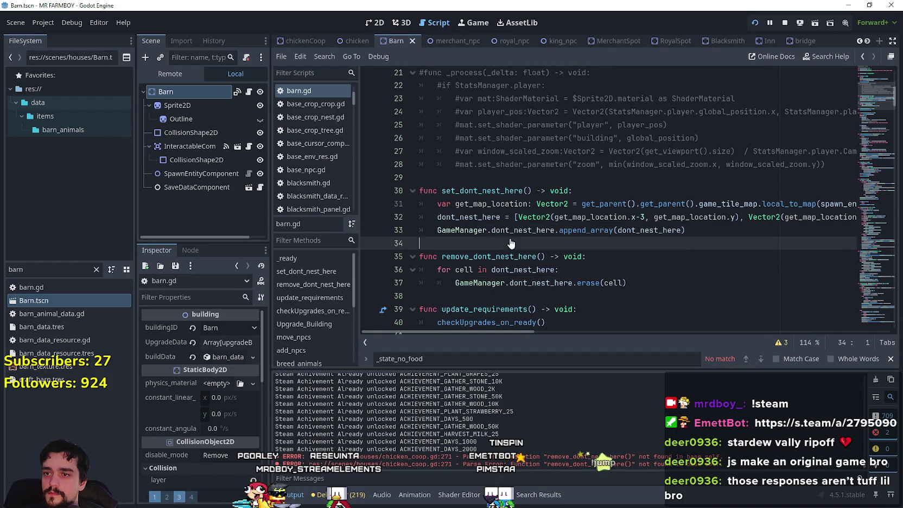
{"action": "left_click_drag", "start_coordinate": [27, 269], "coordinate": [3, 268]}
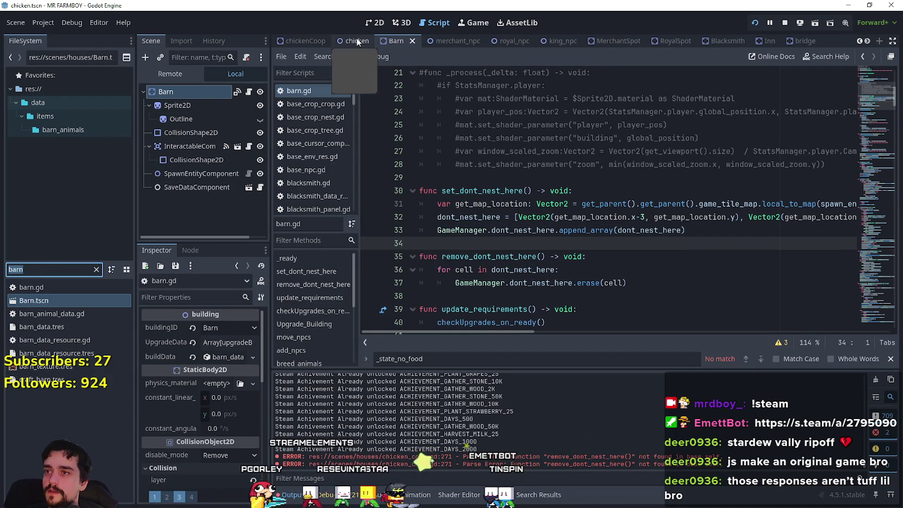
Step: Open the chicken's animalNPC.gd script and scroll down to the nesting logic
{"action": "left_click", "coordinate": [354, 41]}
{"action": "left_click", "coordinate": [249, 92]}
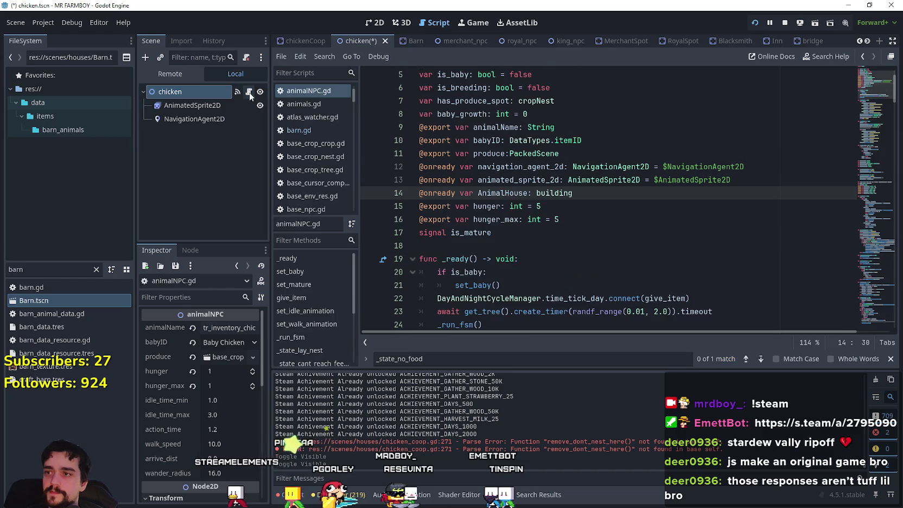
{"action": "scroll", "coordinate": [423, 135], "scroll_direction": "down", "scroll_amount": 1}
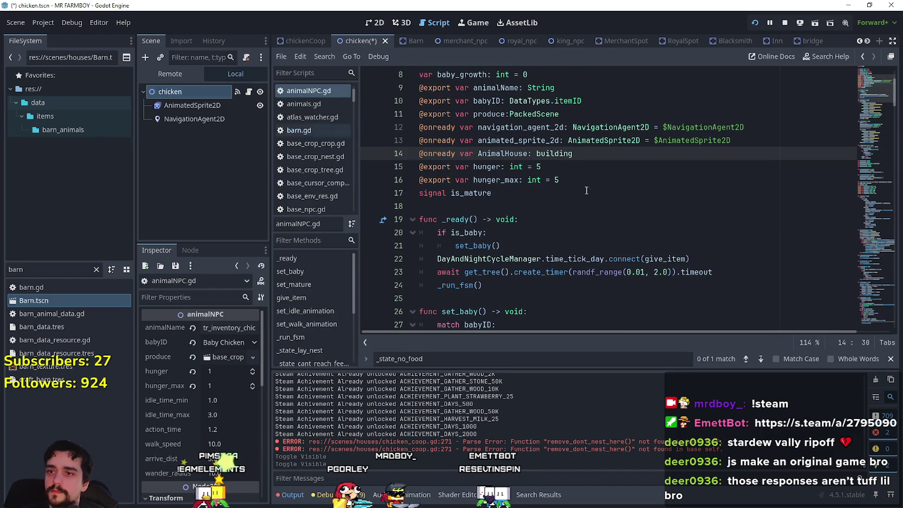
{"action": "scroll", "coordinate": [482, 169], "scroll_direction": "down", "scroll_amount": 10}
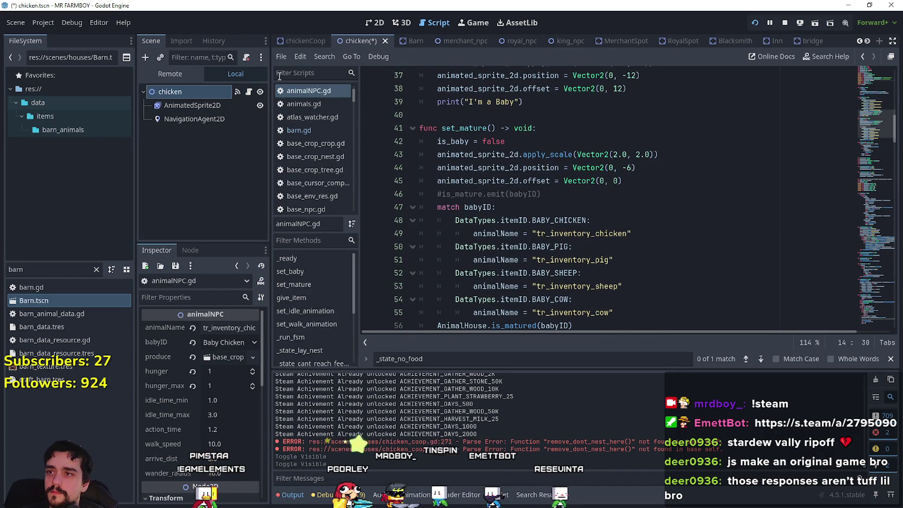
{"action": "left_click", "coordinate": [877, 220]}
{"action": "scroll", "coordinate": [619, 213], "scroll_direction": "down", "scroll_amount": 4}
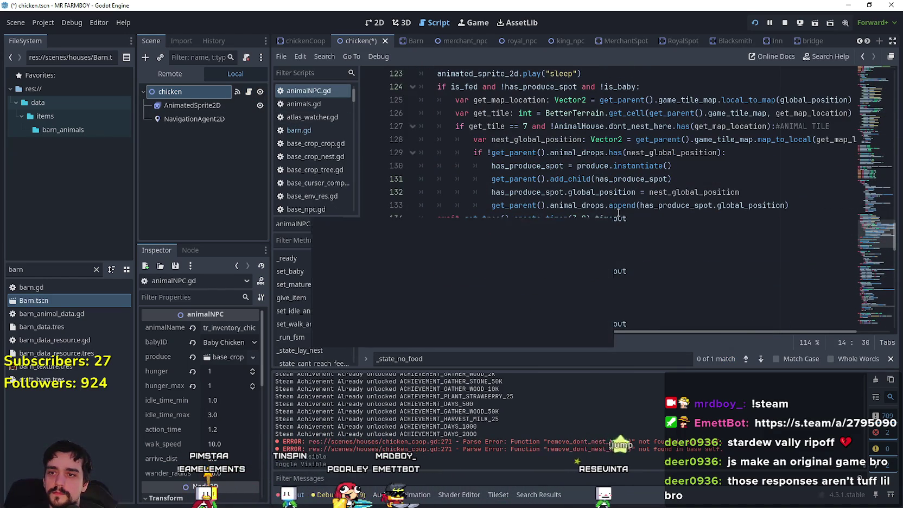
Step: Replace AnimalHouse with GameManager in line 127's dont_nest_here check, save, and rerun the game
{"action": "double_click", "coordinate": [593, 127]}
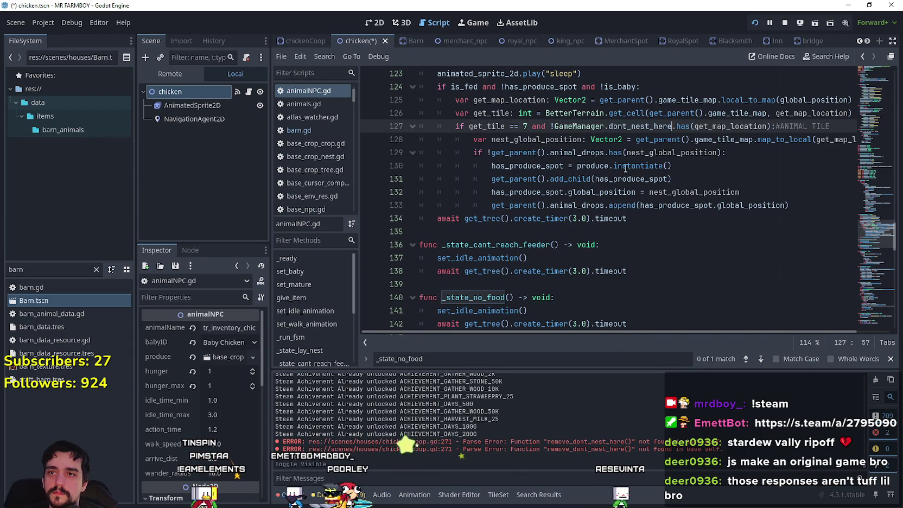
{"action": "left_click", "coordinate": [688, 215]}
{"action": "key", "text": "ctrl+s"}
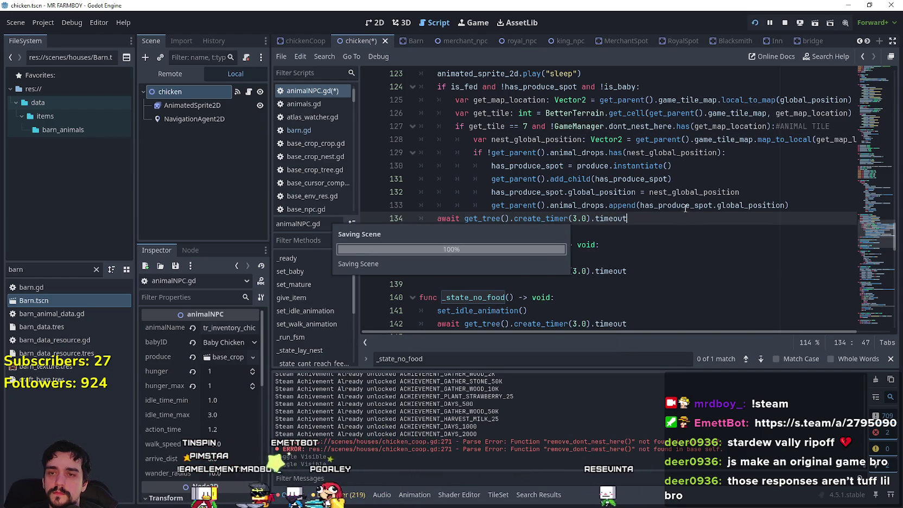
{"action": "double_click", "coordinate": [732, 126]}
{"action": "left_click", "coordinate": [770, 205]}
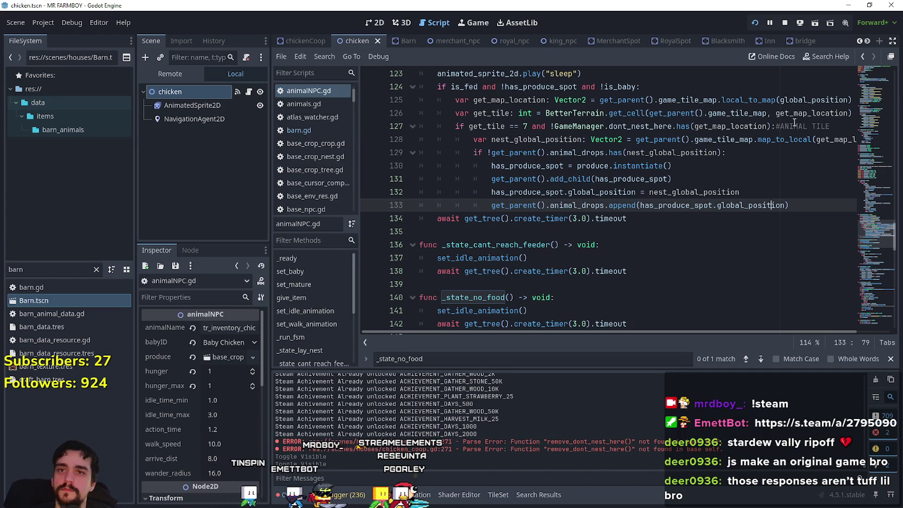
{"action": "left_click", "coordinate": [785, 22]}
{"action": "key", "text": "F5"}
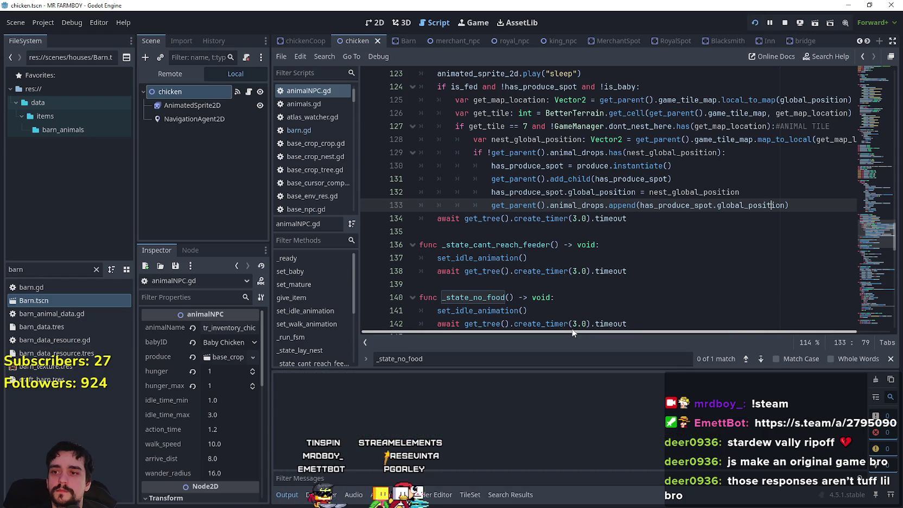